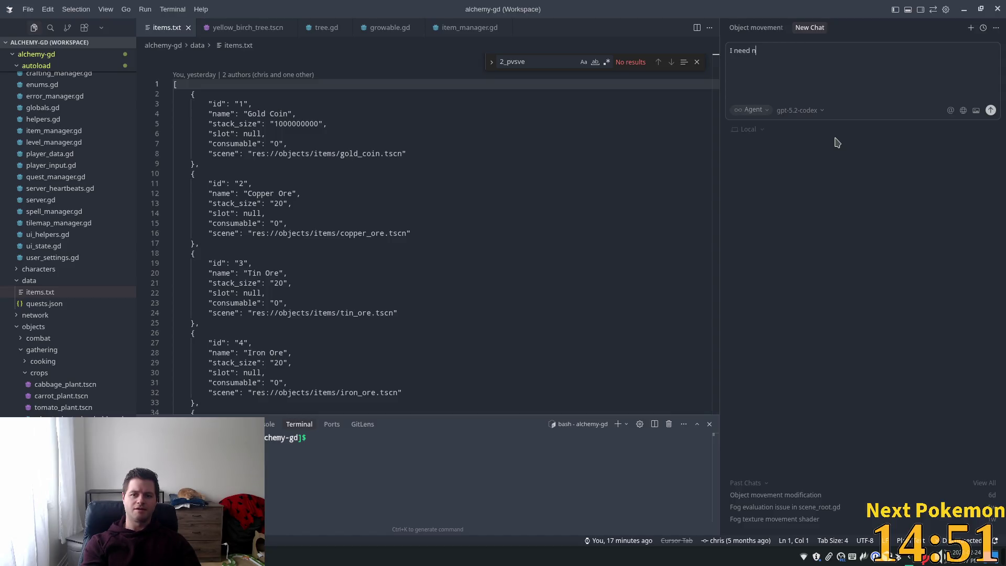
Ask the Cursor agent for 10 names for a large alchemy-world capital with stone castle defenses.
text(ame )
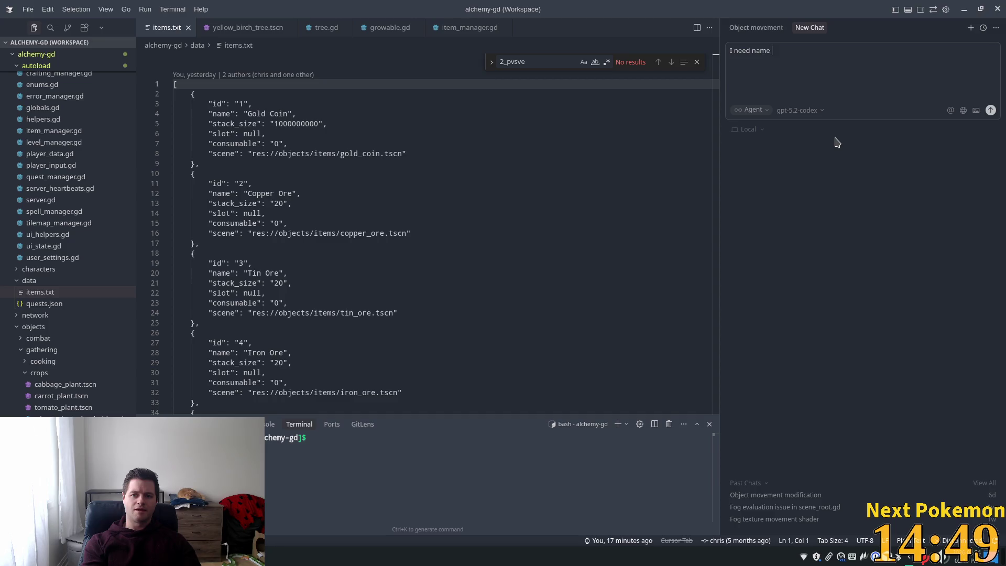
text(ideas for)
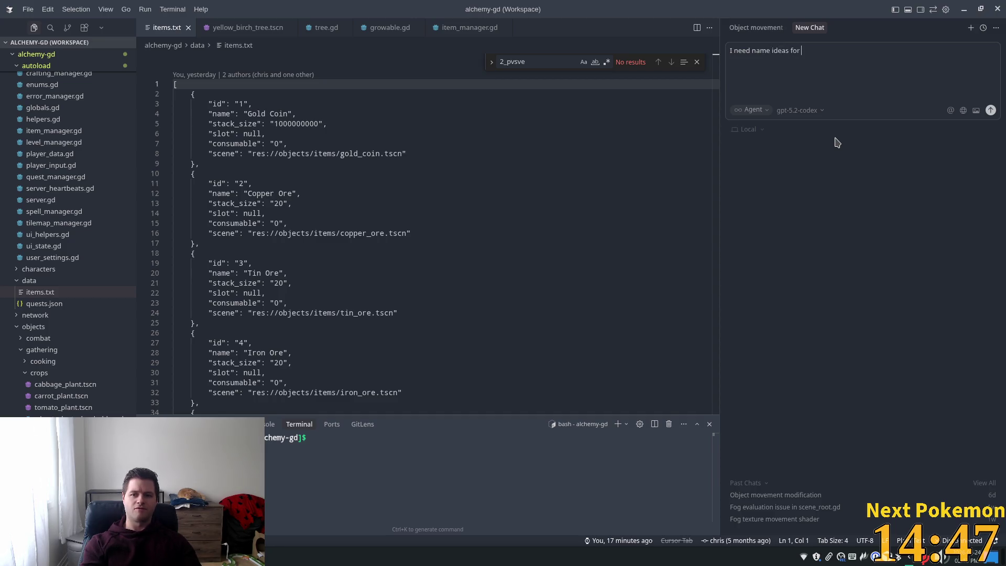
key(ctrl+e)
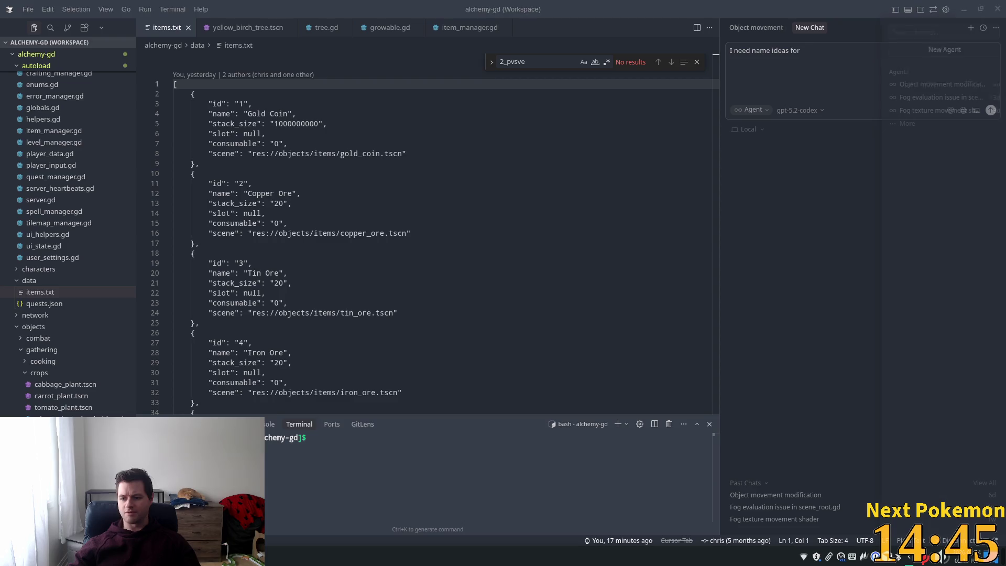
key(Escape)
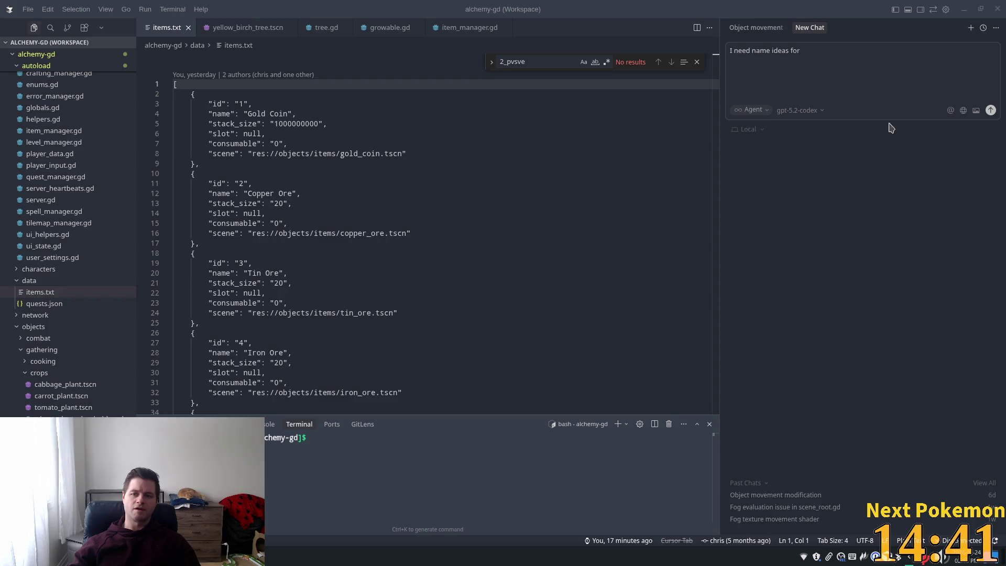
text(a )
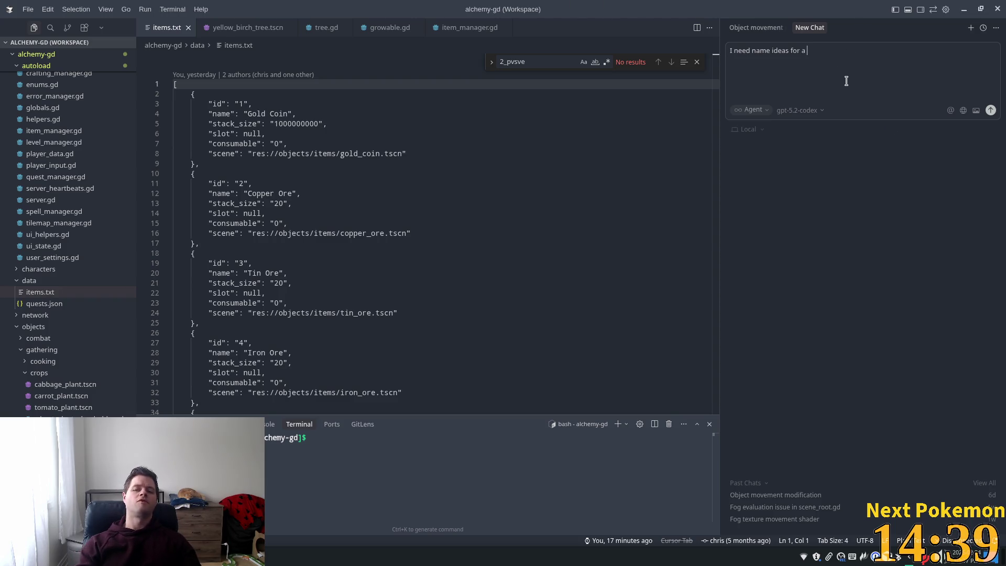
text(citol)
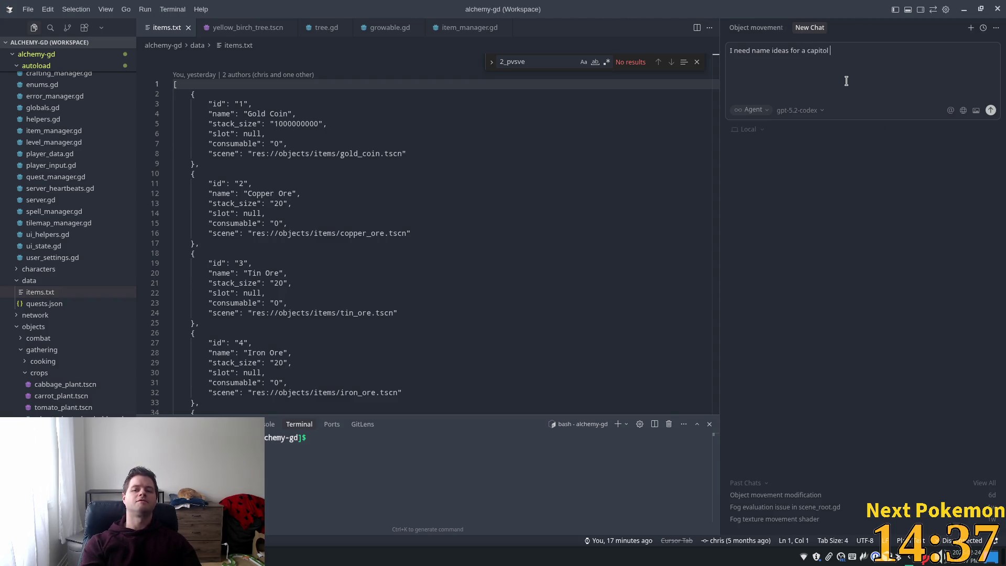
text(c)
text(ity )
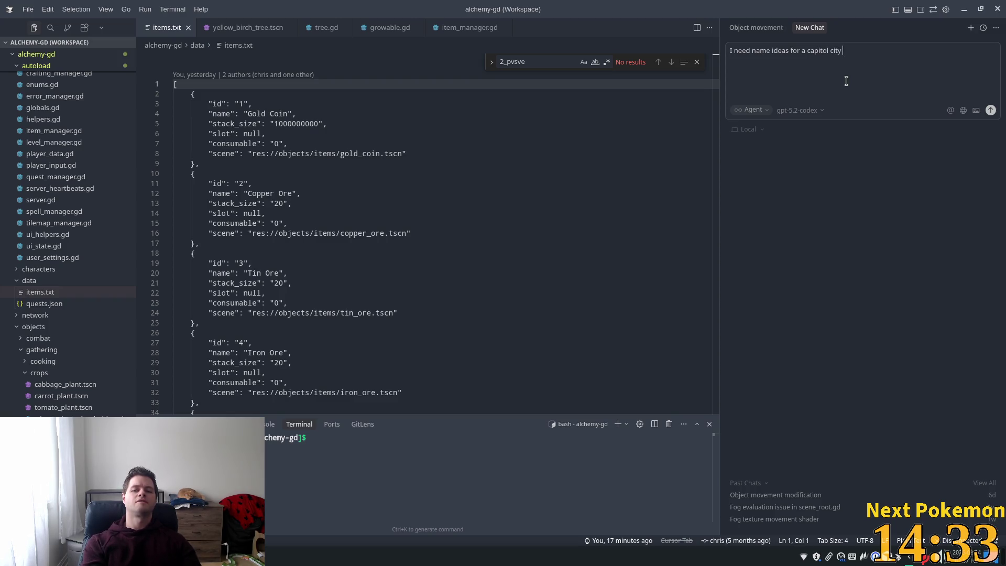
text(in a )
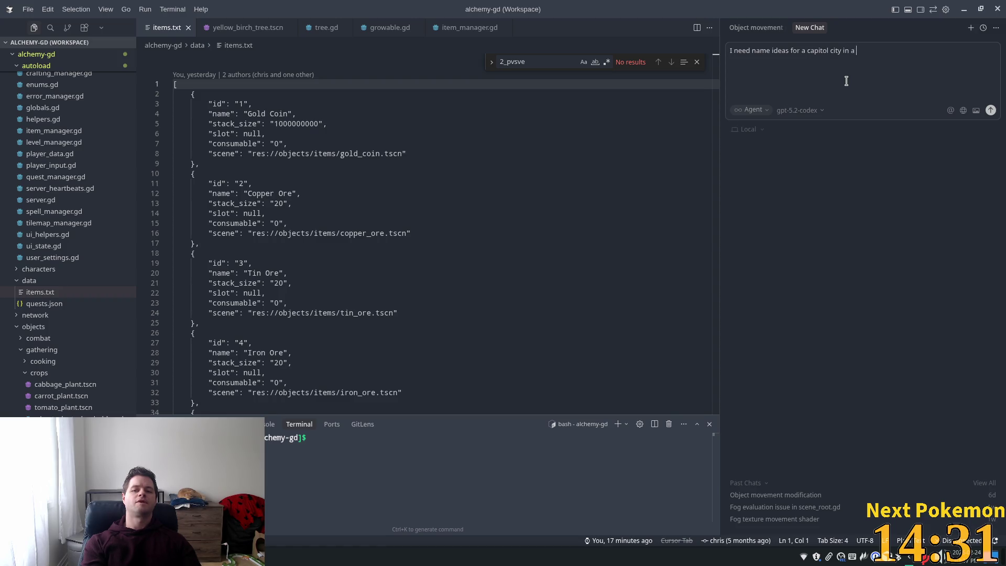
text(fiction)
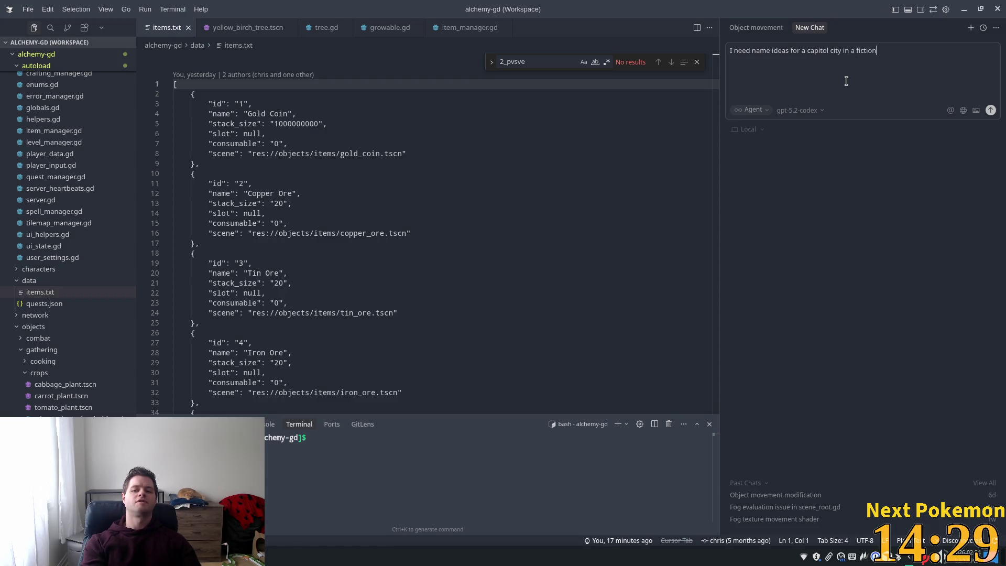
text(al )
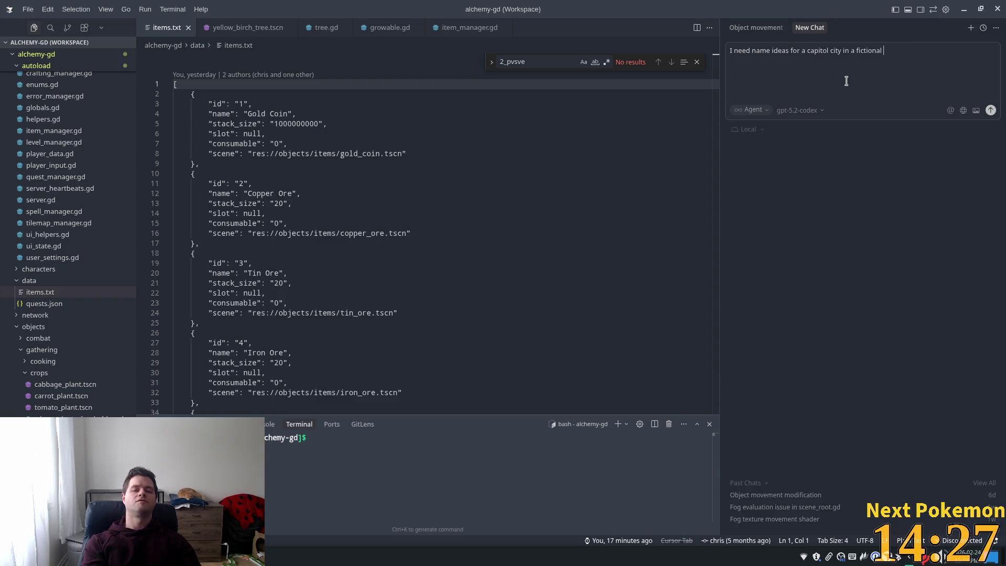
text(wor)
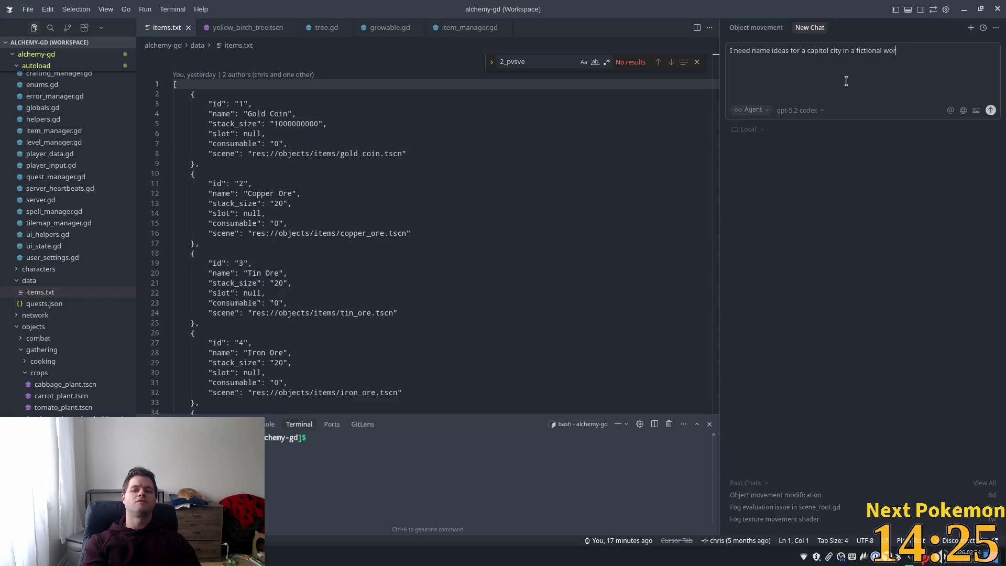
text(ld )
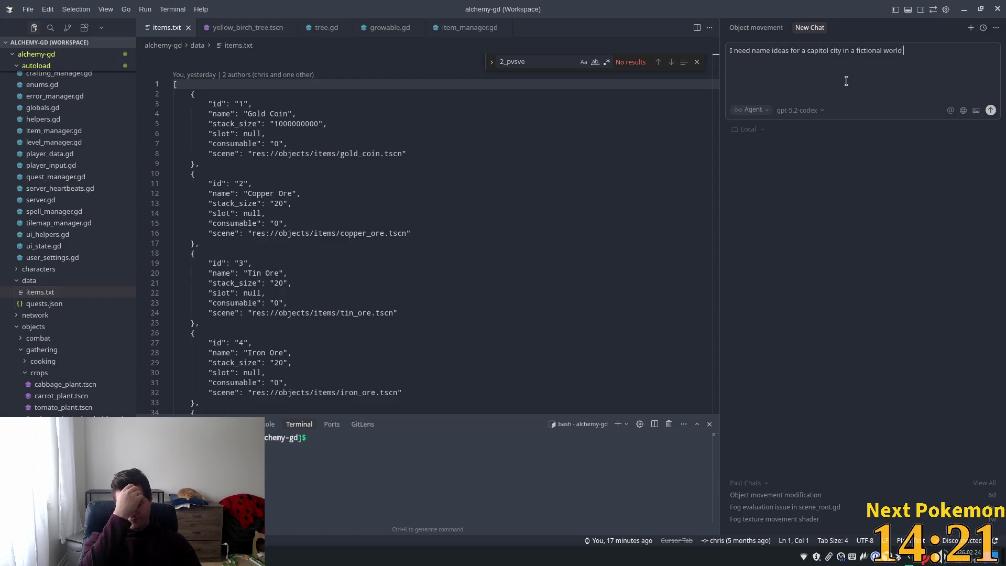
text( wher)
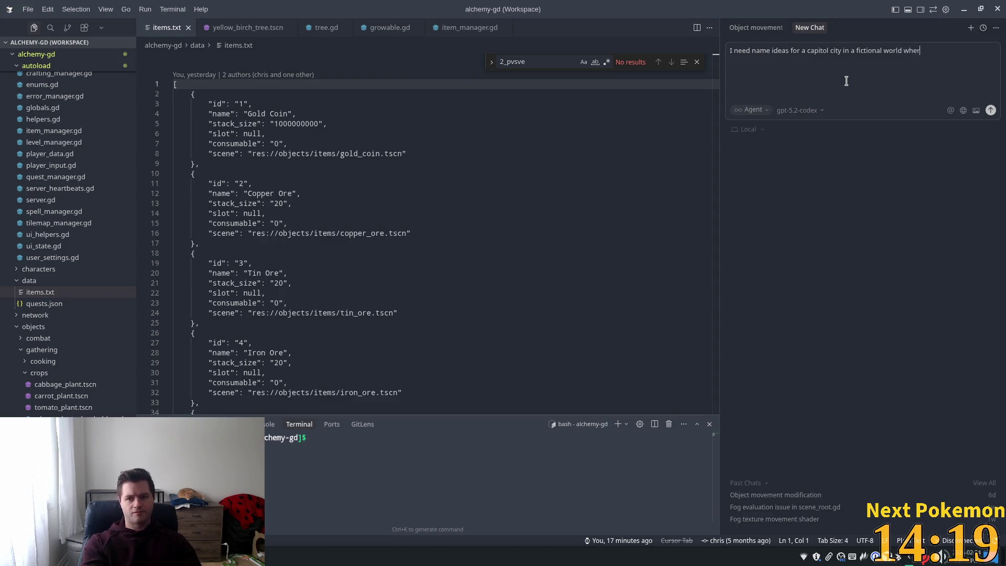
text(elchemy)
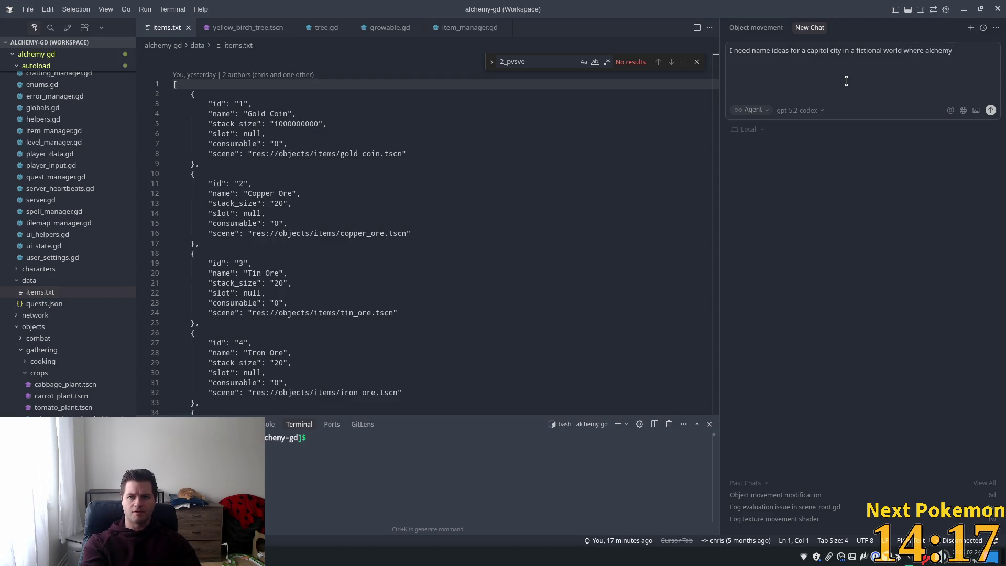
text( isrva)
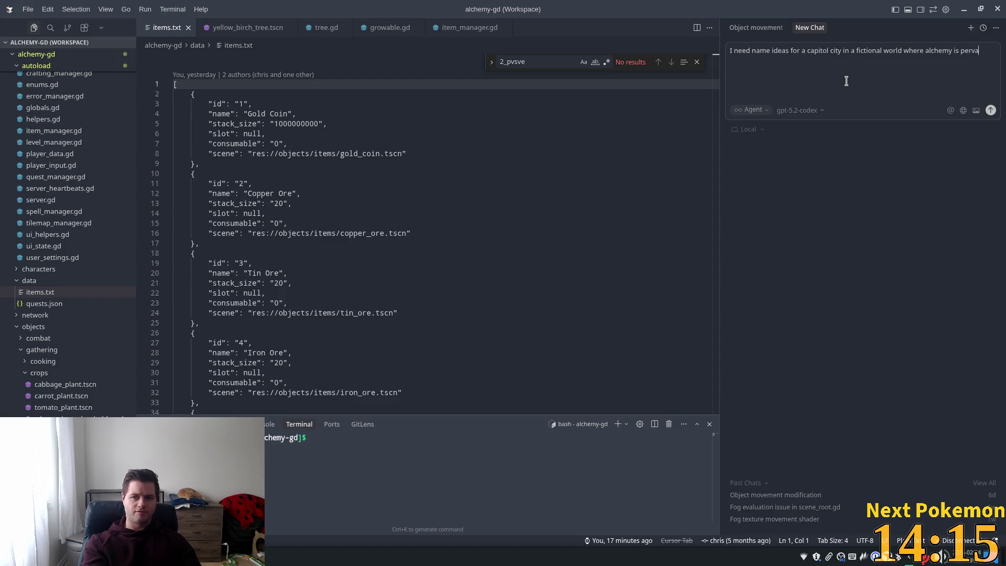
text(sive.)
key(shift+Return)
text(The cit)
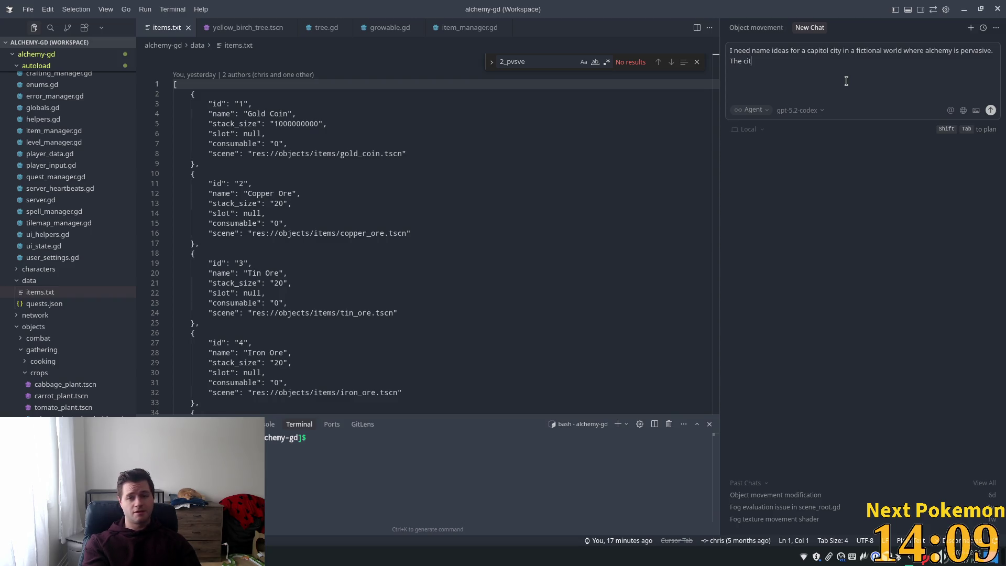
text(yt )
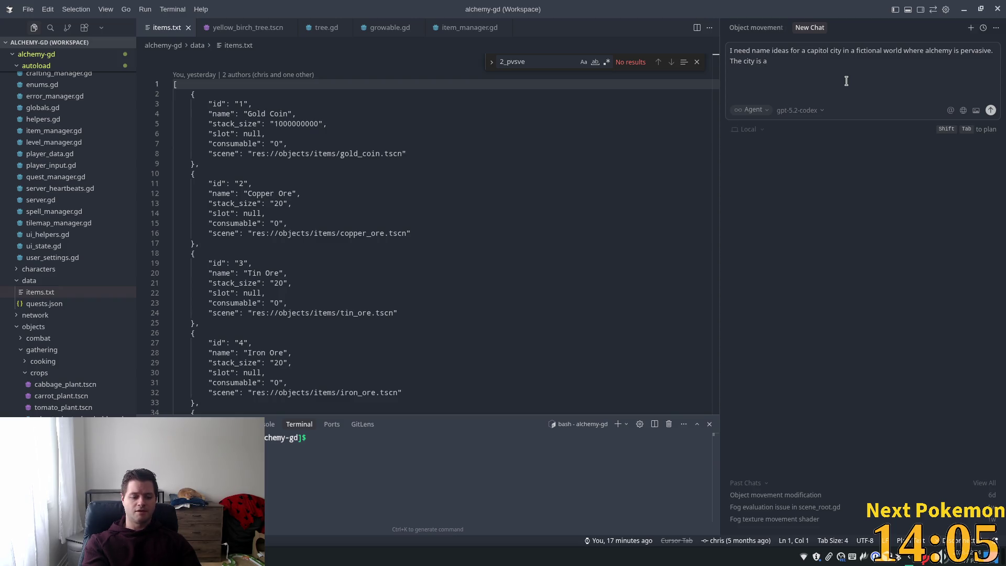
text( sot)
text(one)
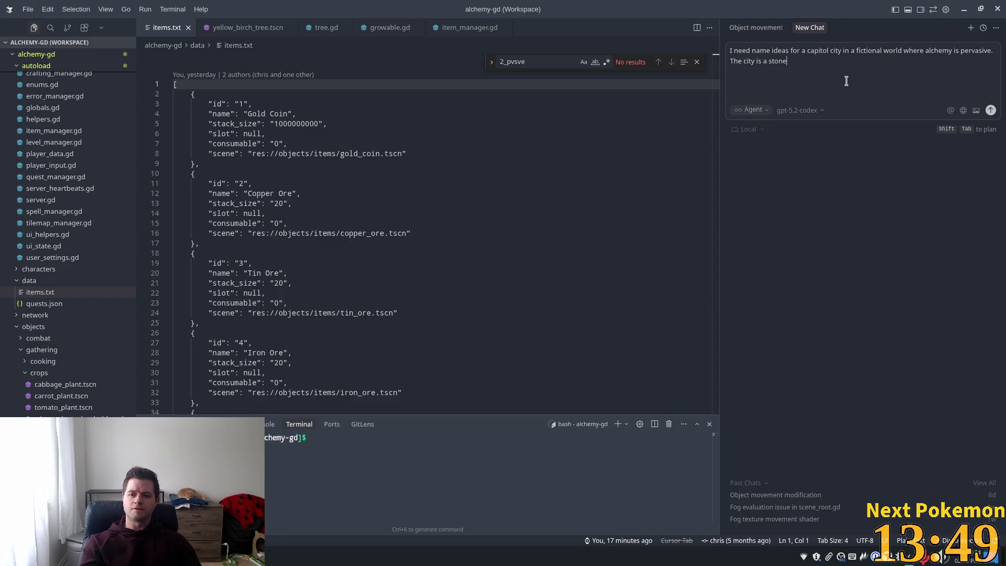
key(BackSpace)
key(BackSpace)
key(BackSpace)
key(BackSpace)
key(BackSpace)
key(BackSpace)
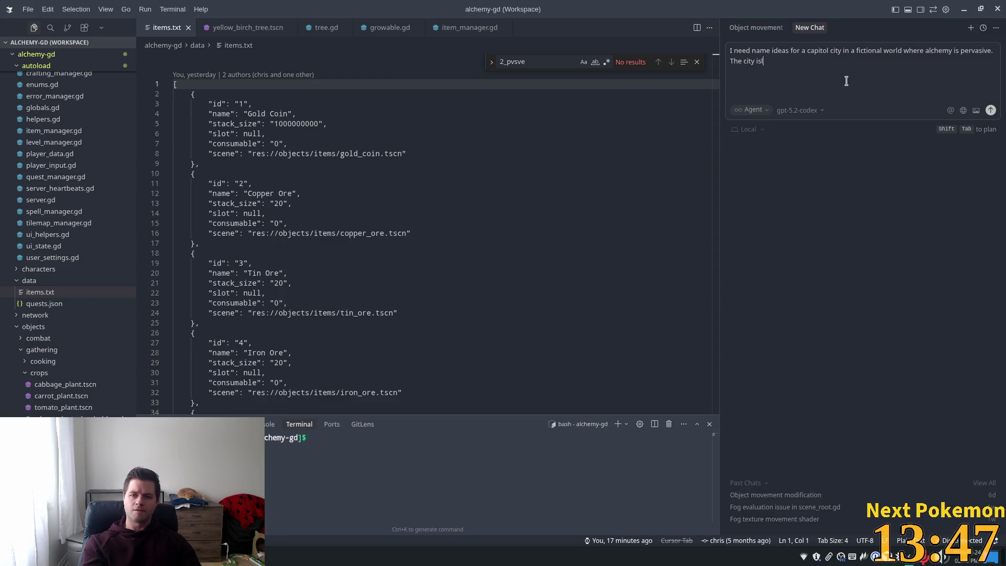
text(large and has )
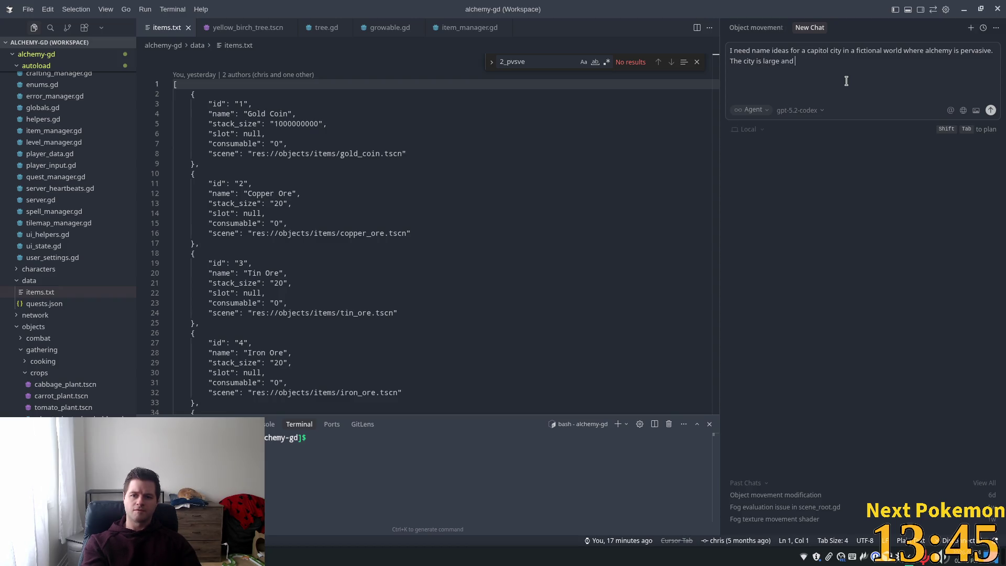
text(stone castle)
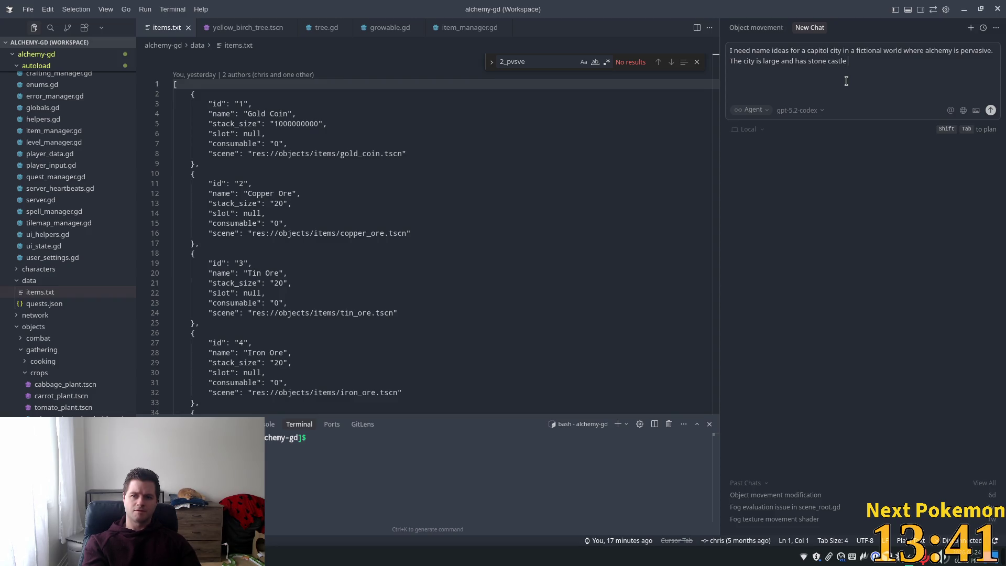
text( like structures for d)
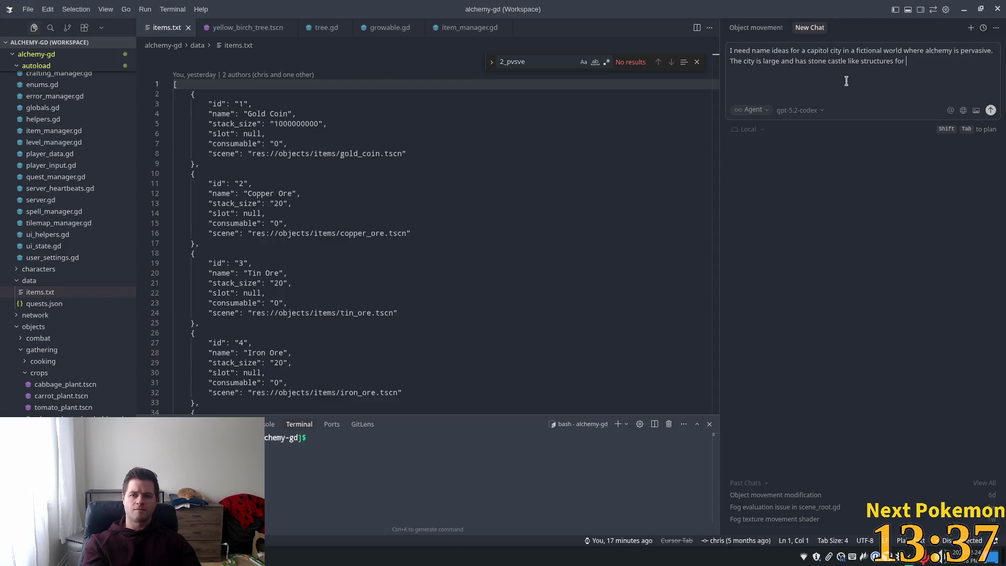
text(efense)
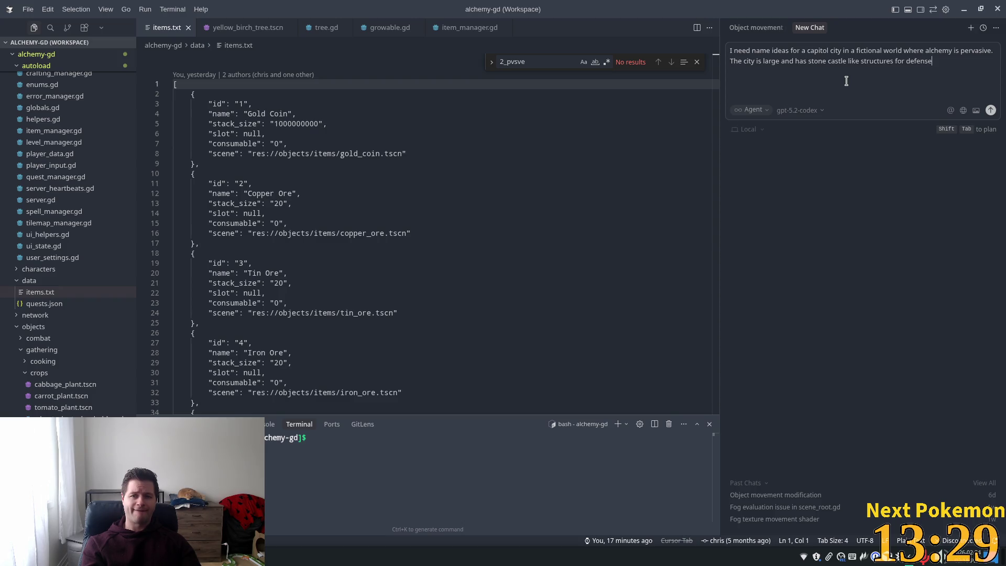
text(.)
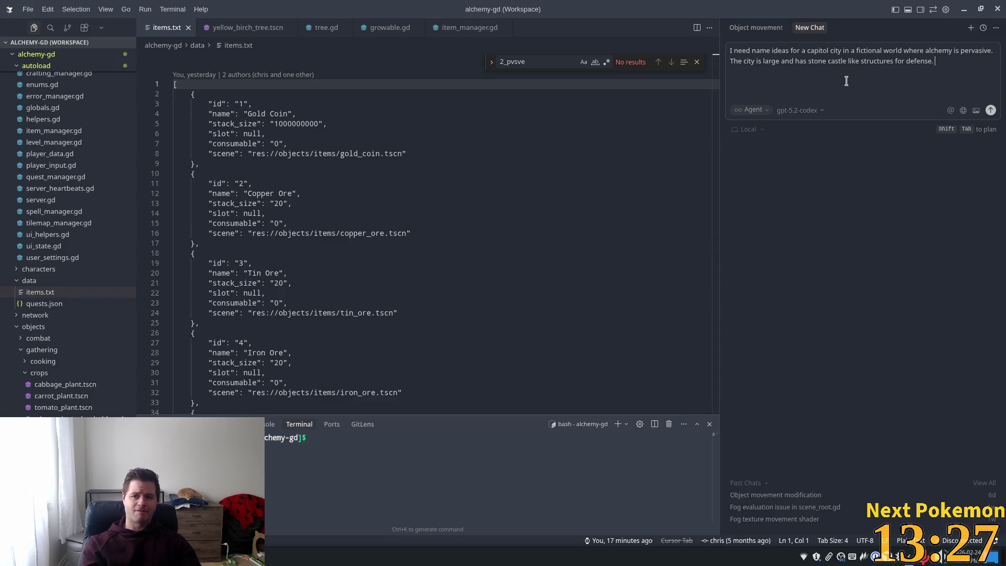
text(Go)
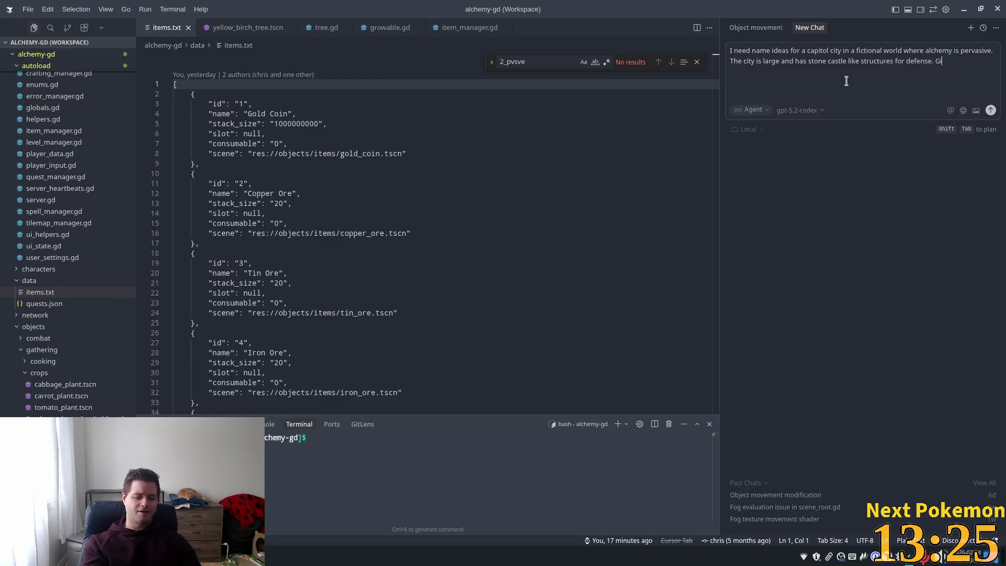
text(ive me 10 names please)
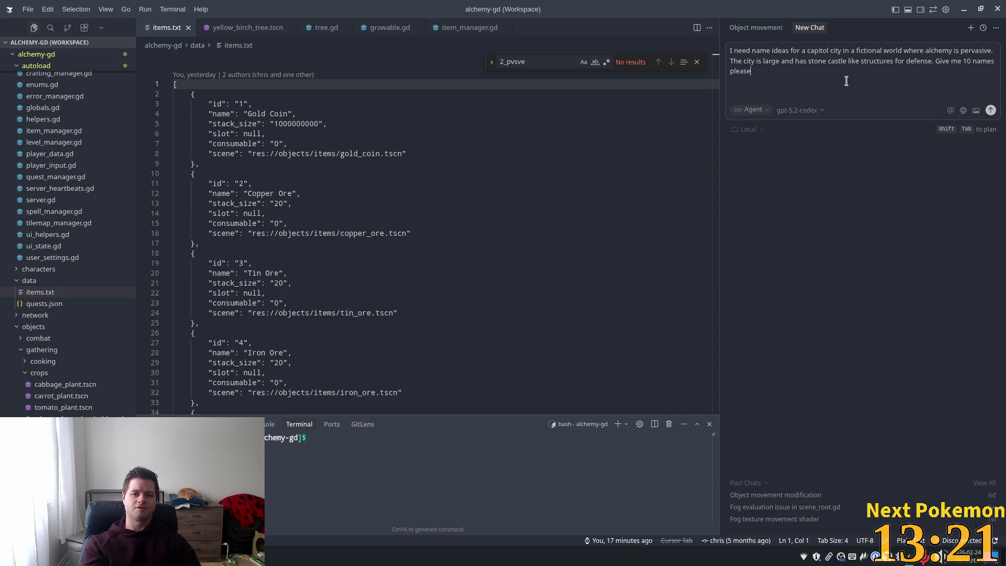
key(Return)
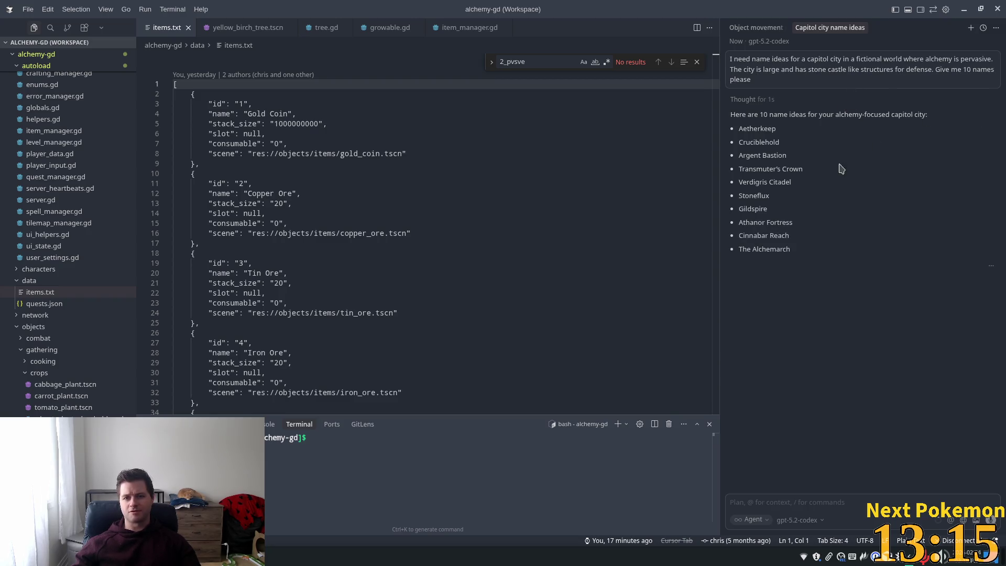
Review the suggested names, settling on Athanor, and bring up the agent conversation history.
drag(739, 169, 802, 169)
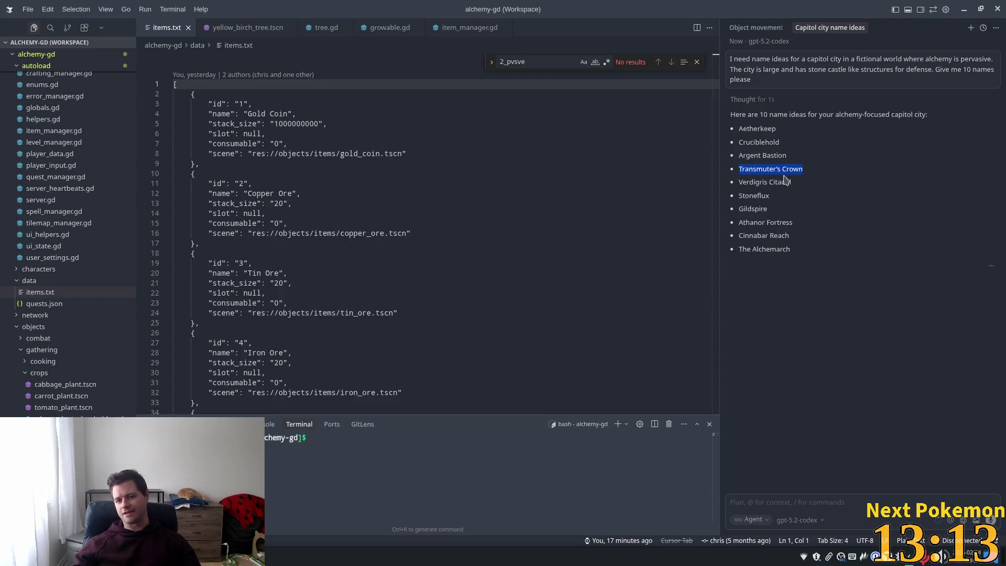
drag(739, 195, 780, 199)
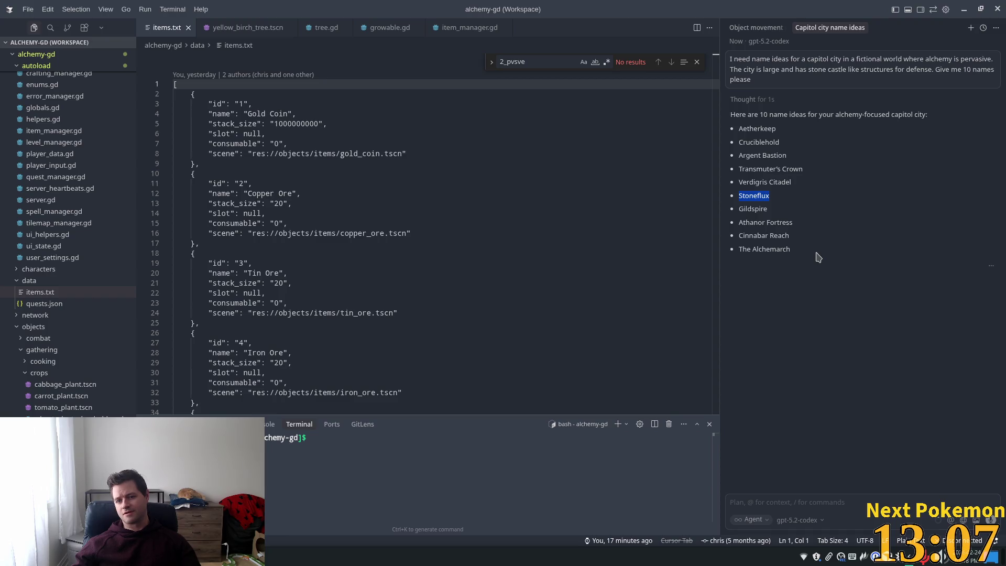
drag(760, 250, 789, 262)
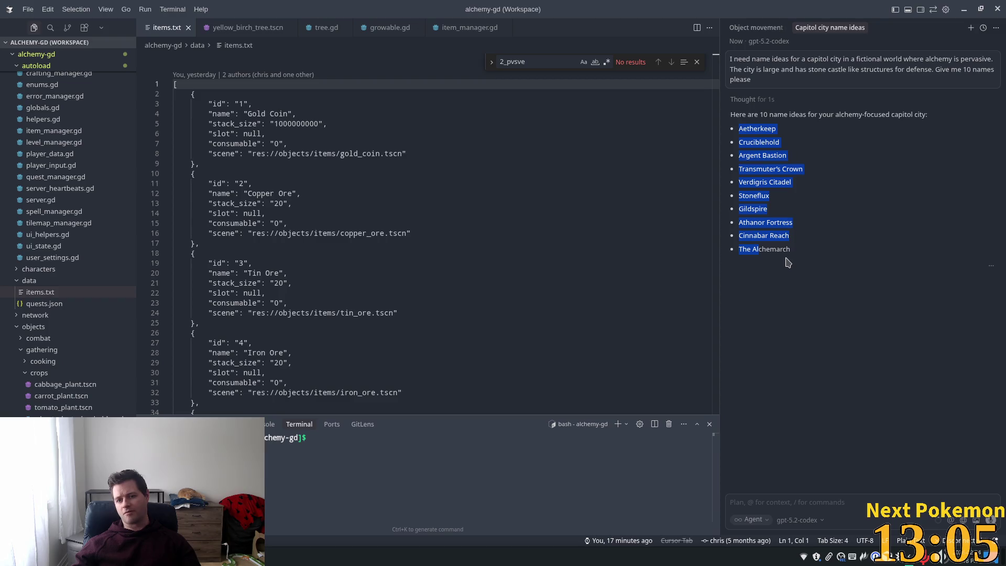
mouse_move(738, 222)
mouse_down()
mouse_move(779, 226)
mouse_move(755, 222)
mouse_move(764, 223)
mouse_up()
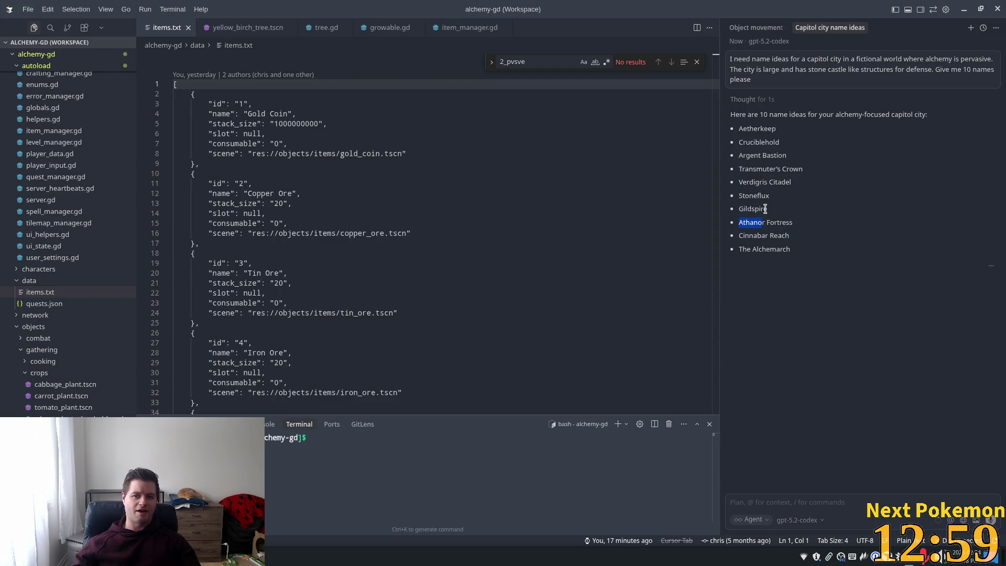
drag(766, 223, 737, 230)
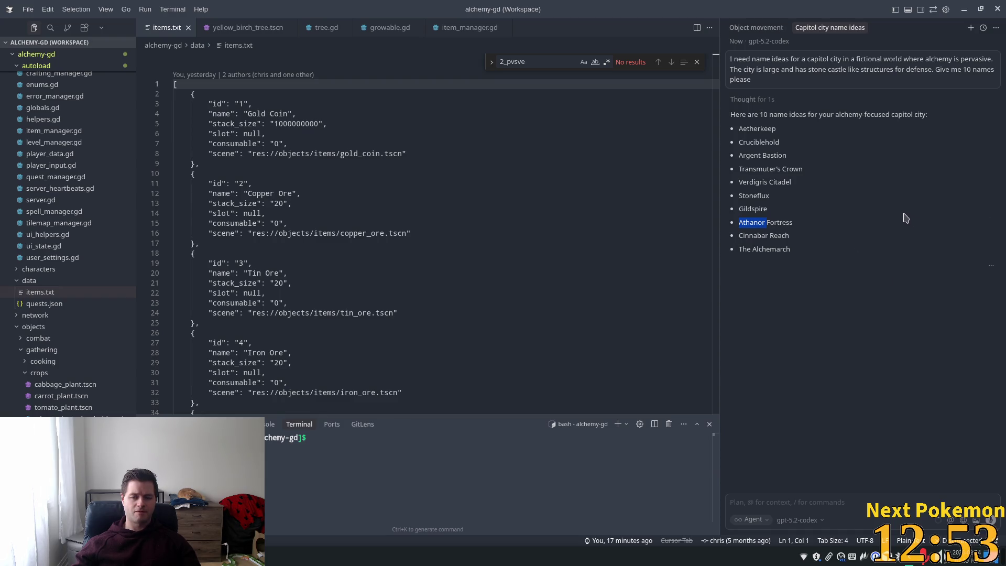
mouse_move(739, 128)
mouse_down()
mouse_move(768, 137)
mouse_move(758, 131)
mouse_up()
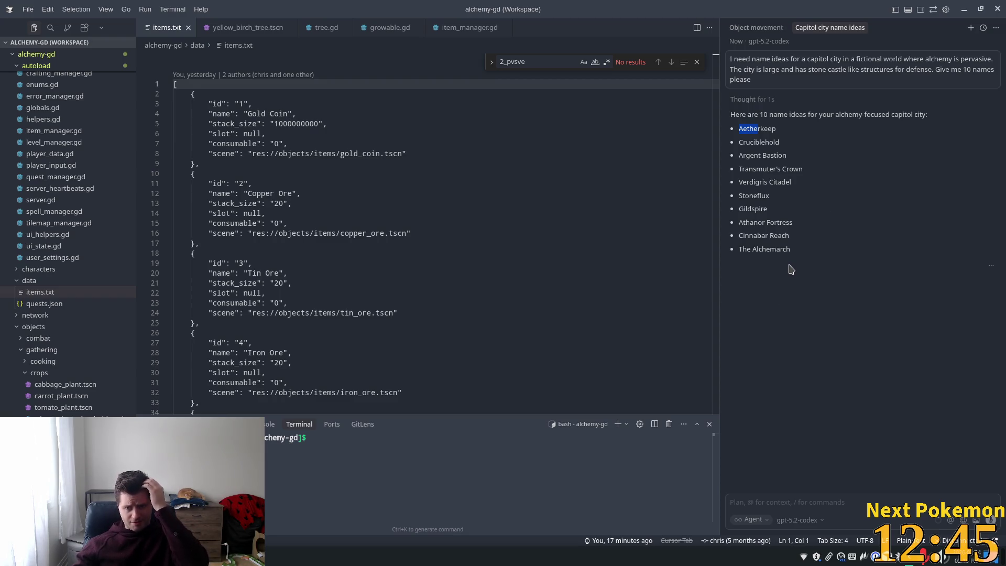
double_click(751, 222)
click(983, 28)
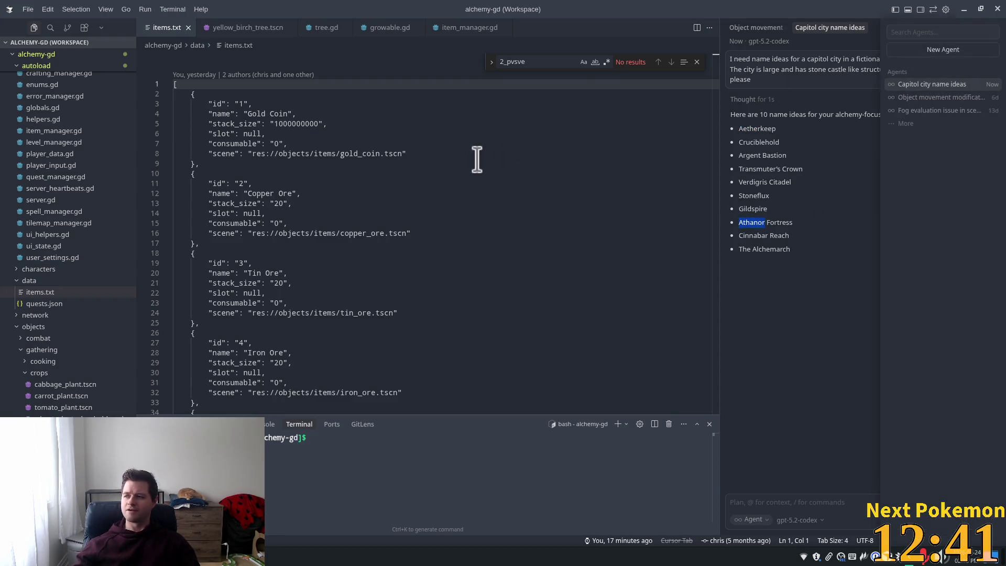
Close the agent history and compare Stoneflux, Gildspire, Verdigris and The Alchemarch in the reply.
key(Escape)
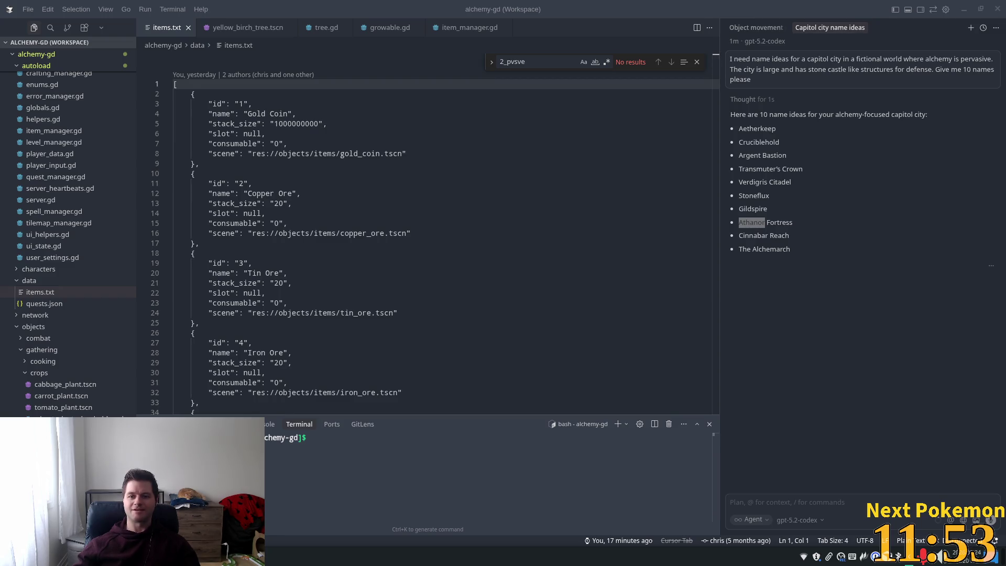
click(755, 195)
double_click(754, 195)
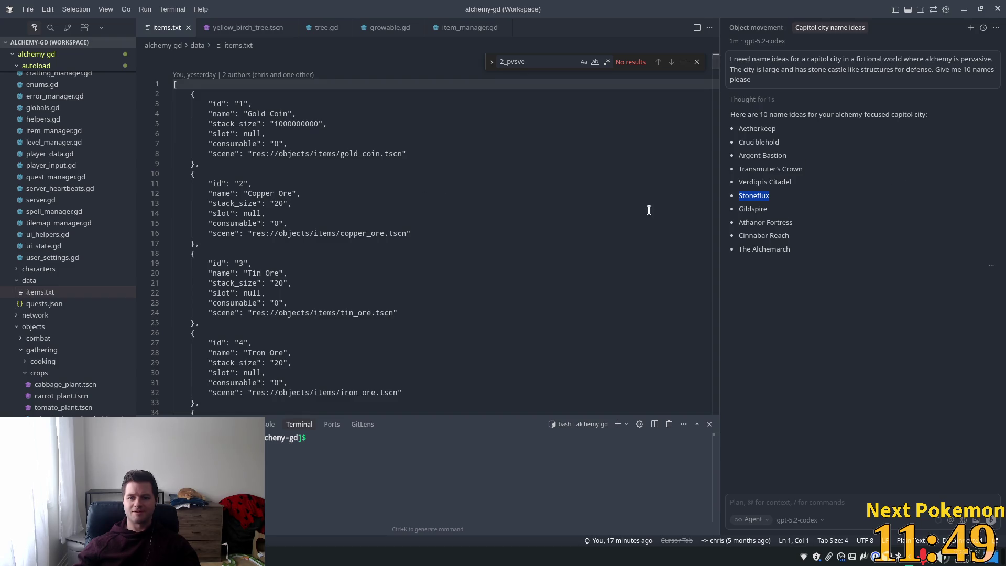
double_click(753, 209)
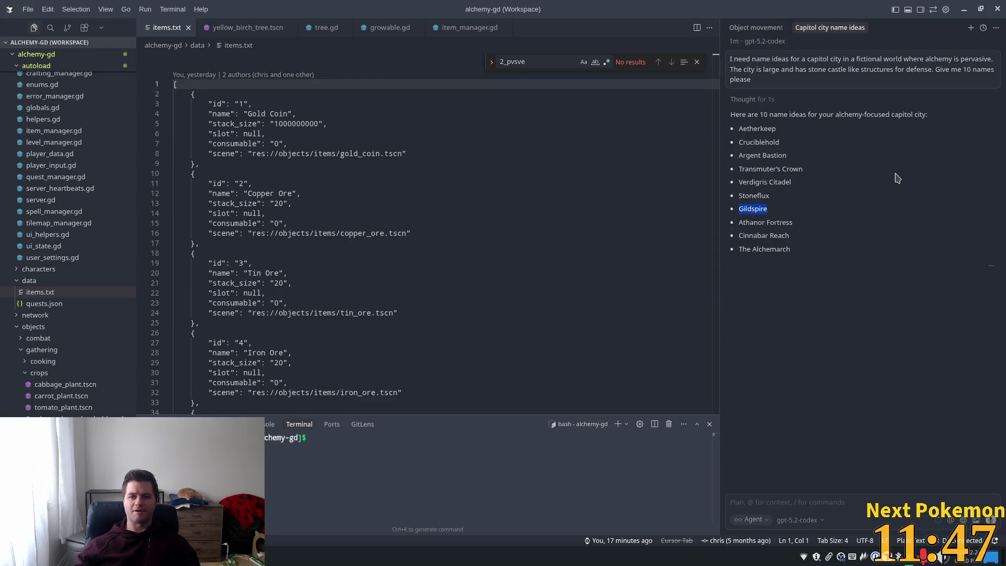
double_click(748, 182)
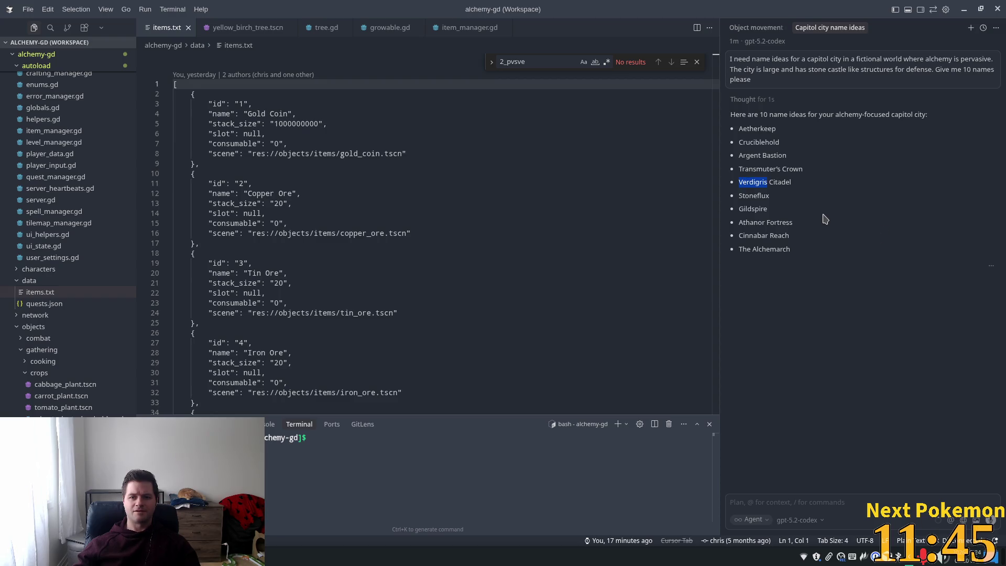
triple_click(812, 249)
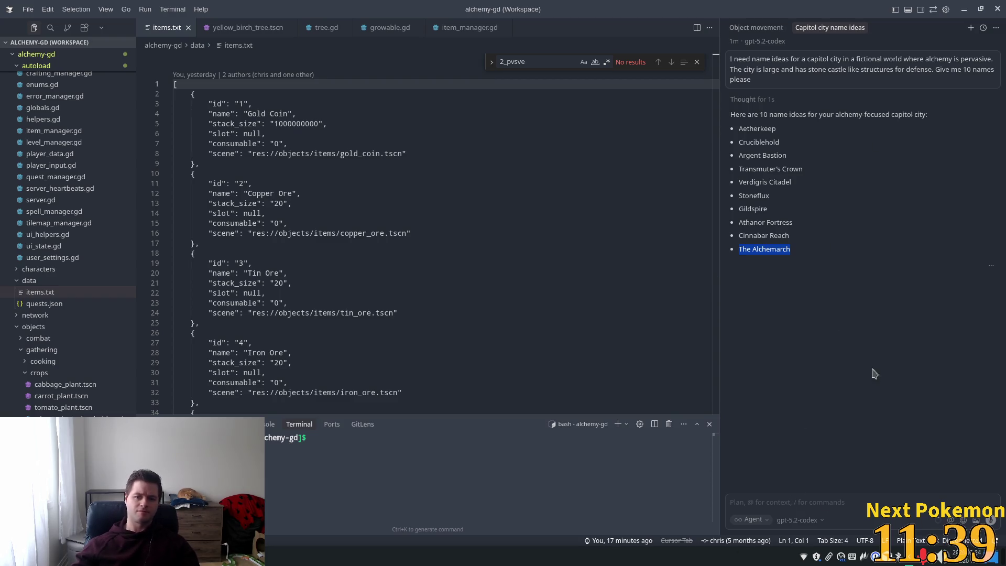
click(761, 503)
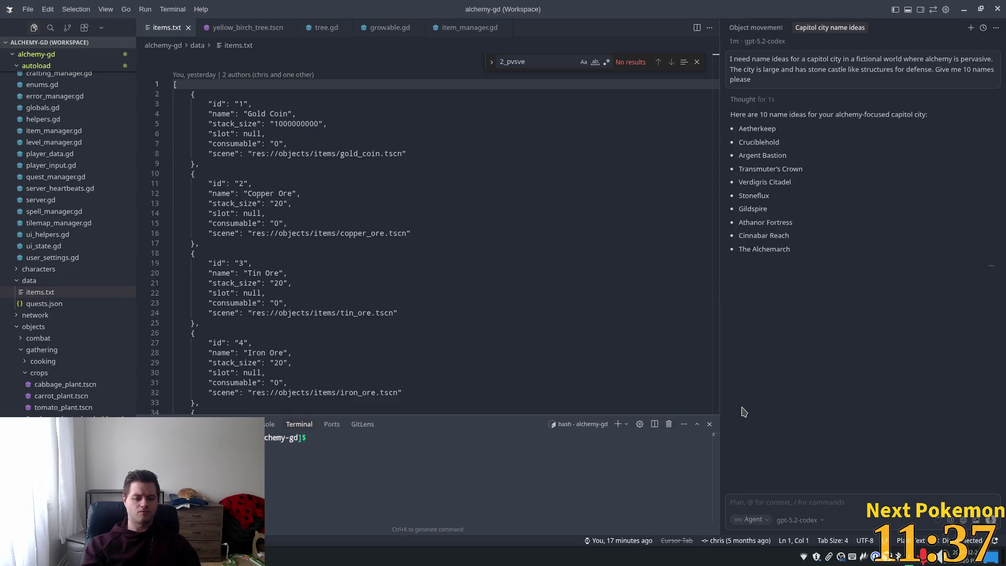
Tell the agent you like Athanor and request ten more one-word, medieval-sounding names.
text(I like at)
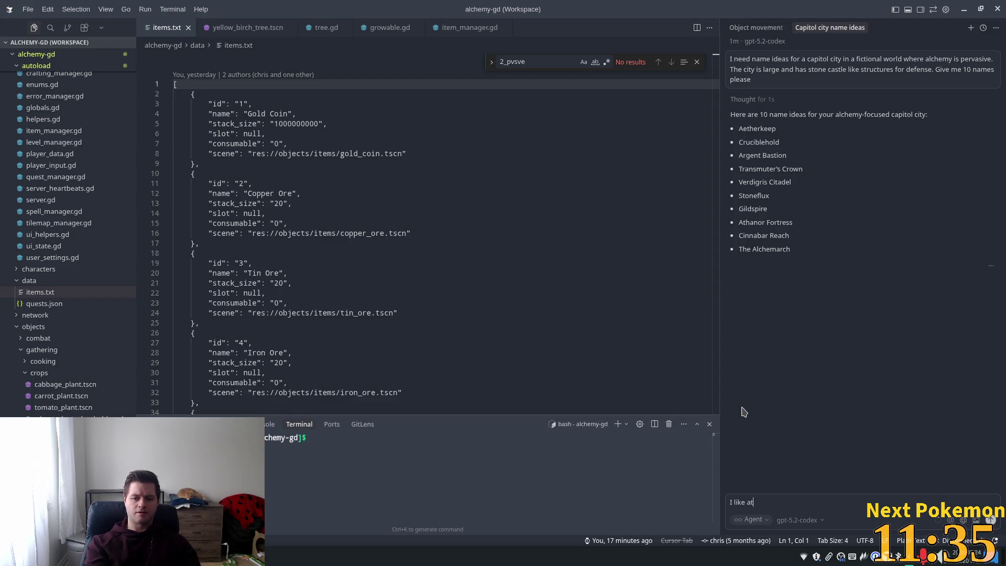
text(hanor. H)
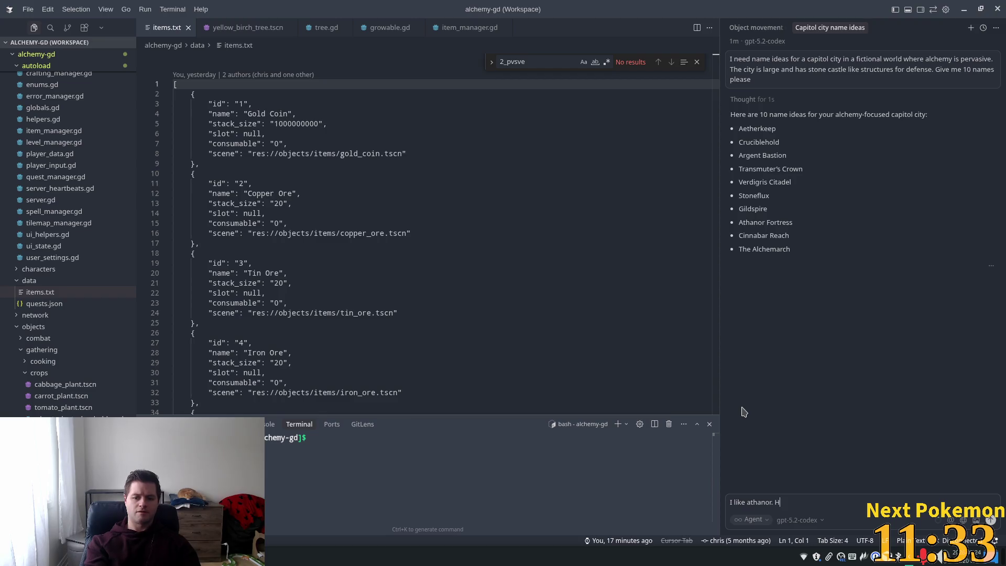
text(ow about)
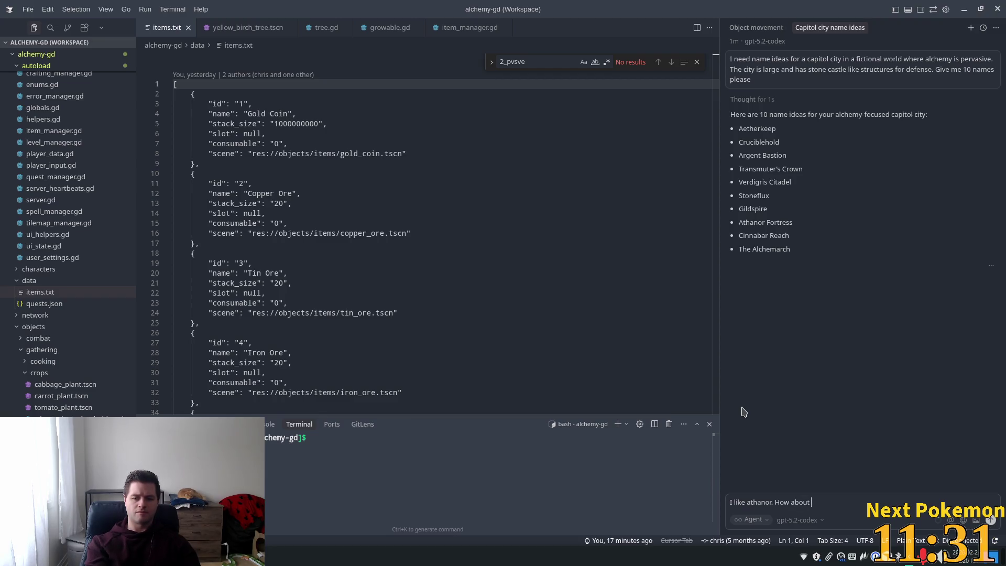
text(2)
text( more)
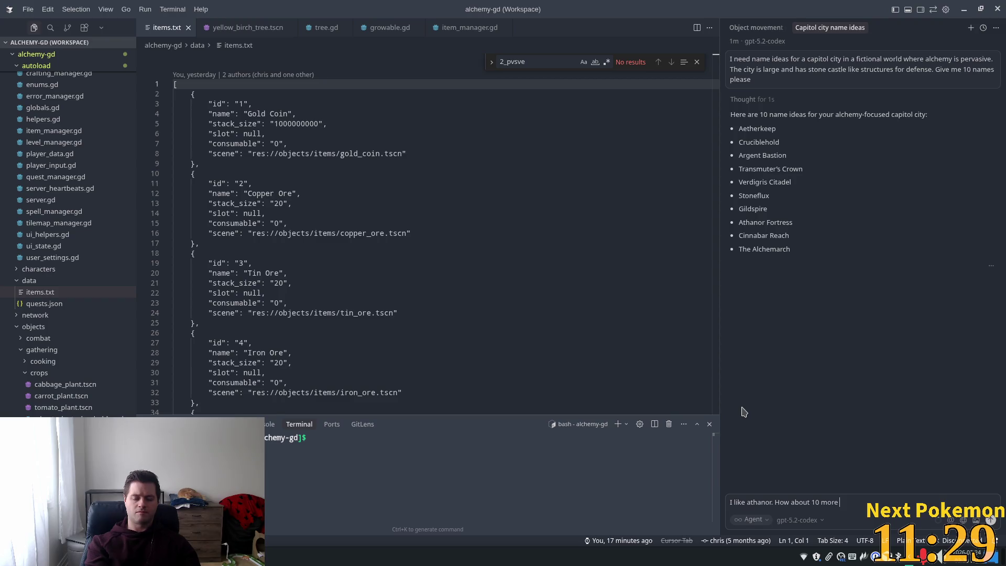
text(t are)
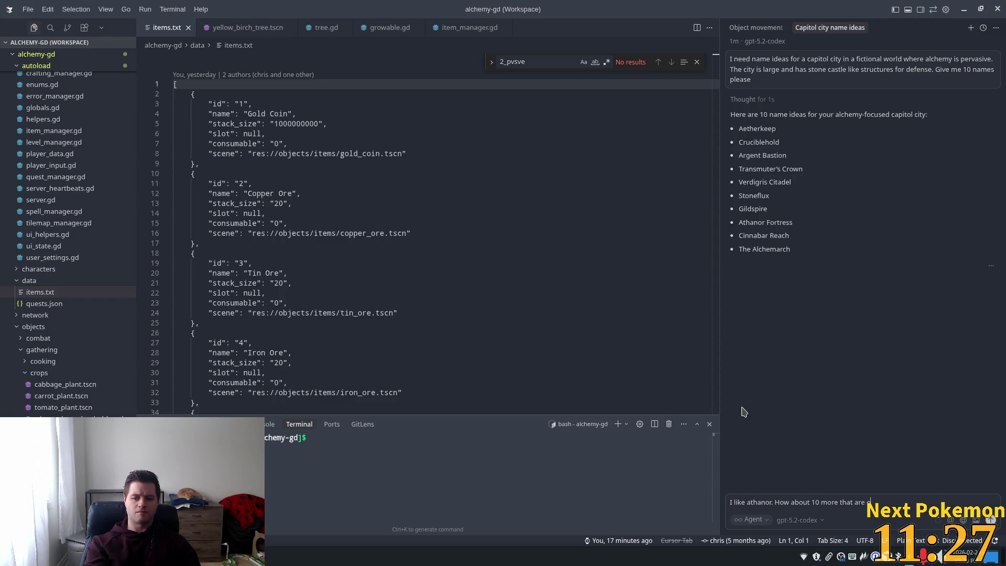
text(nly 1 wor)
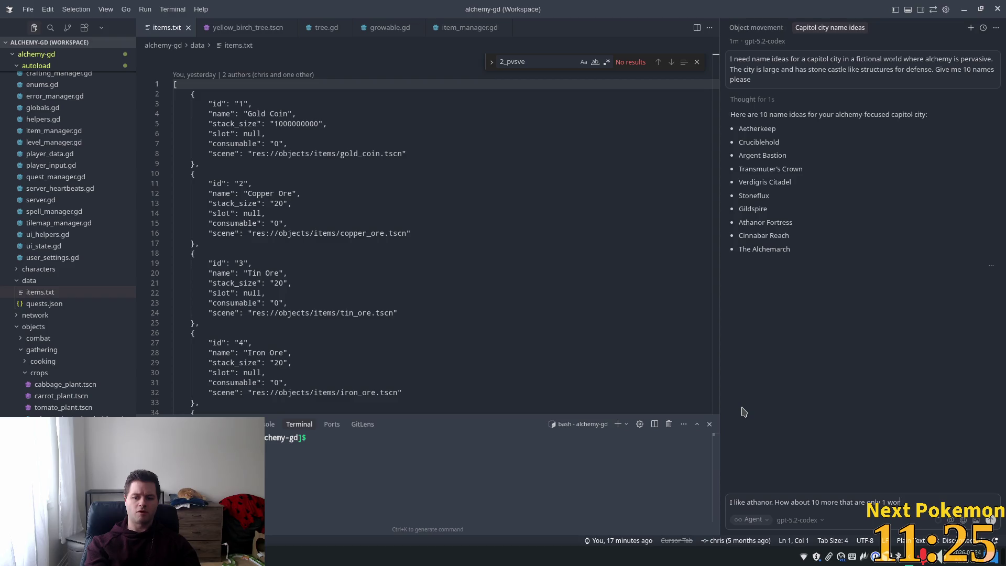
text( d)
text(d)
text(ve)
text(ediev)
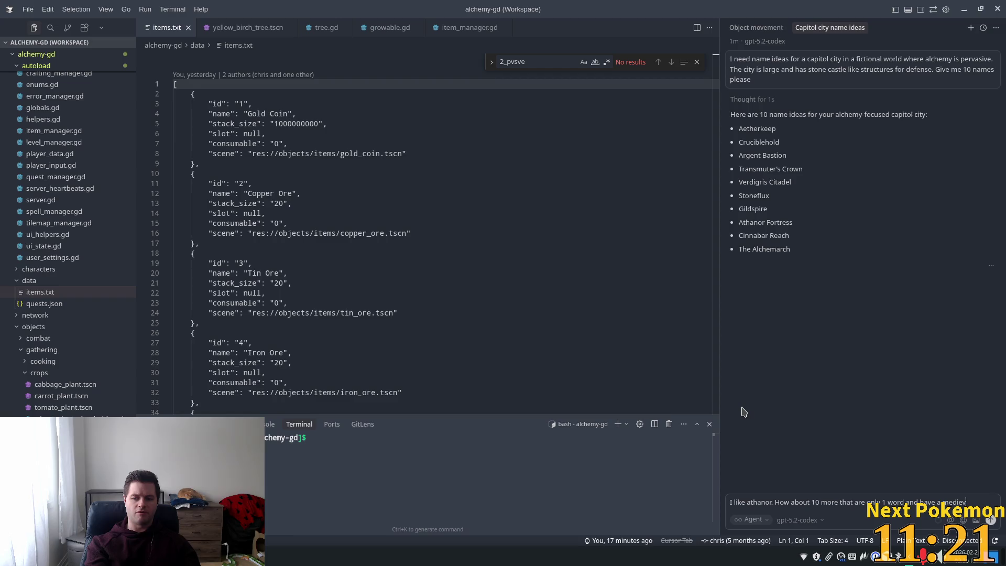
key(BackSpace)
key(BackSpace)
key(BackSpace)
key(BackSpace)
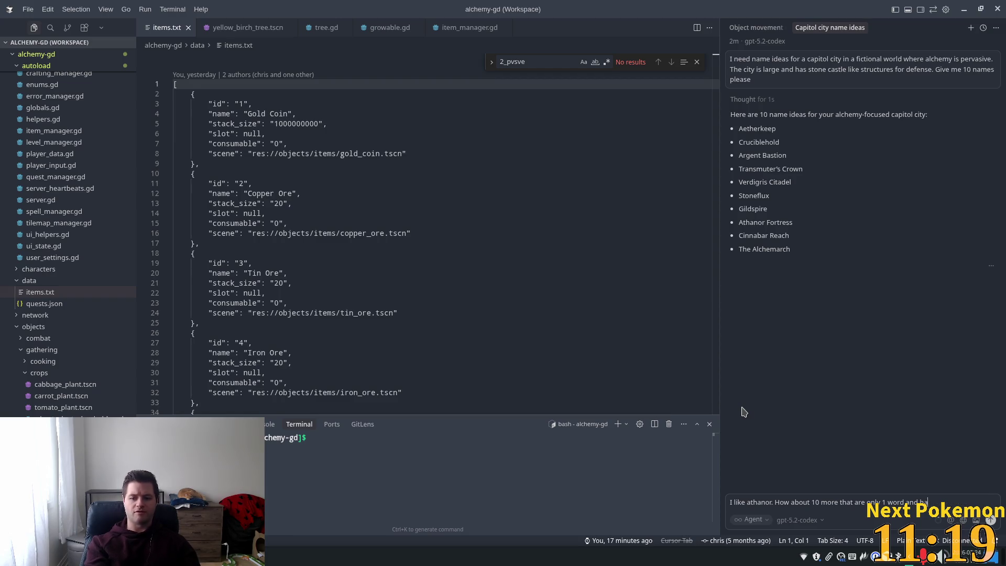
key(BackSpace)
key(BackSpace)
text(l)
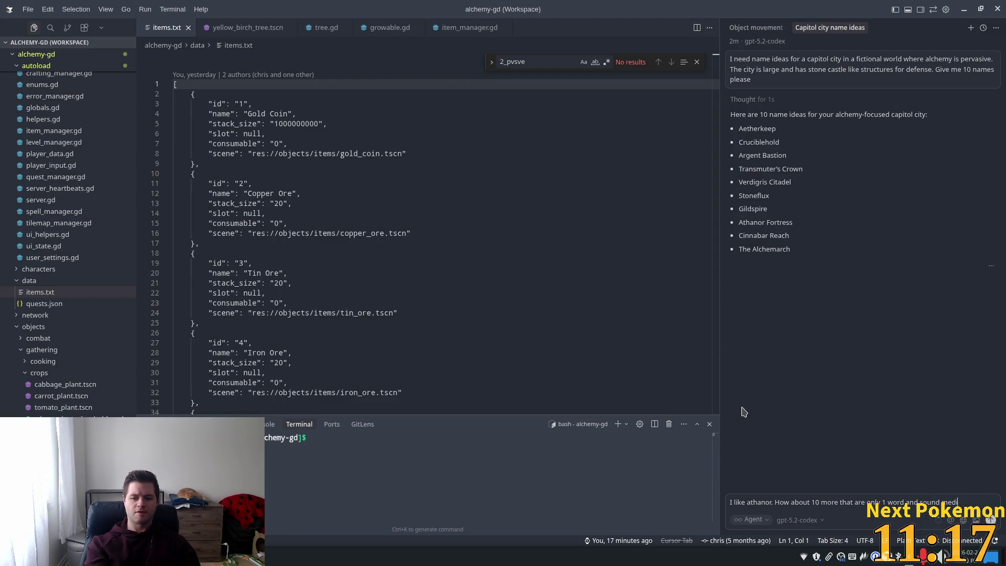
text(ike)
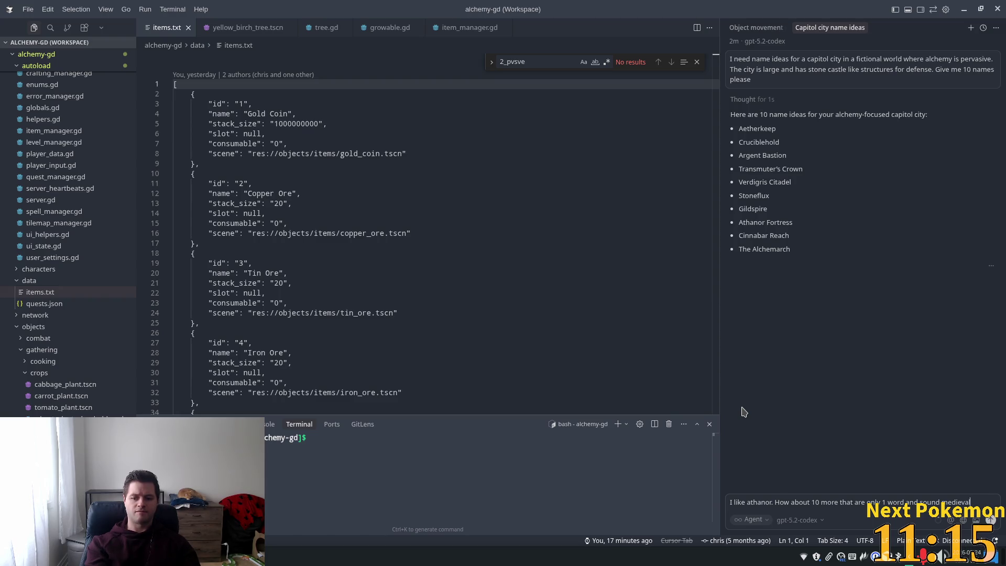
key(Return)
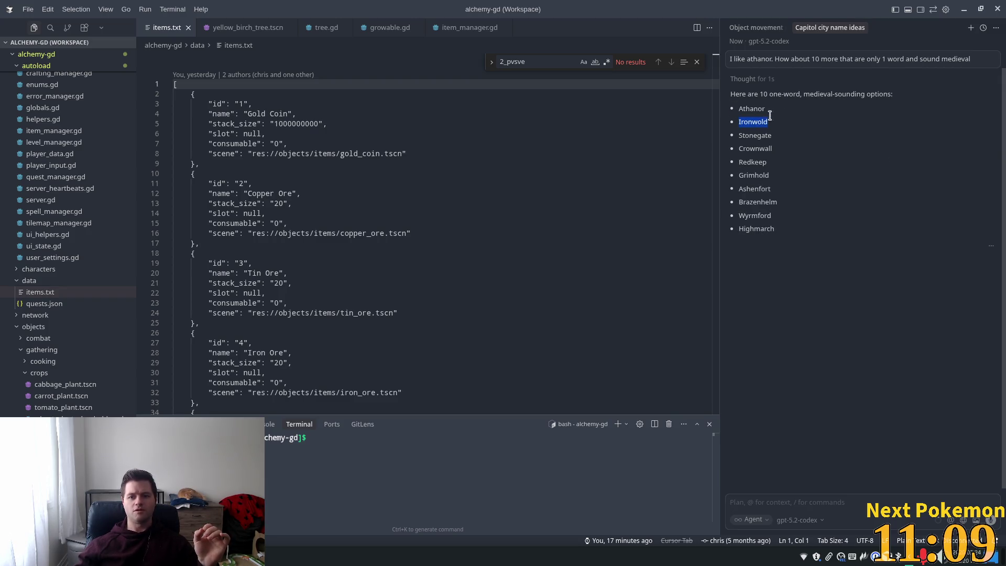
Compare Stonegate, Redkeep, Grimhold, Highmarch and Athanor from the new reply, then switch to Godot.
double_click(753, 137)
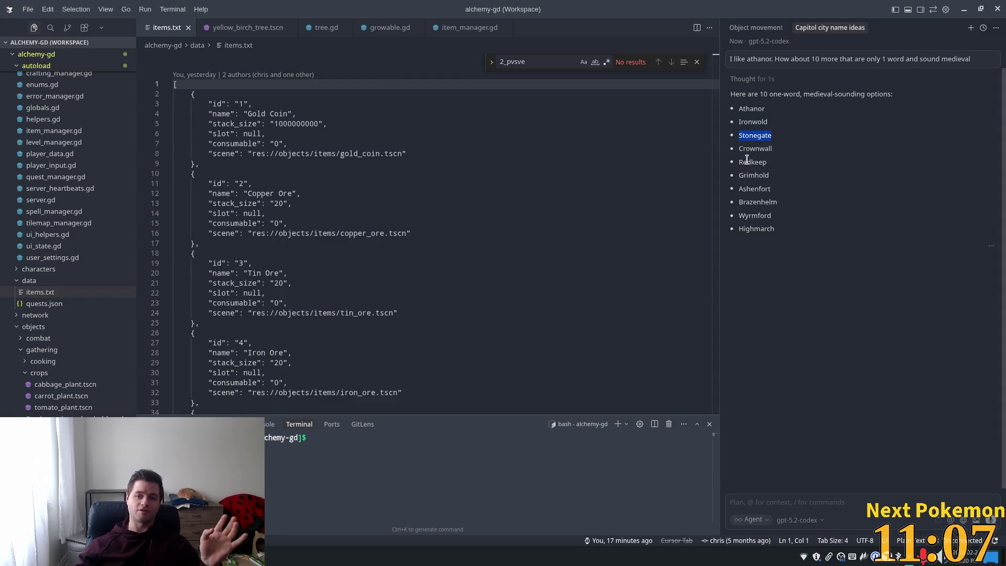
click(761, 187)
double_click(752, 162)
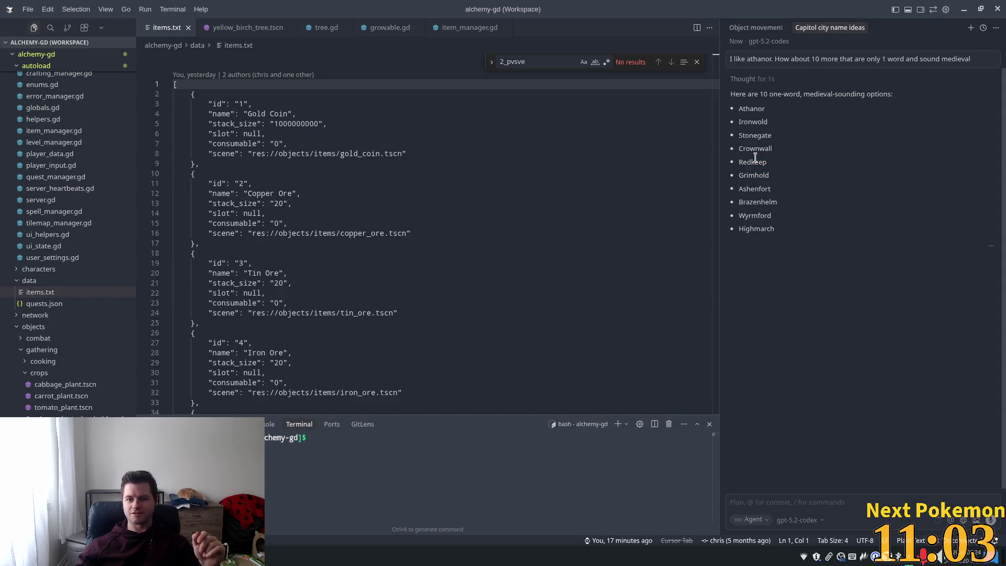
double_click(753, 175)
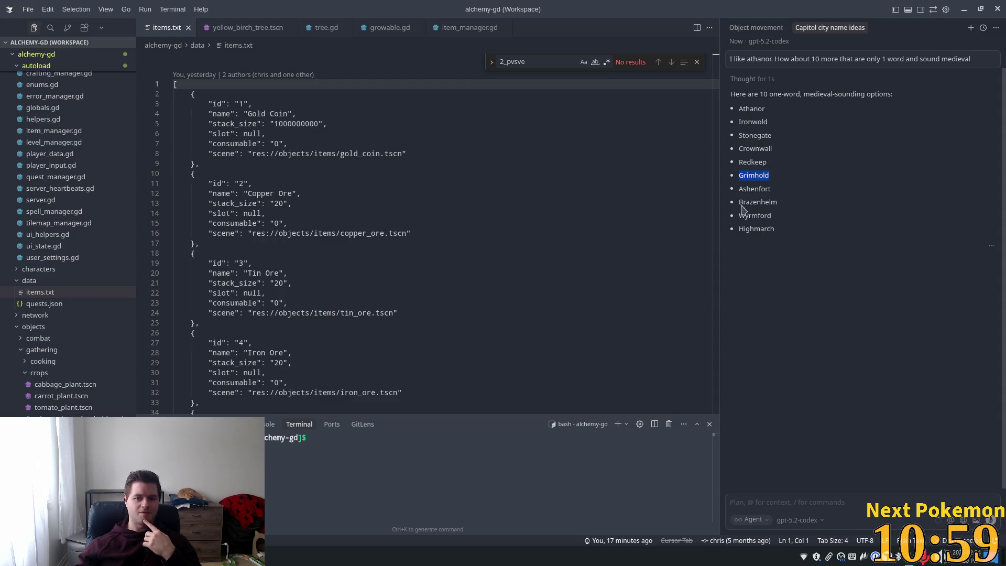
double_click(758, 227)
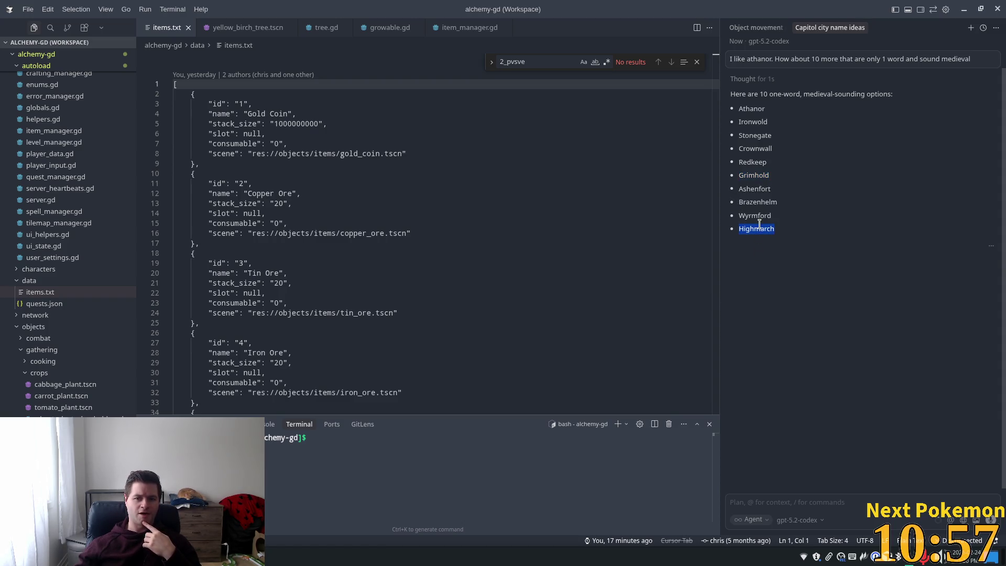
double_click(755, 176)
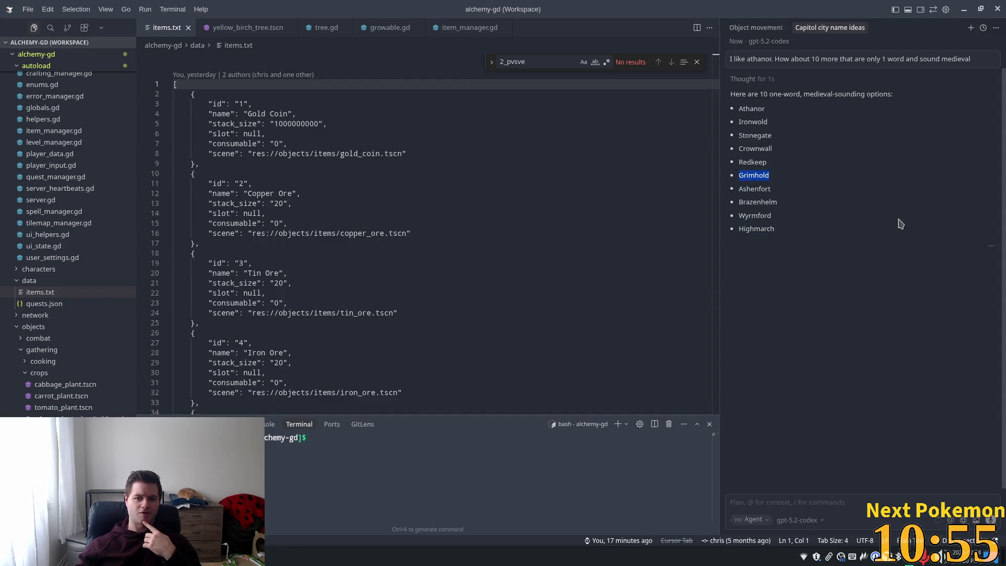
double_click(759, 108)
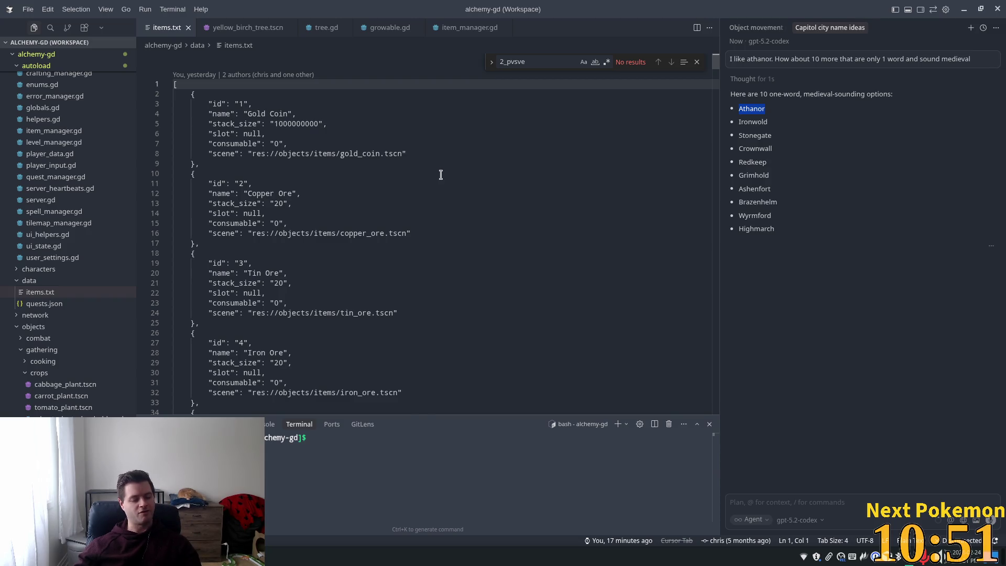
key(alt+Tab)
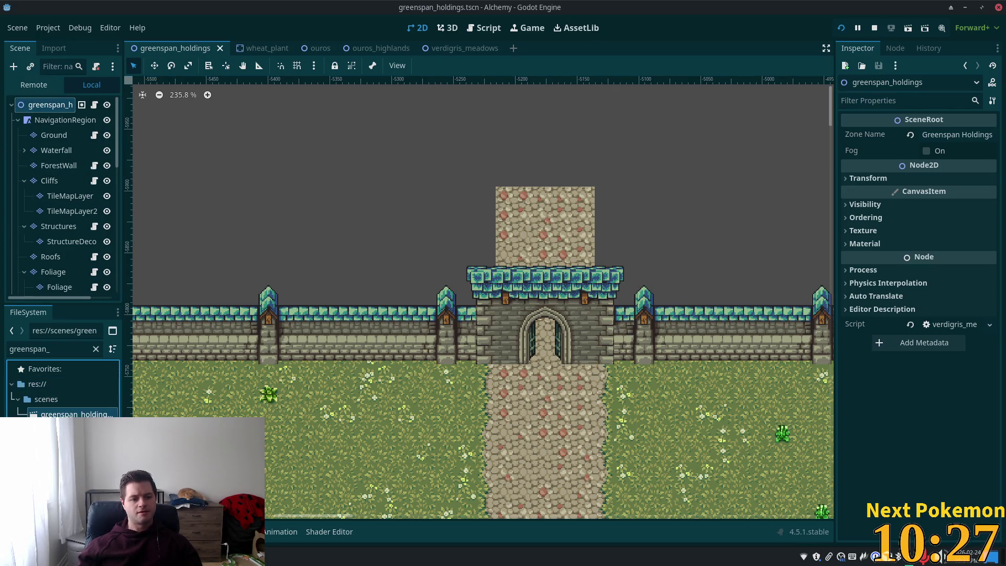
Dismiss the two tree-root alerts from Ctrl+D on the root node, then select the Waterfall tile layer.
key(ctrl+d)
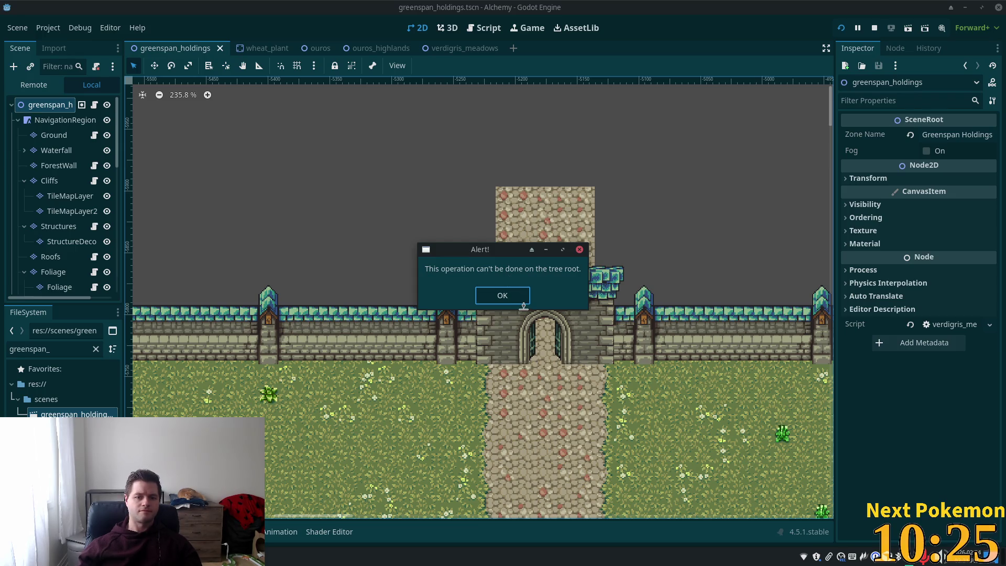
click(503, 295)
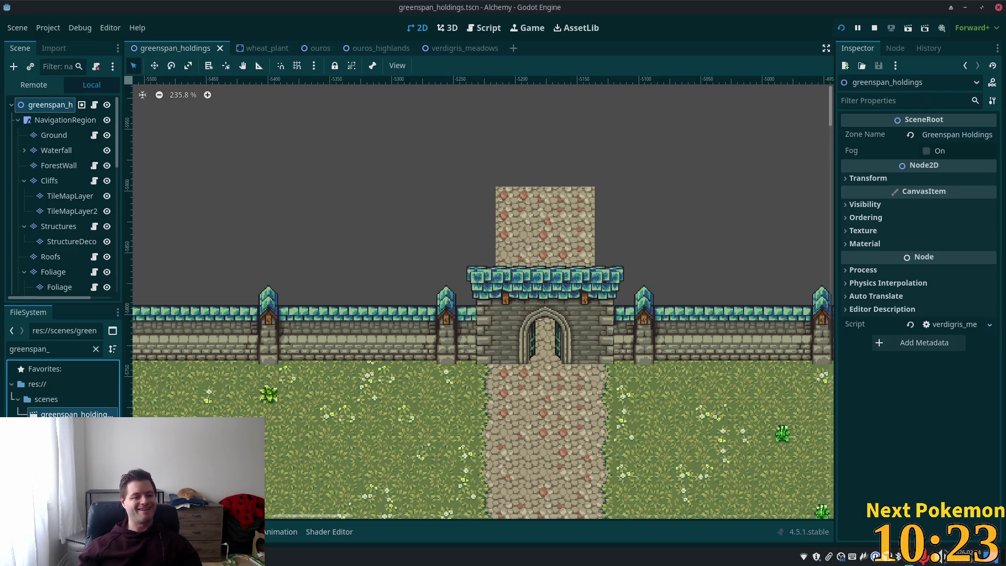
key(ctrl+d)
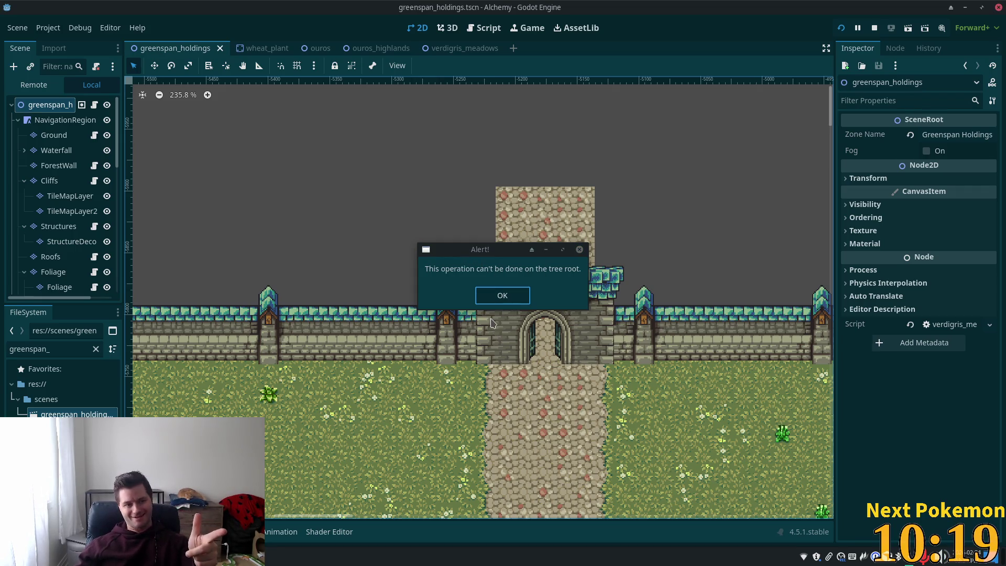
key(Return)
click(56, 151)
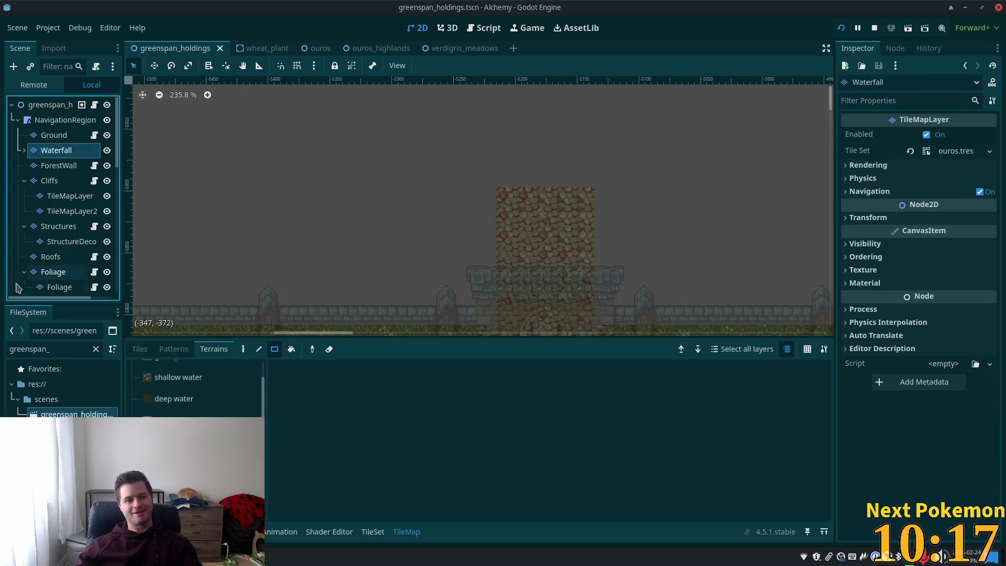
click(52, 399)
click(53, 414)
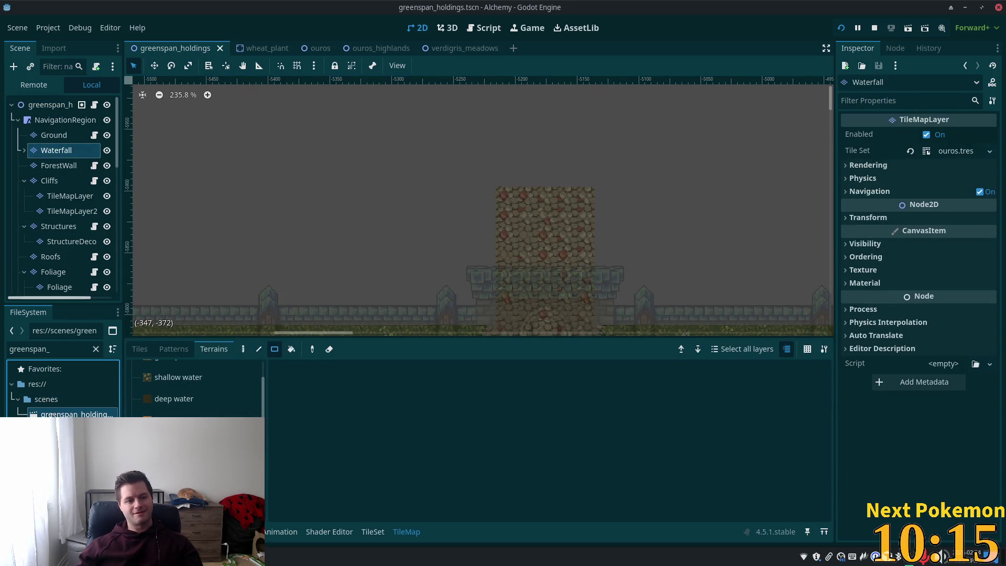
key(ctrl+d)
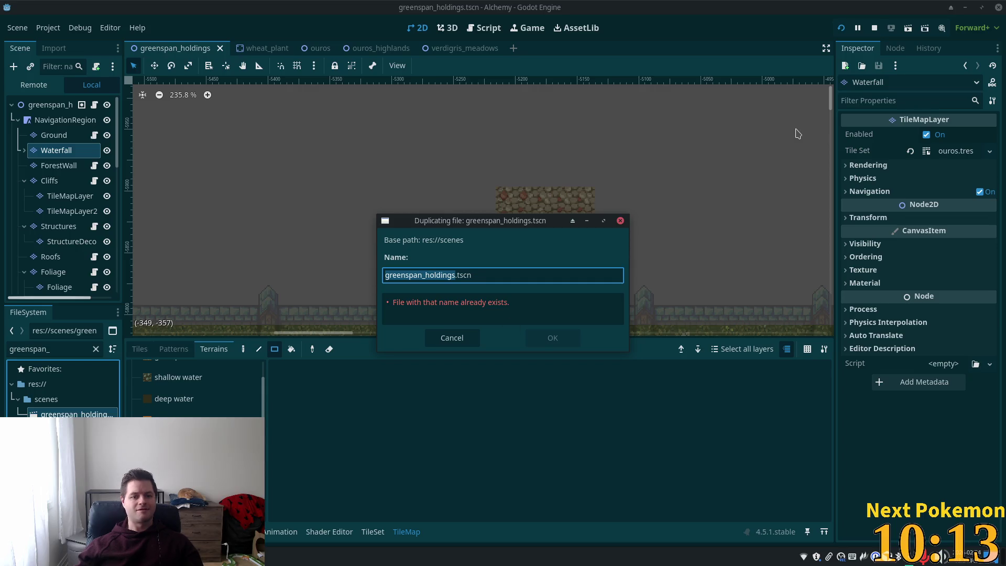
text(athanor)
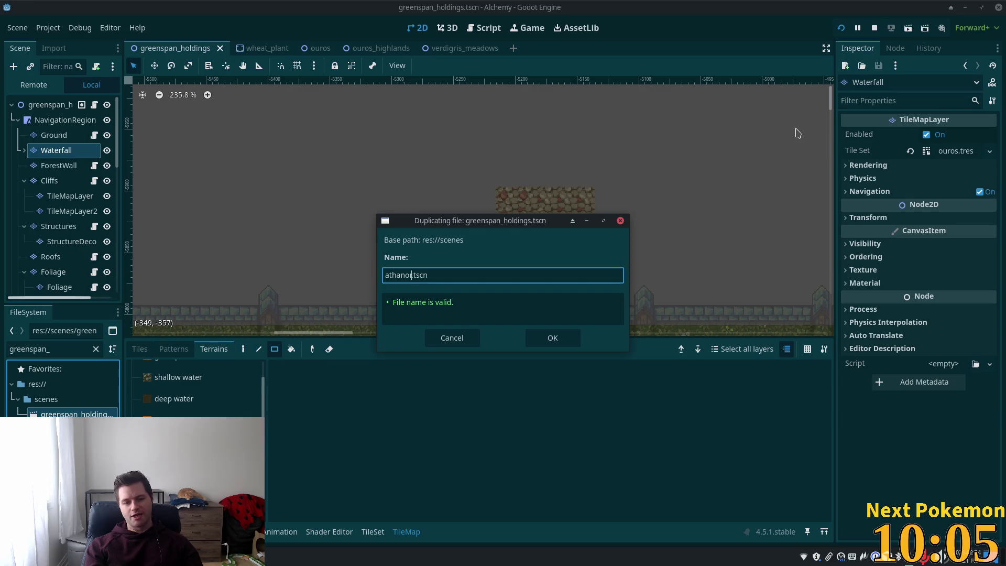
key(Return)
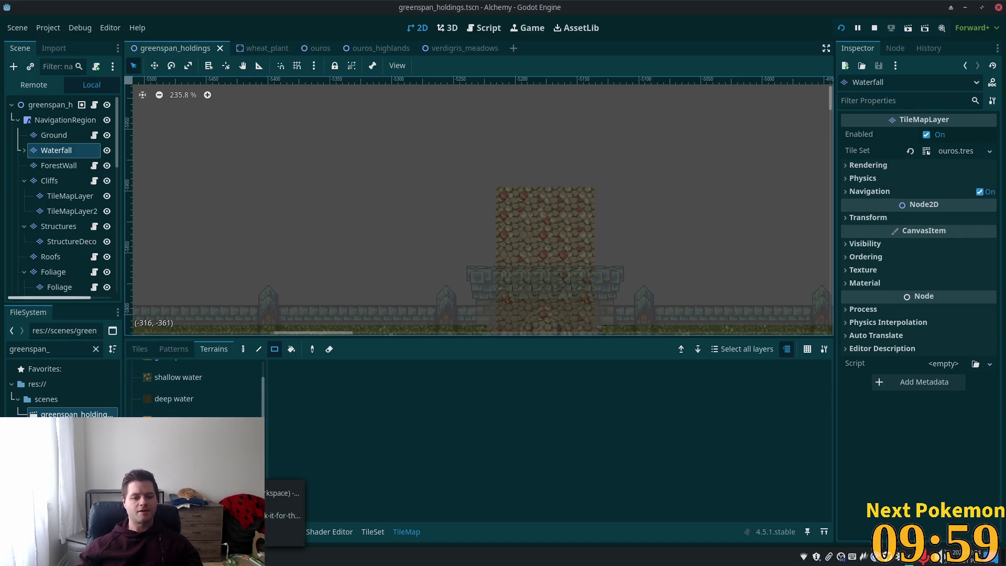
click(246, 557)
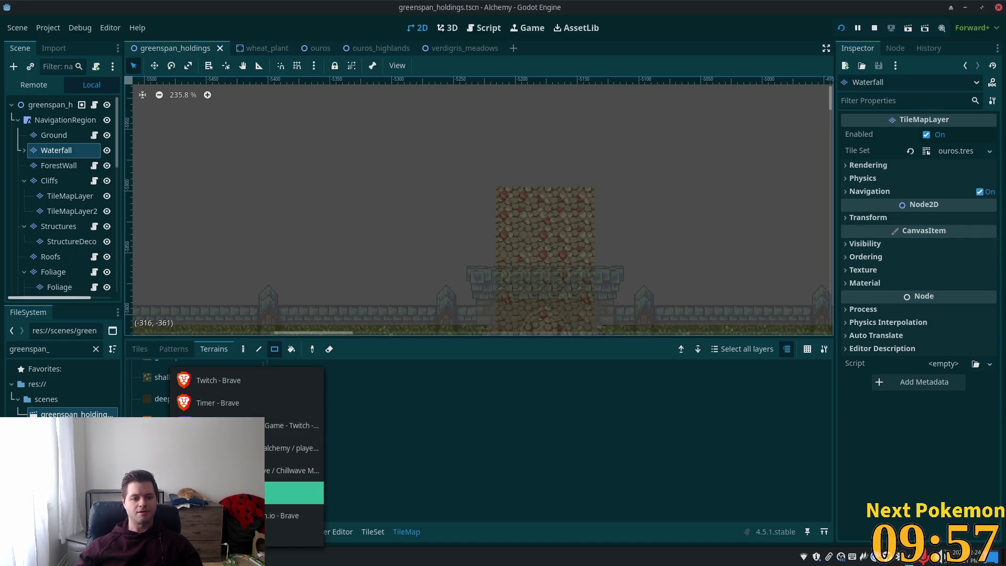
In the Pokémon Community Game popup, check the missions list, then return to the collection grid.
click(246, 493)
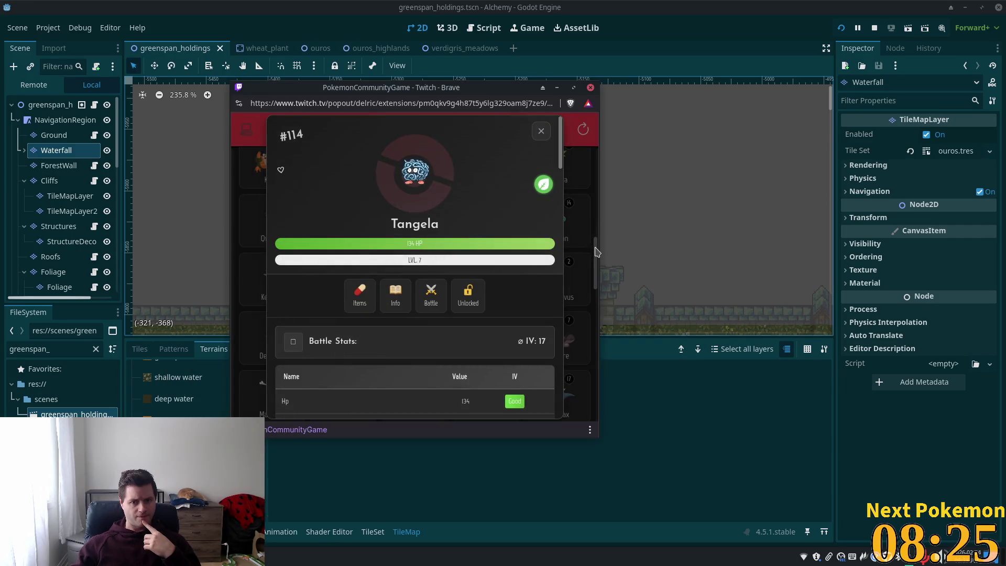
click(545, 131)
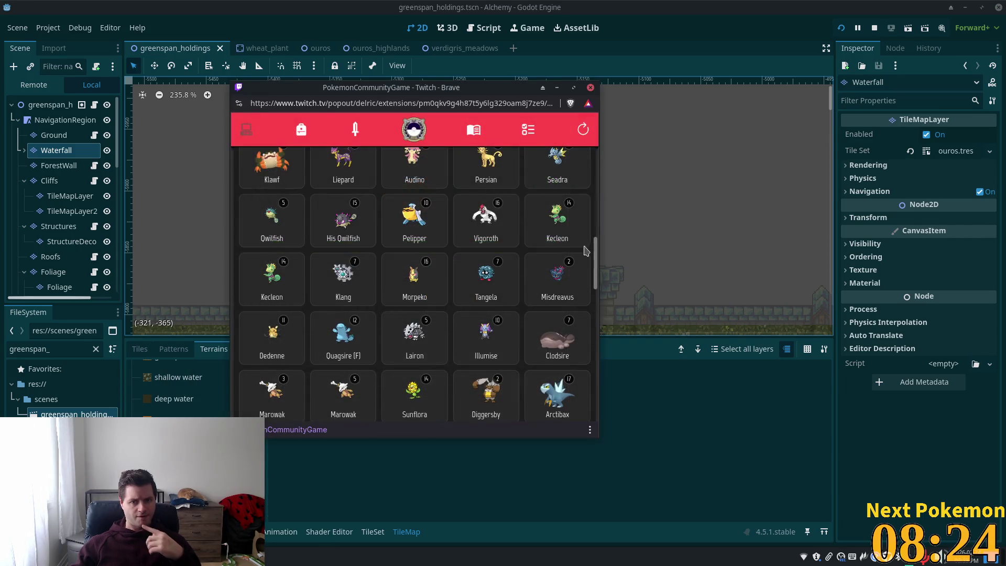
click(526, 137)
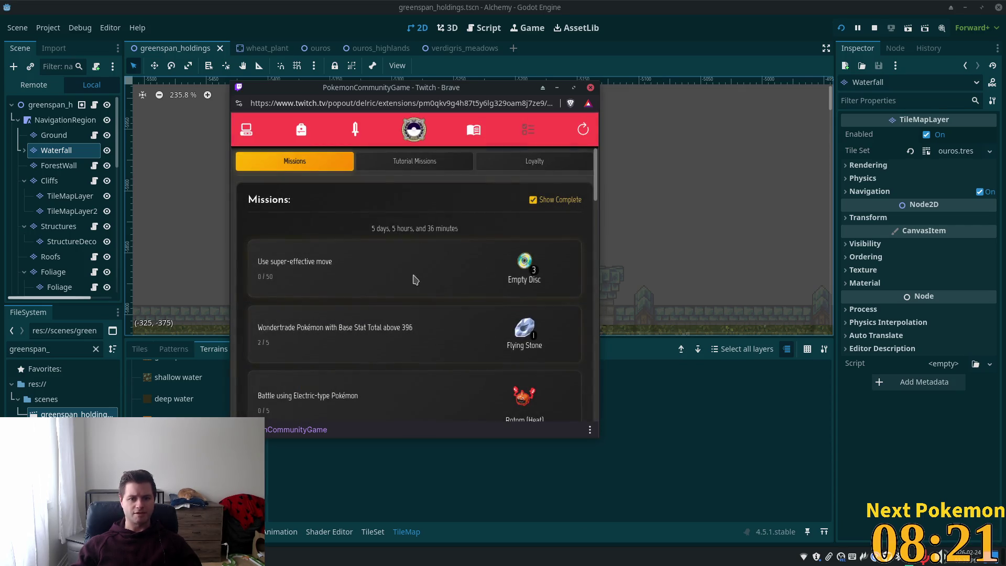
double_click(393, 330)
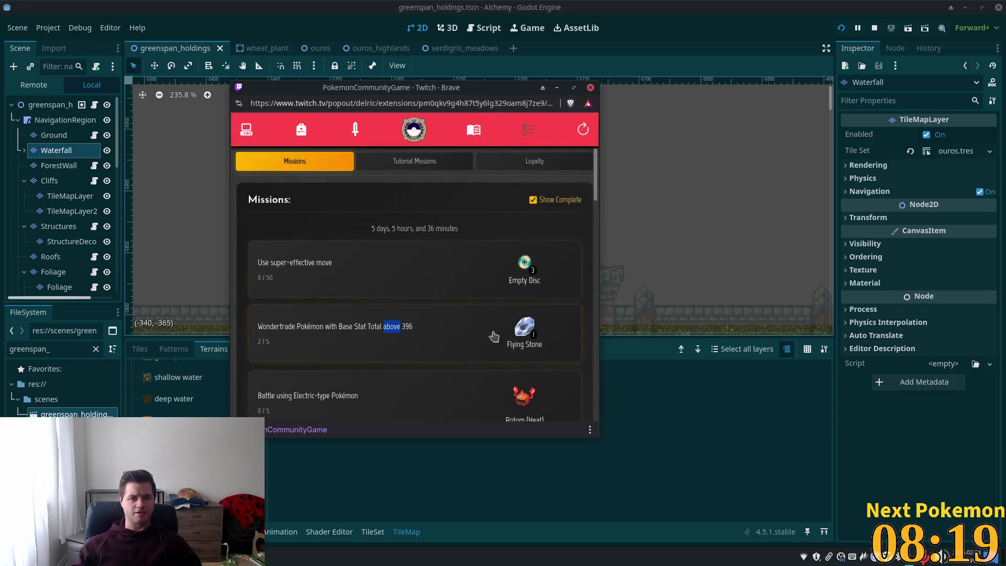
click(246, 129)
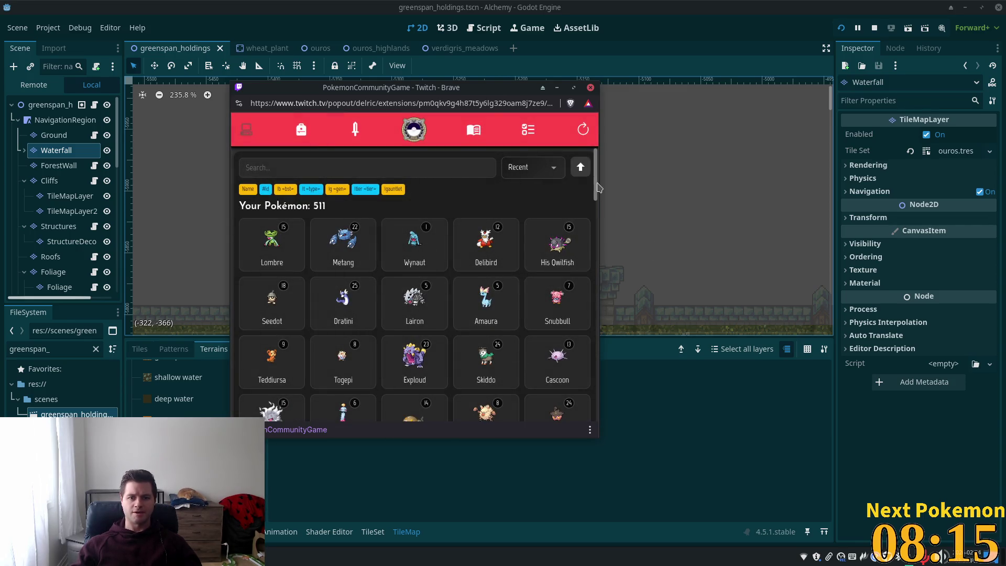
Sort the Pokémon collection by Base stats and scroll down the grid.
click(533, 168)
scroll(524, 242, down, 2)
scroll(545, 251, down, 2)
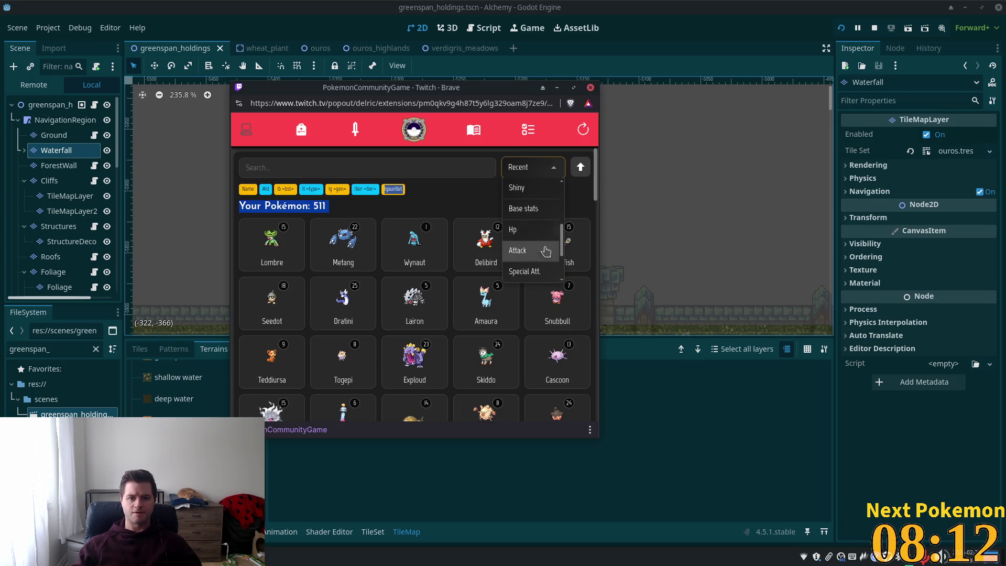
click(524, 208)
drag(595, 189, 595, 264)
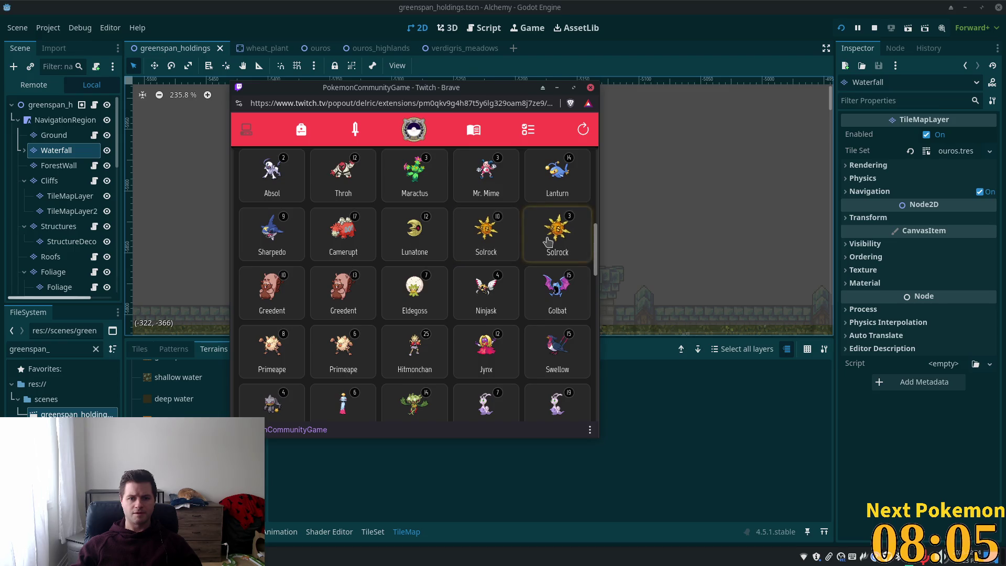
Inspect the level 3 Solrock's details and base stats info page.
click(556, 246)
click(401, 302)
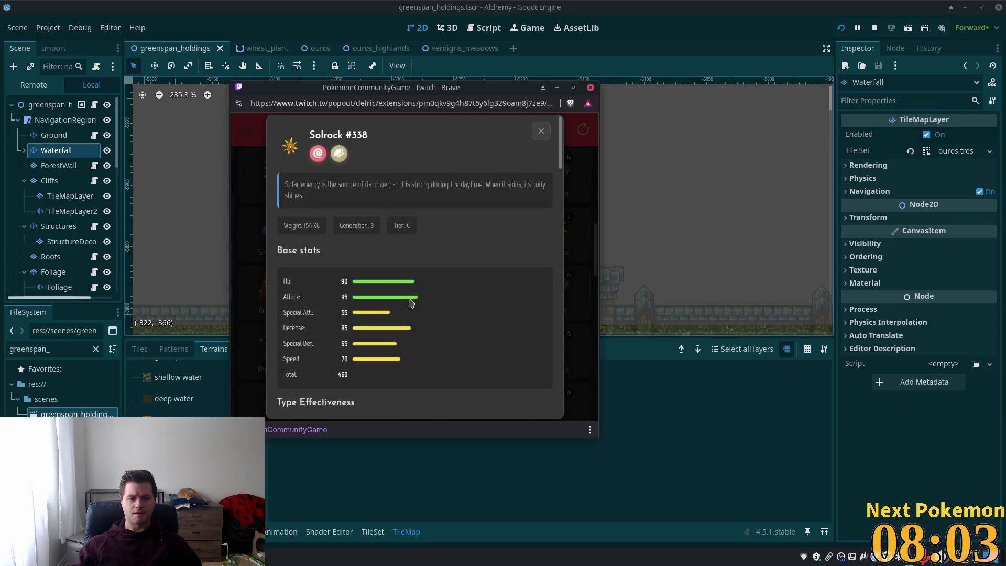
click(541, 131)
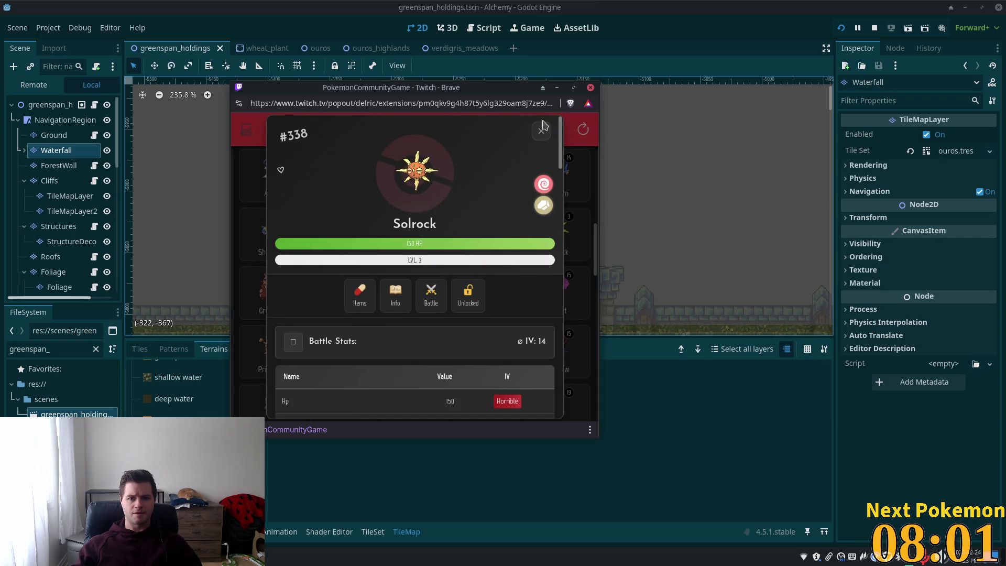
click(544, 127)
Wondertrade Solrock, receiving a level 9 Bronzor as a new Pokédex entry.
click(557, 233)
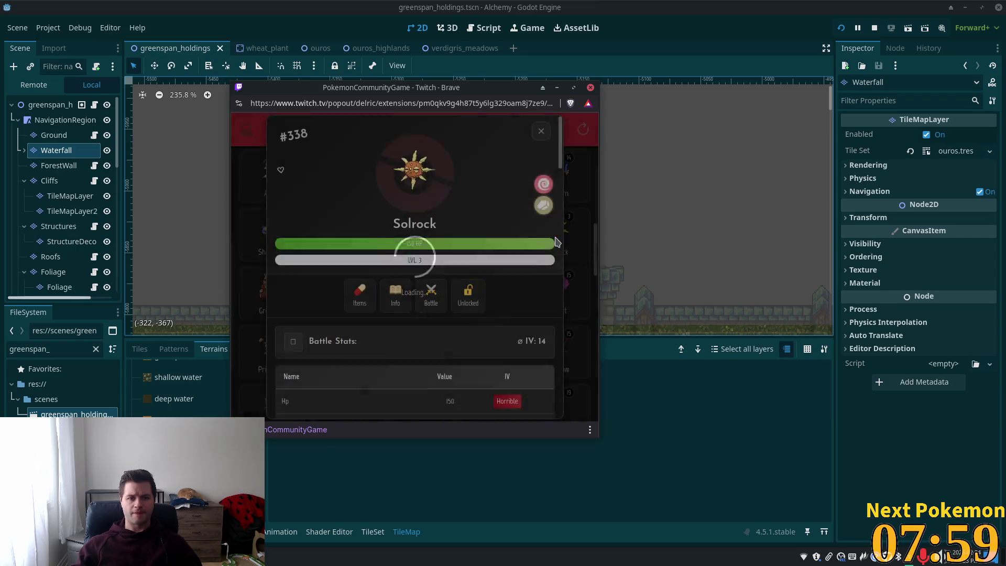
scroll(378, 367, down, 8)
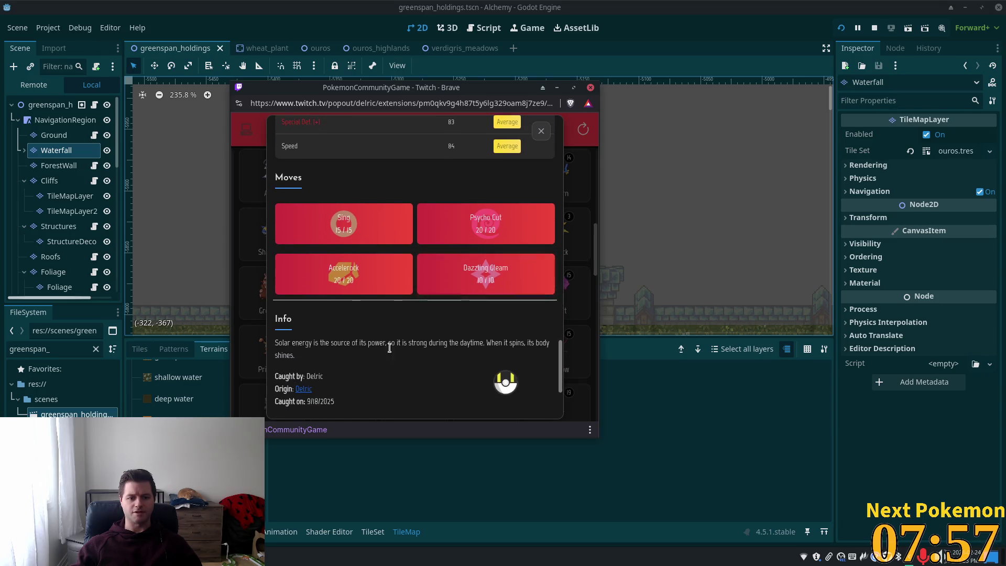
click(438, 402)
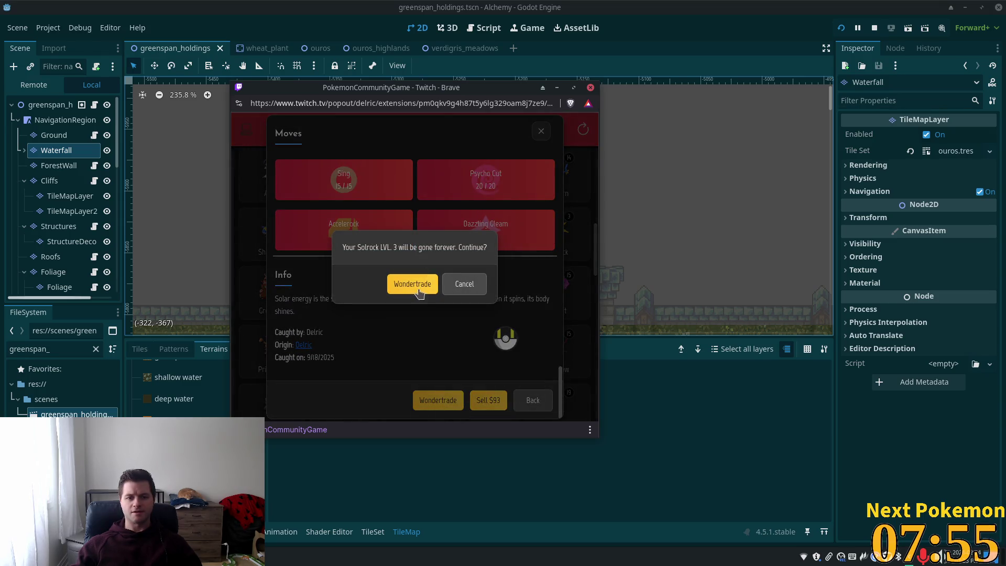
click(418, 286)
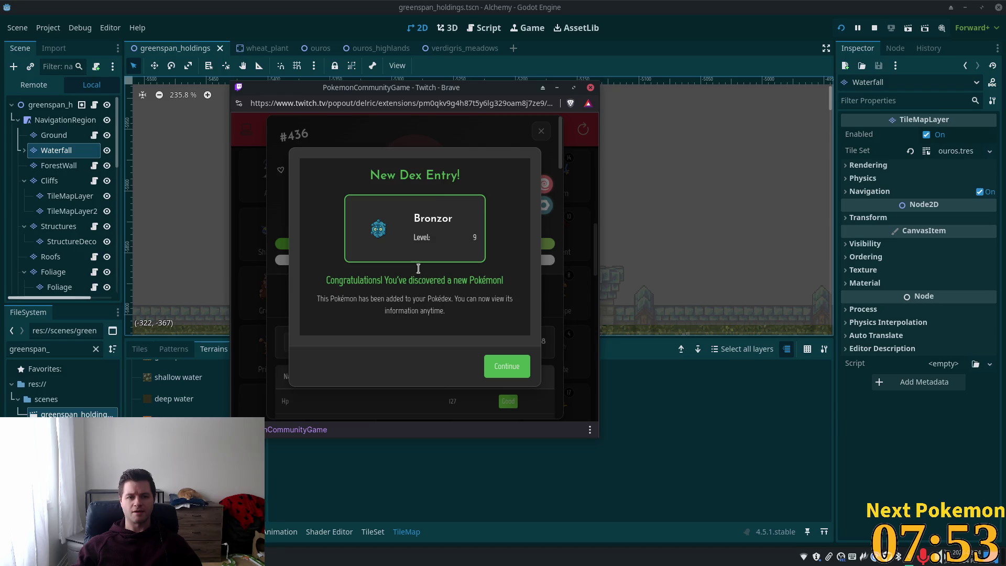
click(507, 366)
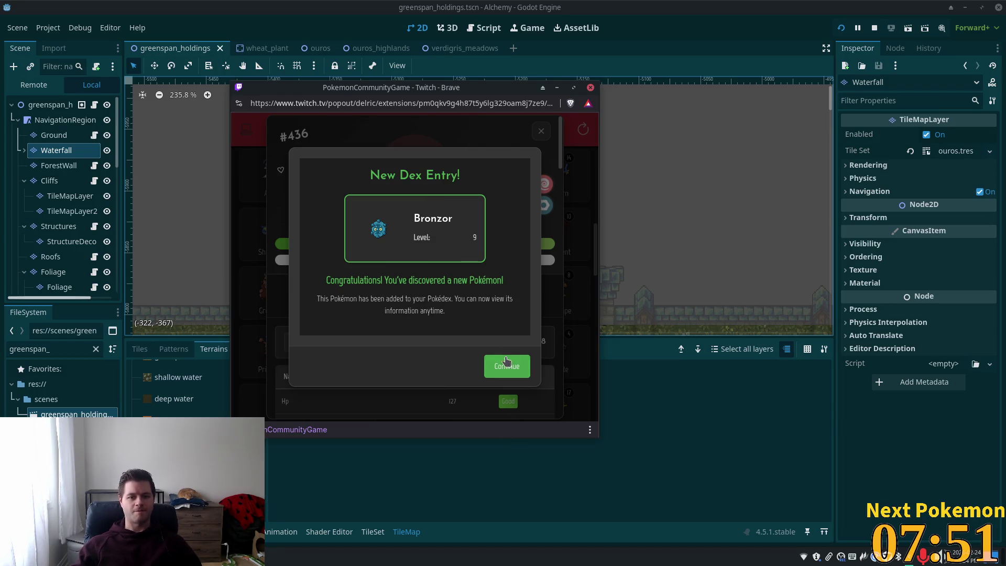
click(539, 134)
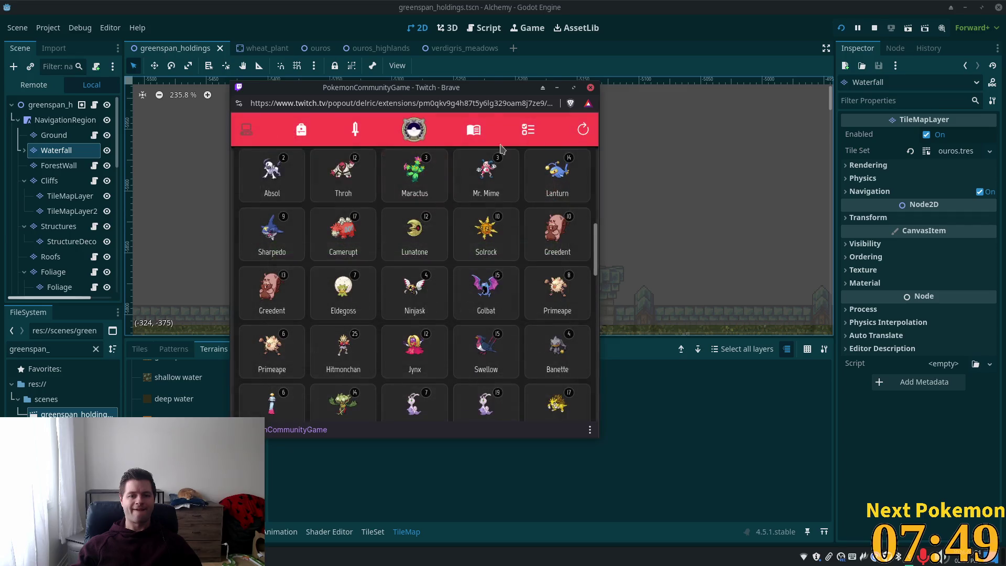
click(545, 145)
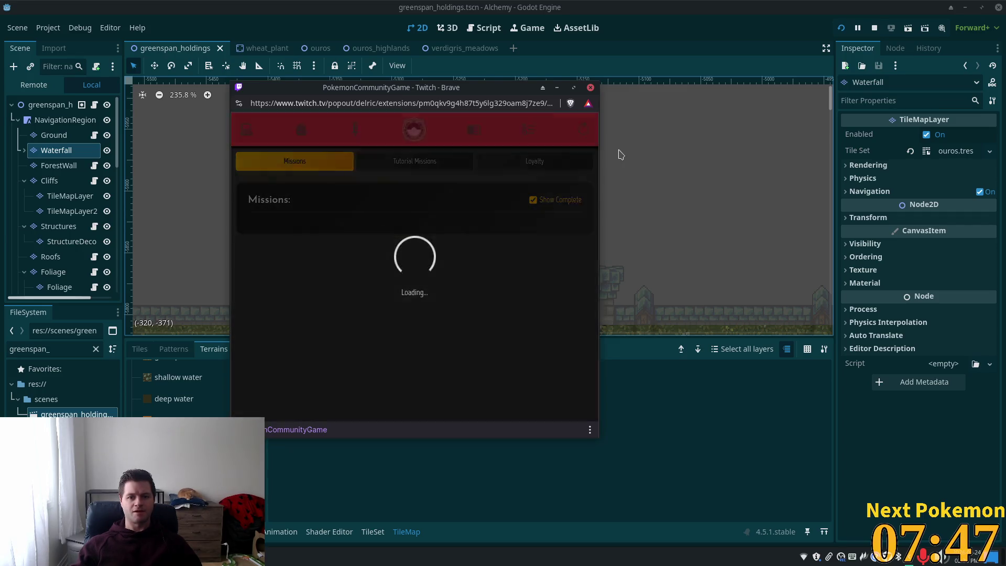
Scroll through the missions (Wondertrade at 3/5), view owned Pokémon, and bring Godot back to front.
scroll(422, 298, down, 5)
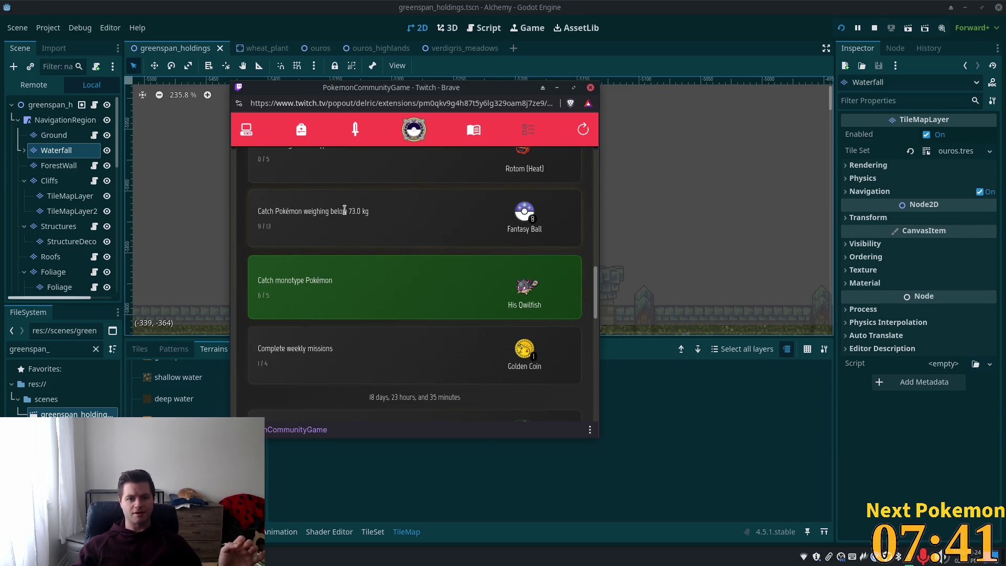
scroll(398, 233, up, 5)
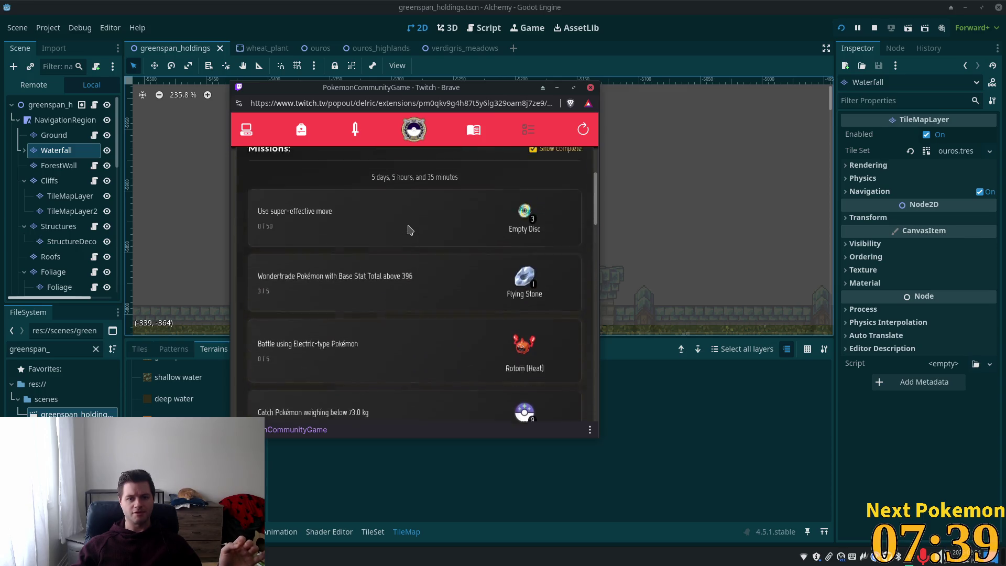
scroll(411, 283, down, 1)
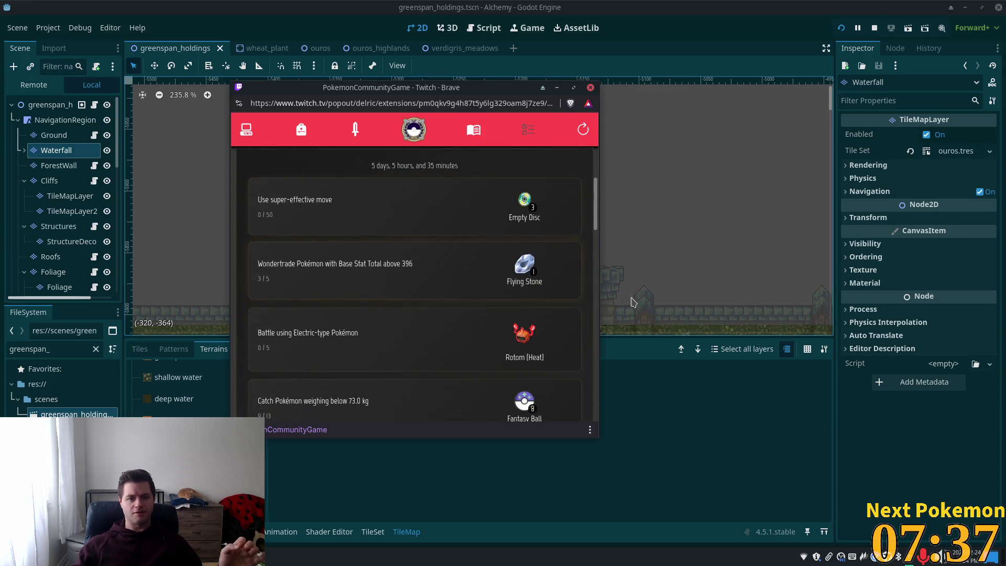
scroll(367, 291, down, 1)
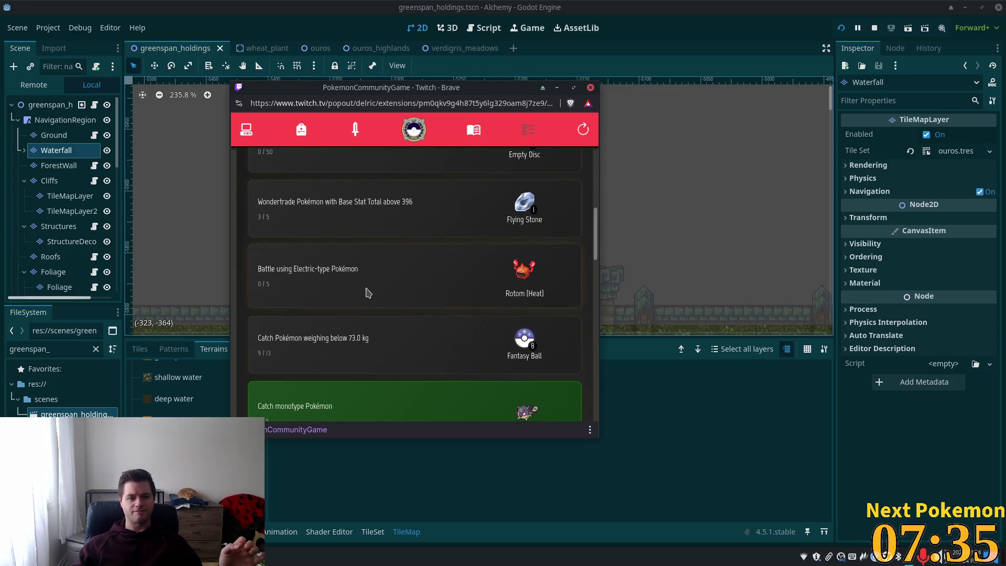
scroll(369, 293, down, 4)
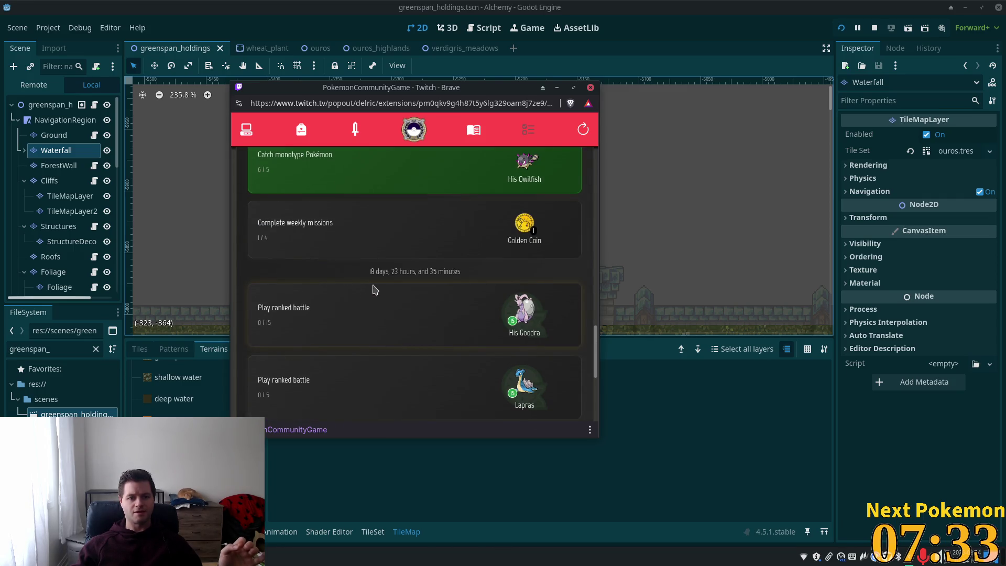
scroll(380, 286, up, 6)
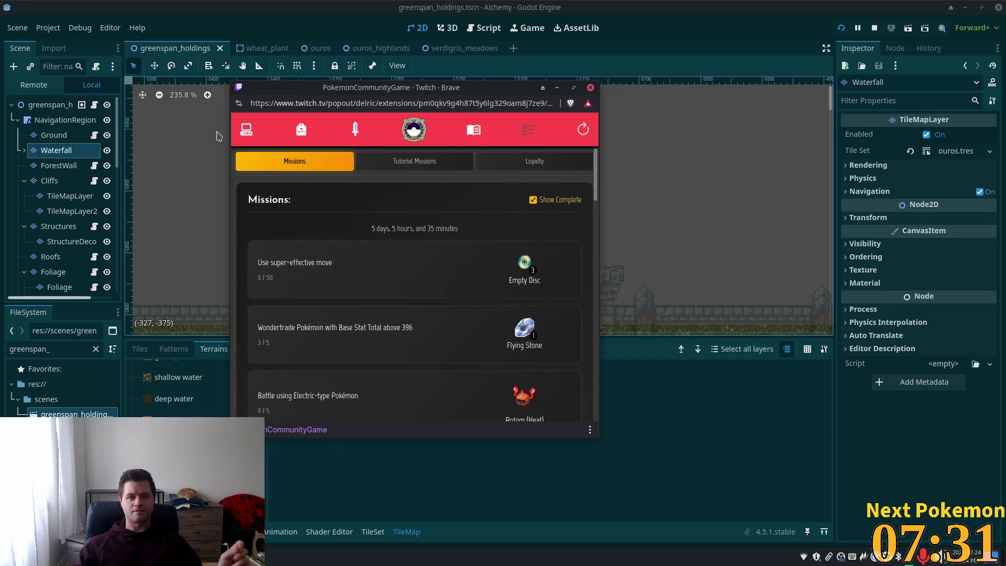
click(246, 131)
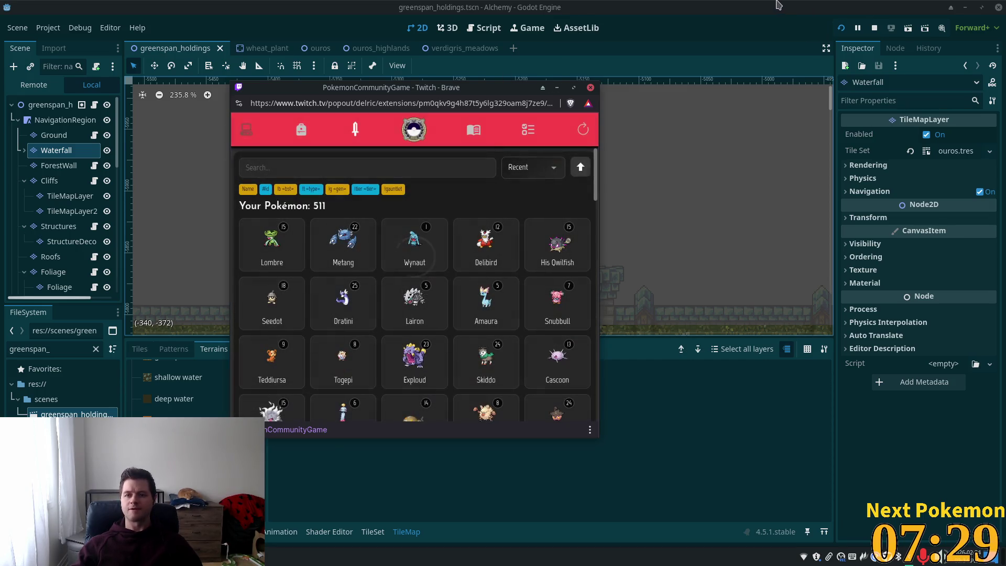
click(696, 29)
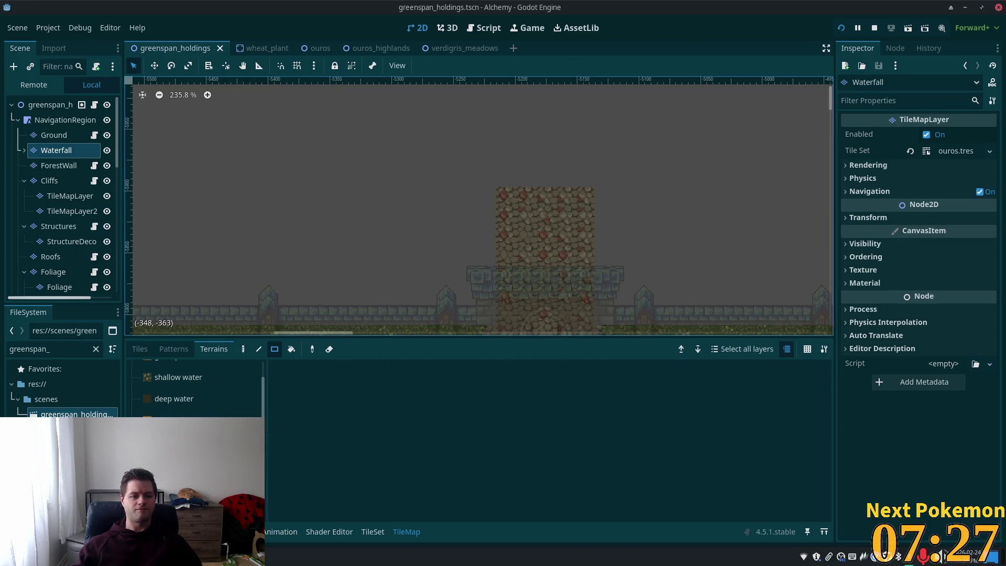
Filter the FileSystem dock for 'athA' and open athanor.tscn.
double_click(40, 355)
text(athA)
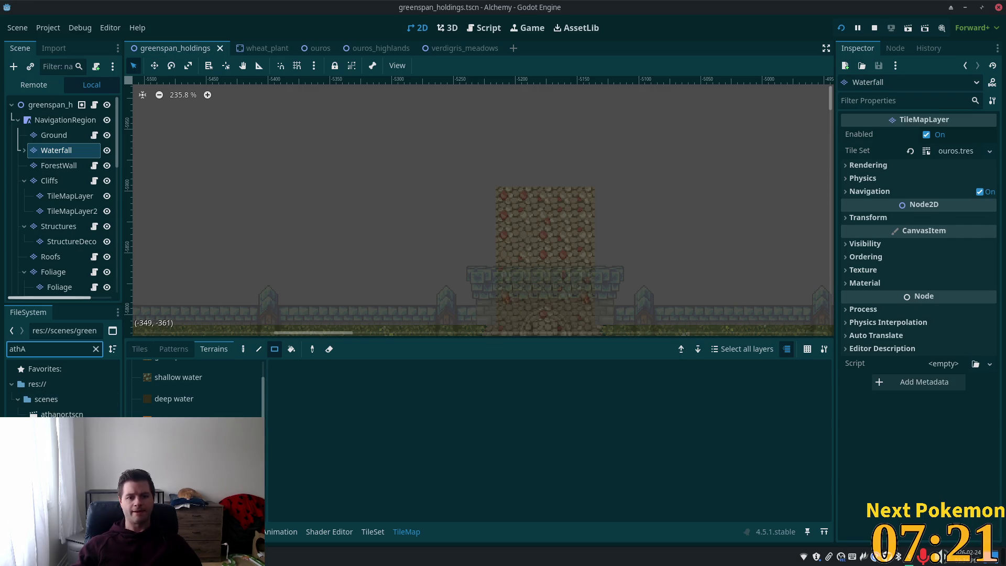
double_click(61, 414)
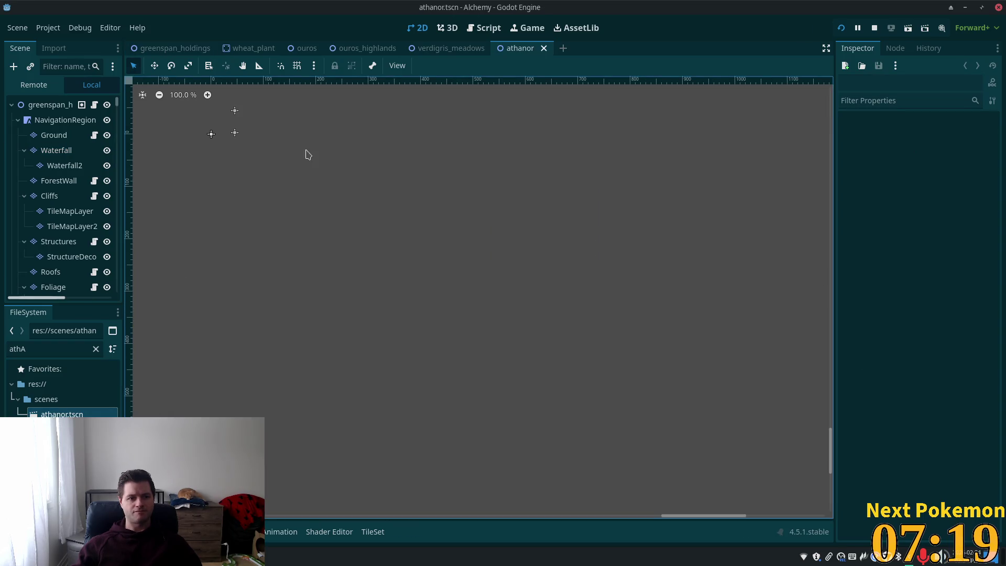
Rename the greenspan_holdings root node to 'Athanor' in the Scene dock.
click(45, 106)
click(45, 106)
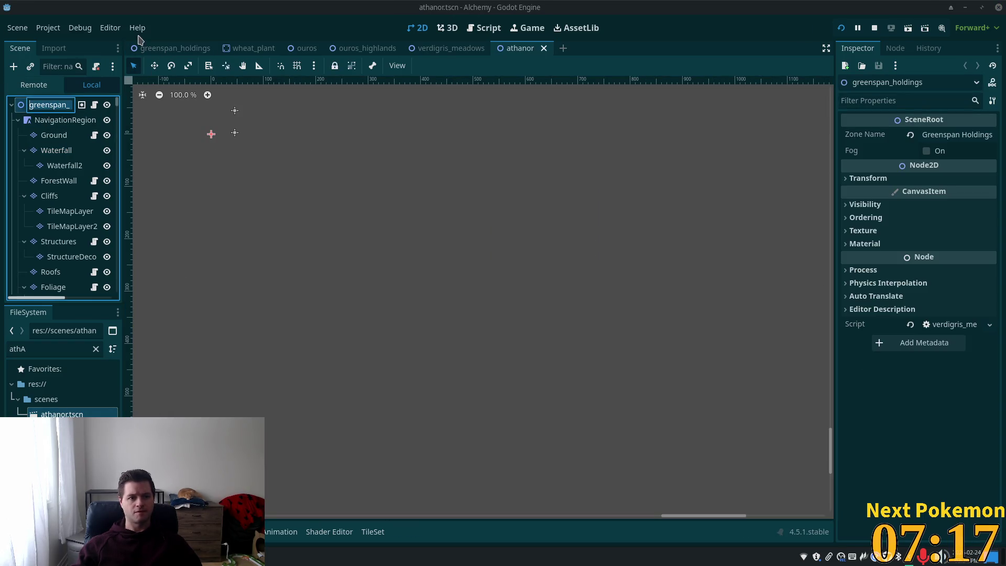
text(aTH)
key(BackSpace)
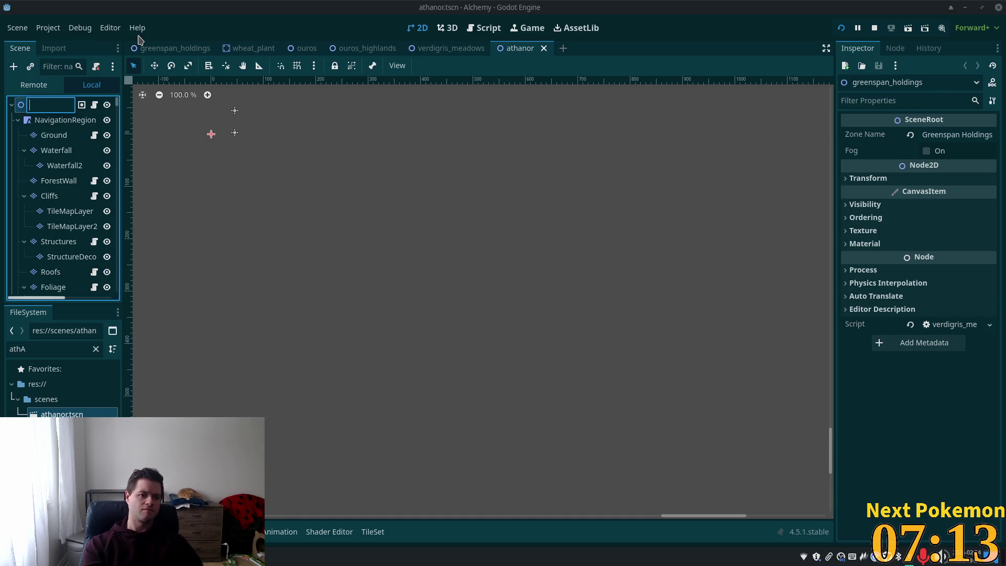
text(Athanor)
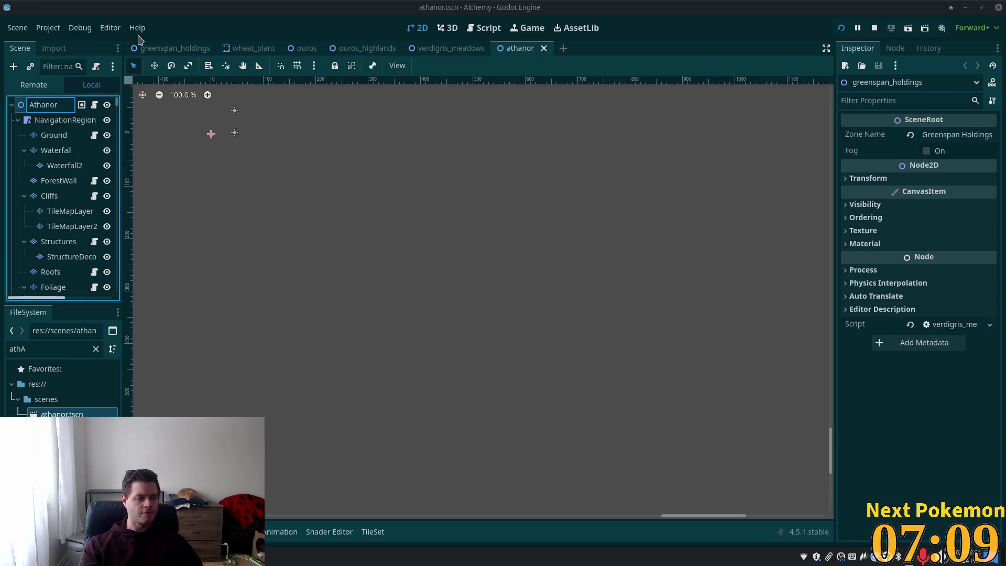
key(Return)
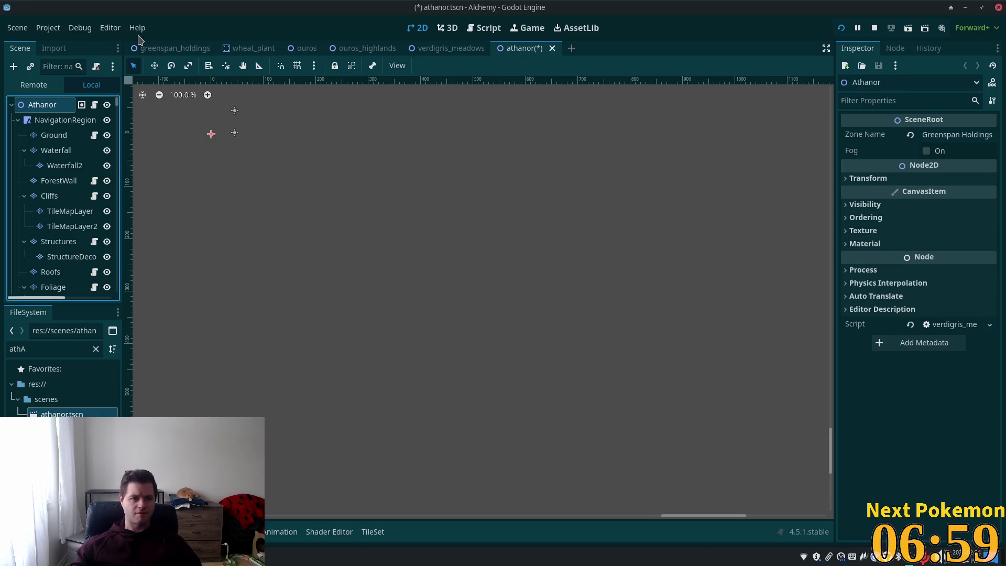
Zoom out over the whole map, save the athanor scene, and select the Ground layer.
scroll(325, 354, down, 1)
scroll(325, 354, down, 15)
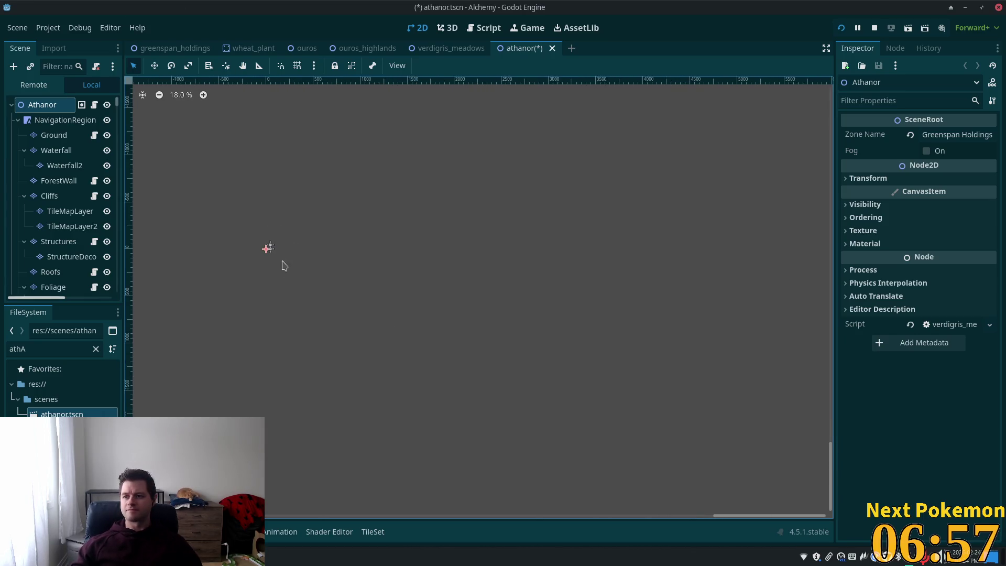
scroll(767, 383, down, 1)
scroll(766, 383, left, 5)
scroll(487, 142, up, 5)
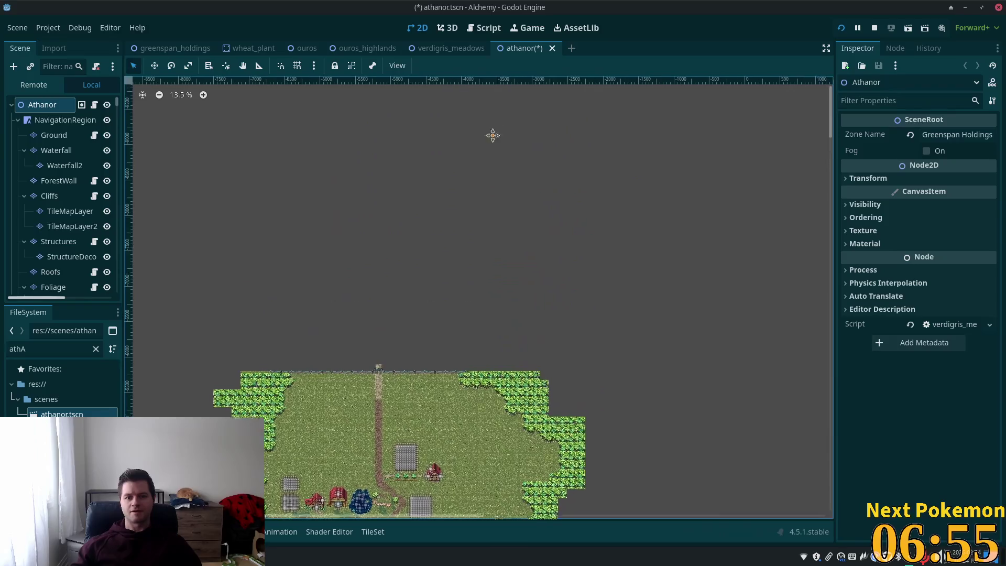
scroll(364, 401, up, 8)
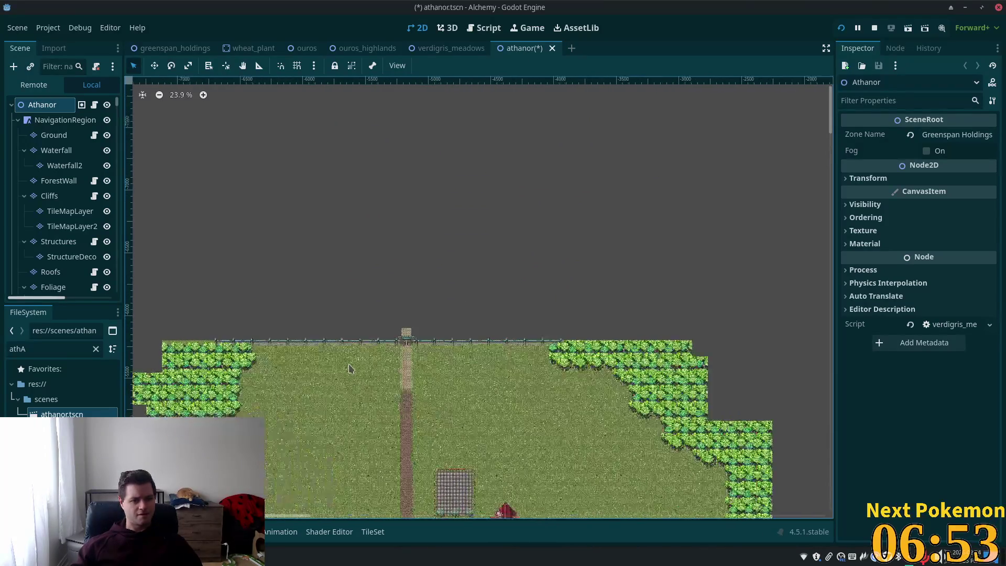
scroll(442, 310, down, 5)
scroll(443, 310, left, 2)
scroll(516, 376, right, 2)
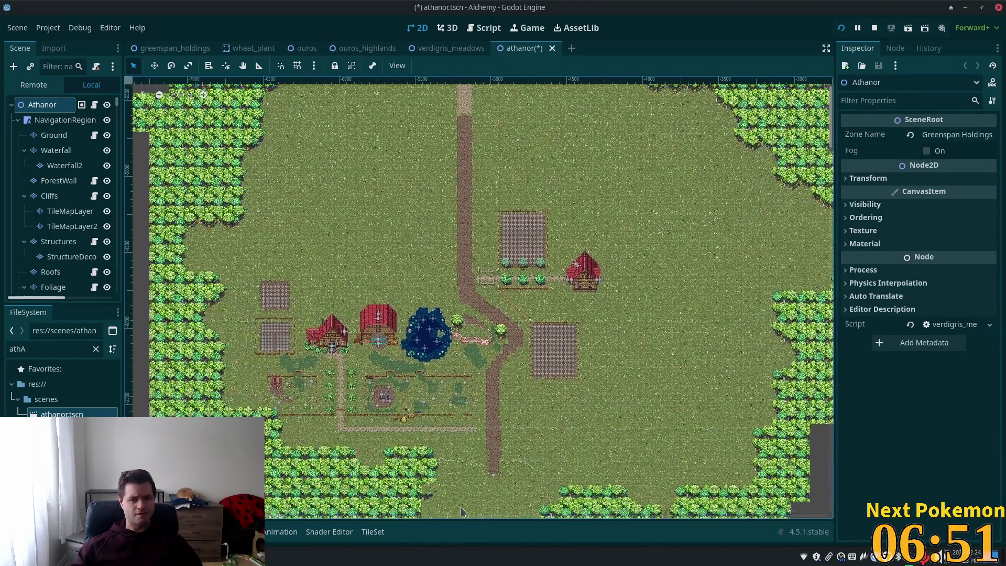
scroll(516, 376, down, 3)
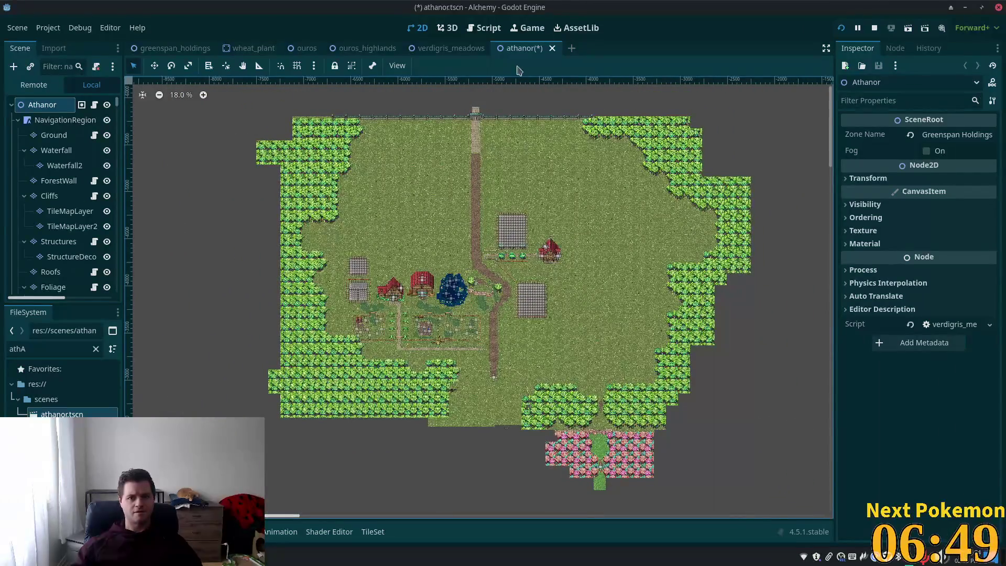
key(ctrl+s)
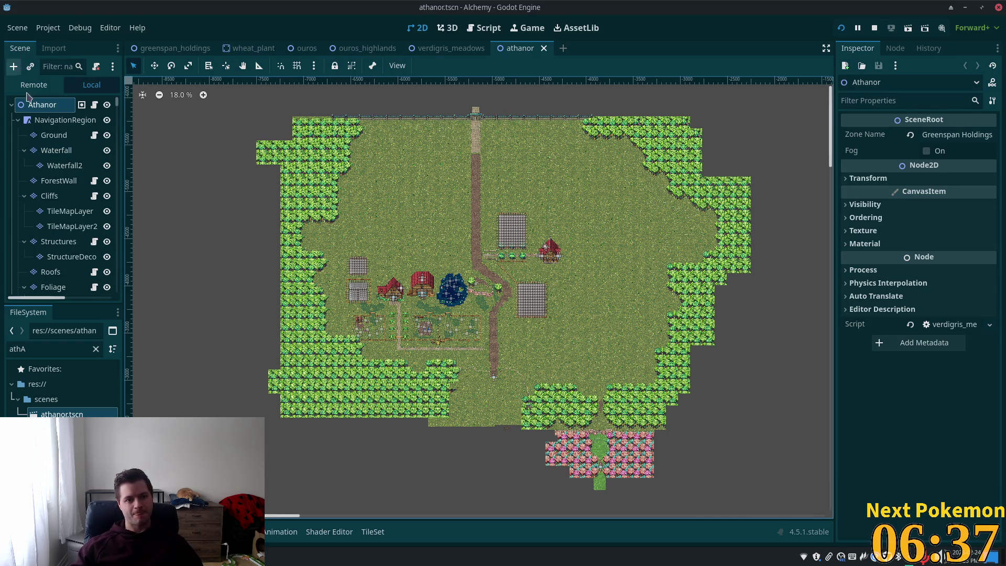
click(54, 135)
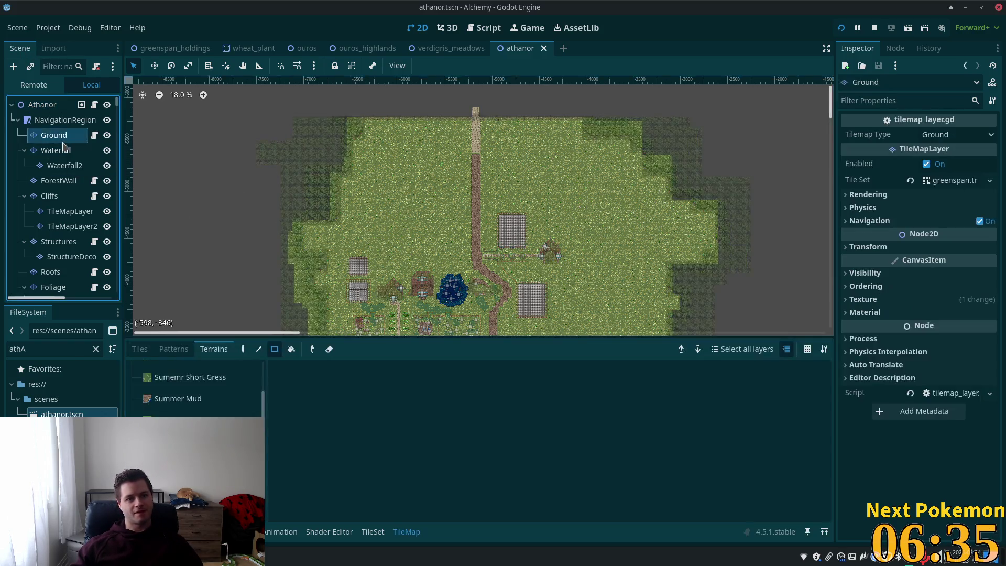
Switch to individual tiles and rectangle-erase most of the grass on the Ground layer.
scroll(373, 185, down, 2)
scroll(367, 168, down, 3)
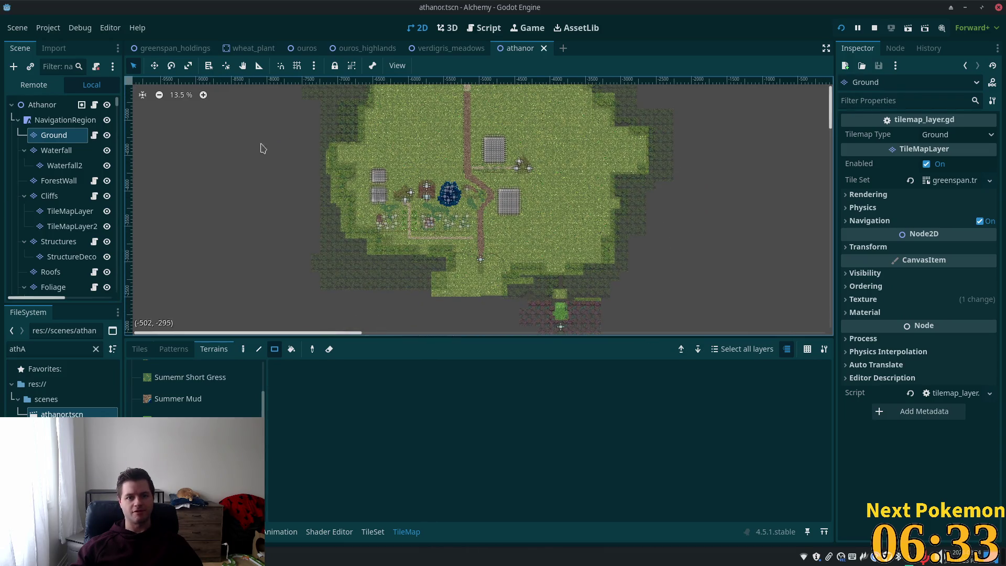
click(139, 349)
scroll(156, 179, up, 2)
scroll(156, 178, right, 3)
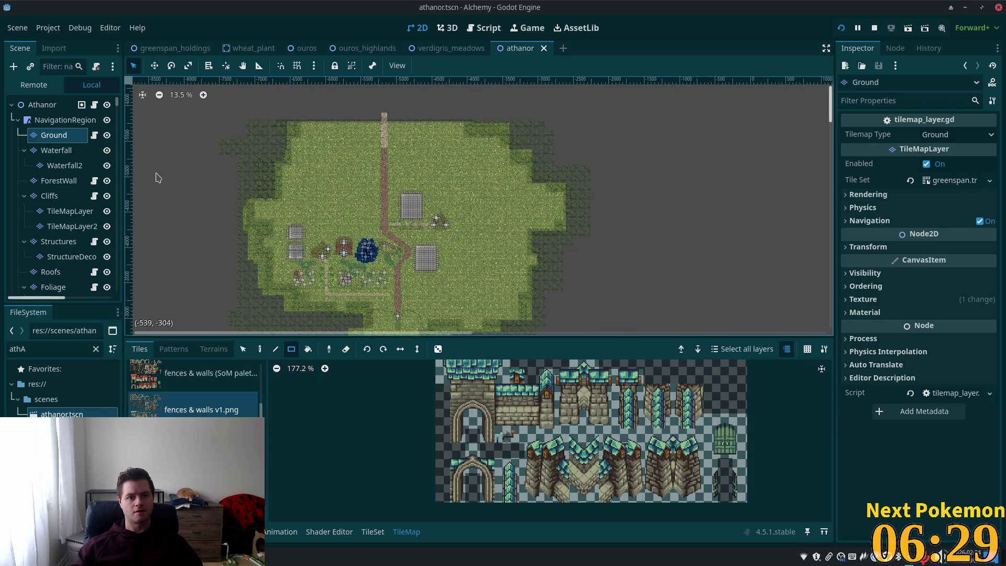
mouse_move(227, 227)
mouse_down()
mouse_move(657, 361)
mouse_move(689, 352)
mouse_move(542, 283)
mouse_up()
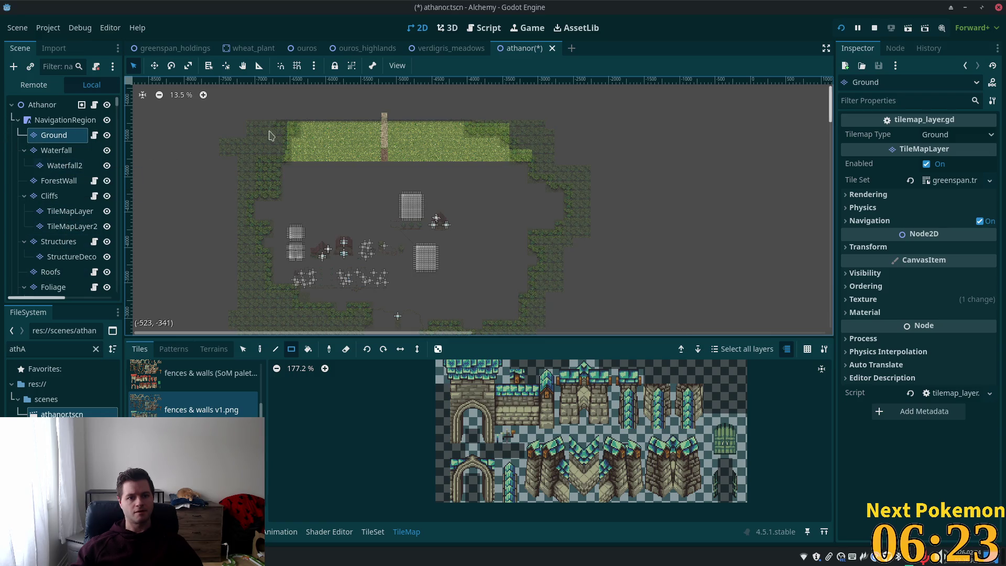
scroll(336, 187, up, 3)
scroll(336, 188, down, 2)
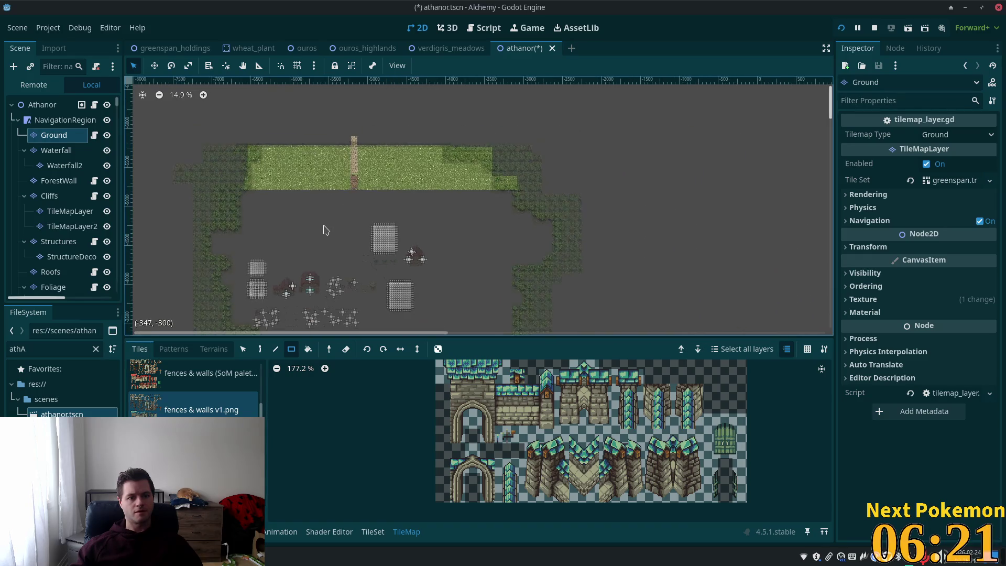
Pick ForestWall, then rectangle-erase several large blocks of tiles on the Cliffs layer.
click(67, 183)
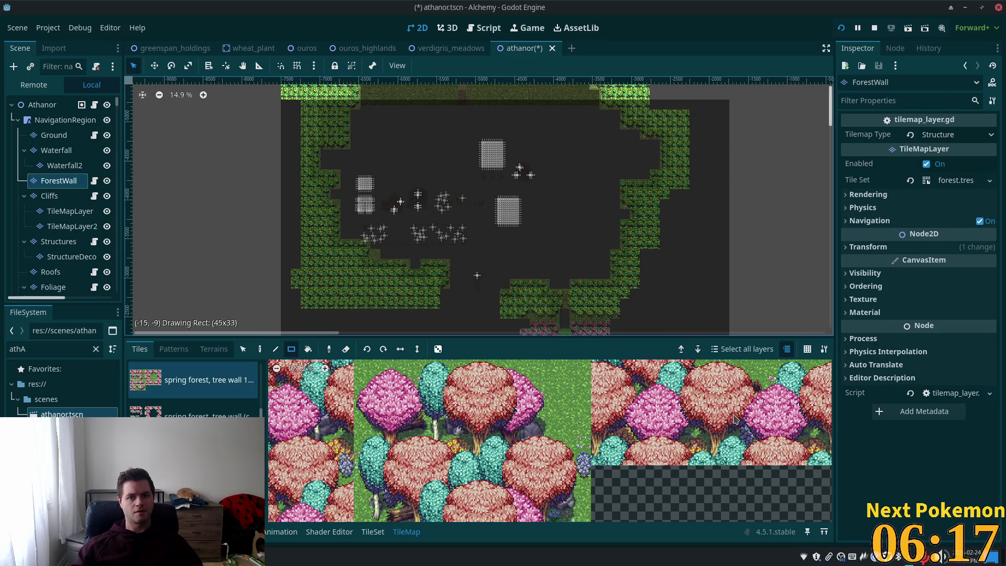
mouse_move(665, 162)
mouse_down()
mouse_move(689, 320)
mouse_move(670, 251)
mouse_up()
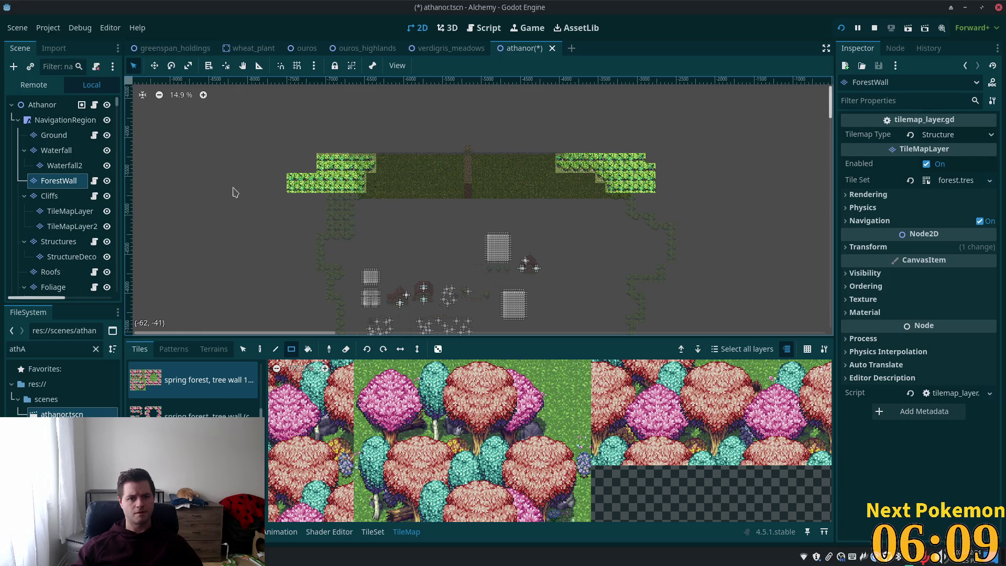
click(57, 201)
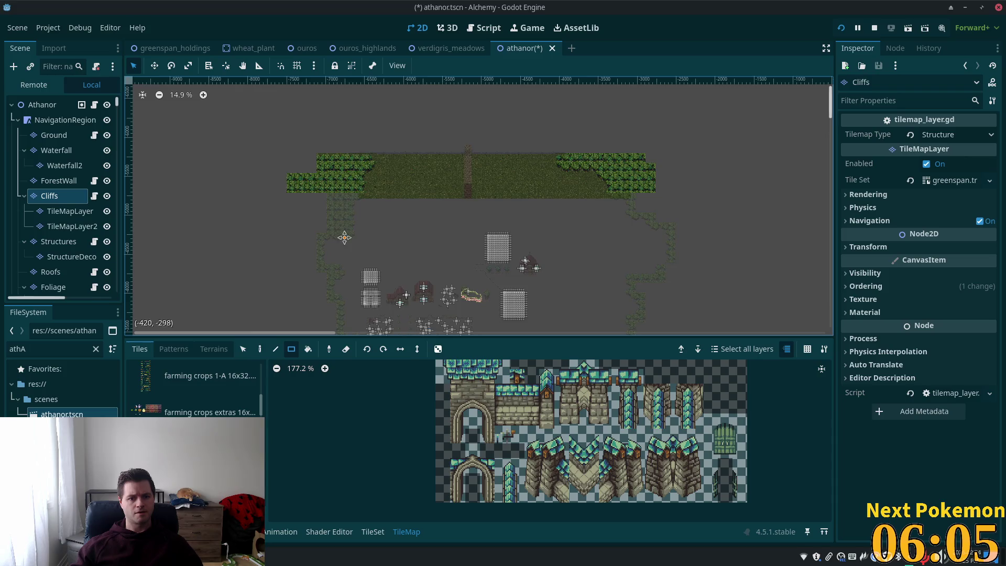
scroll(346, 246, down, 5)
drag(353, 235, 865, 388)
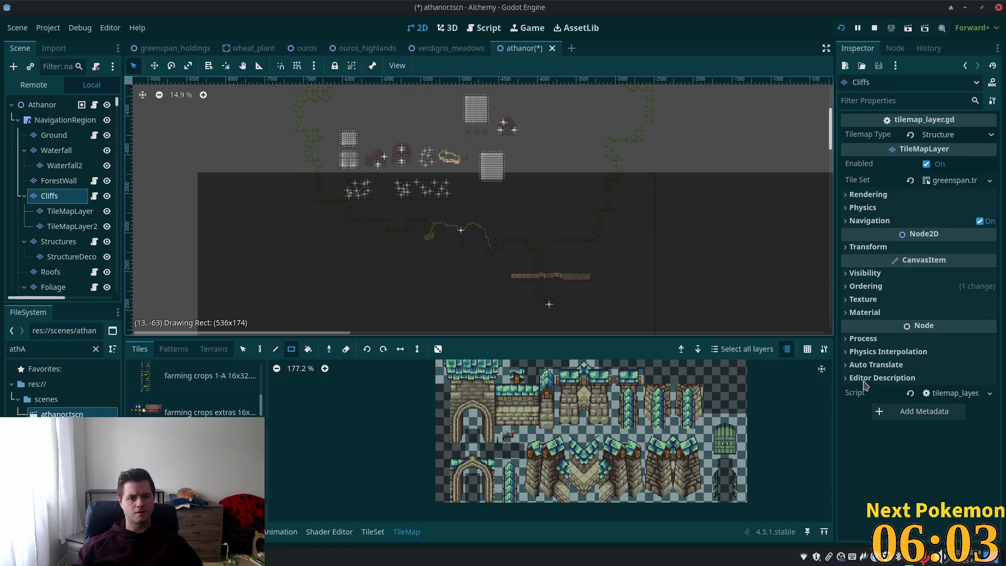
drag(352, 108, 442, 187)
drag(253, 116, 670, 247)
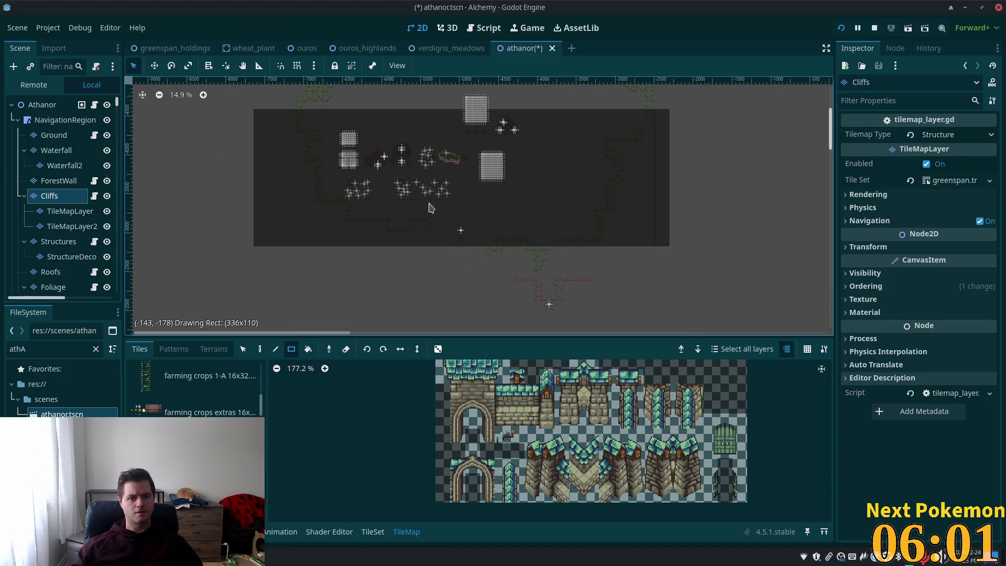
scroll(274, 195, up, 3)
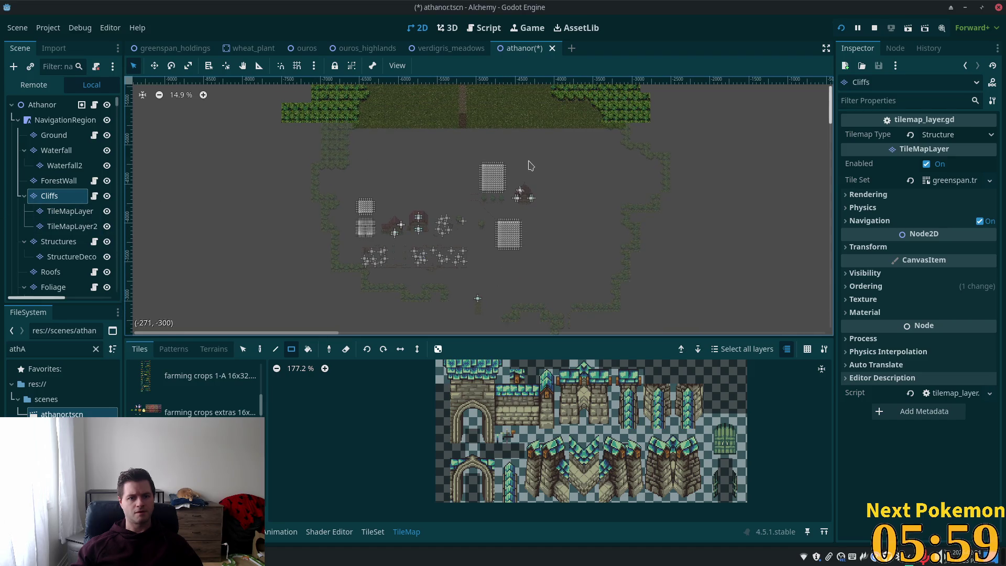
drag(118, 101, 107, 411)
click(32, 165)
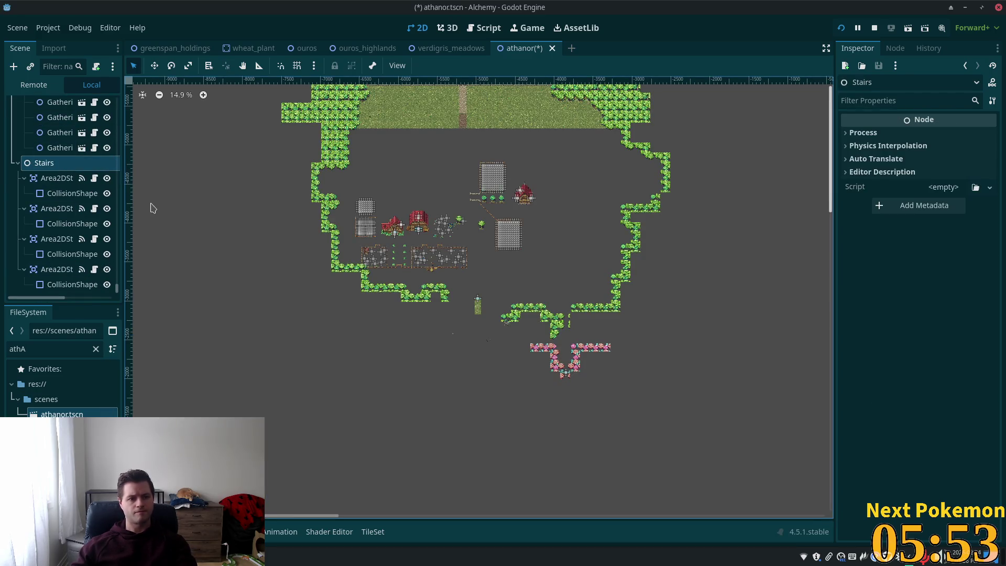
Delete the Stairs and Duckies node groups with their children.
key(Delete)
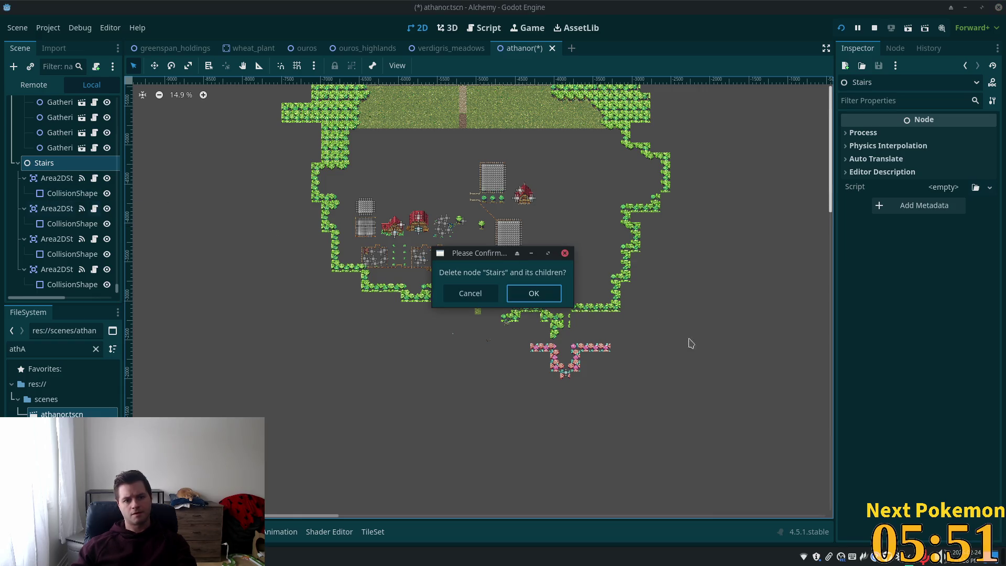
click(524, 298)
scroll(110, 283, down, 1)
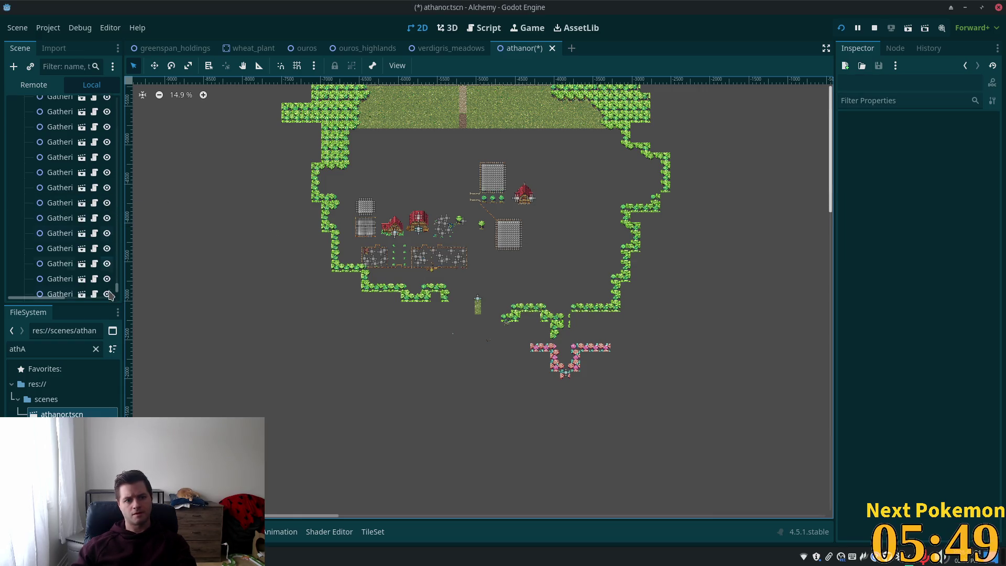
scroll(33, 170, down, 1)
drag(116, 287, 121, 135)
scroll(57, 236, down, 5)
click(53, 197)
scroll(53, 199, down, 3)
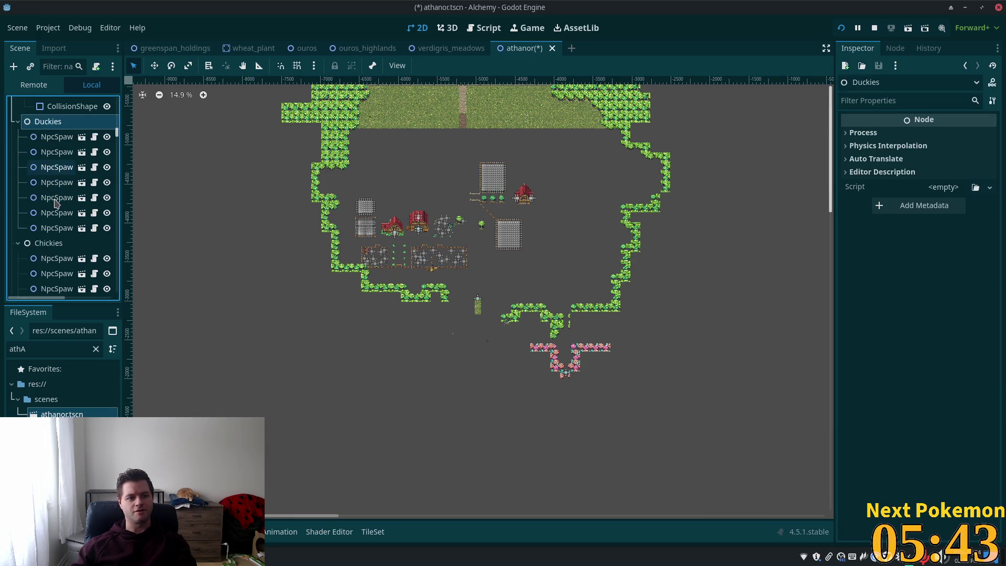
key(Delete)
key(Return)
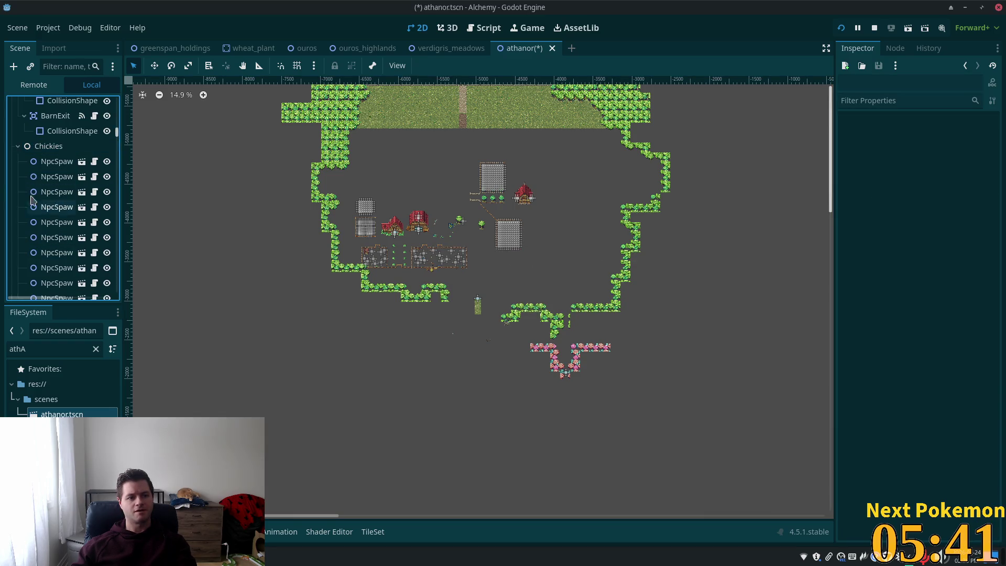
Delete the Chickies and SouthWestFarmCrops nodes plus one more node group.
click(39, 152)
key(Delete)
key(Return)
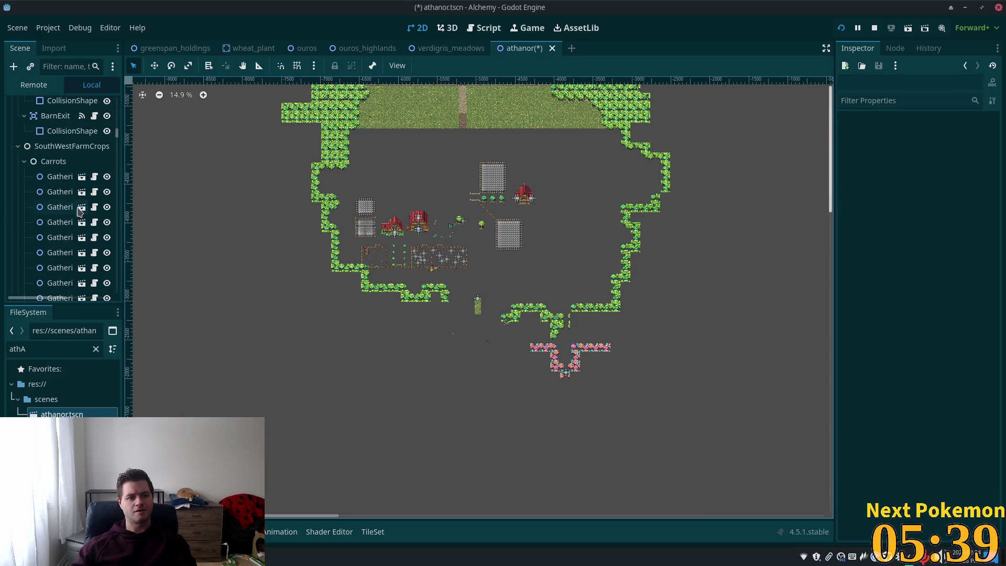
click(32, 148)
key(Delete)
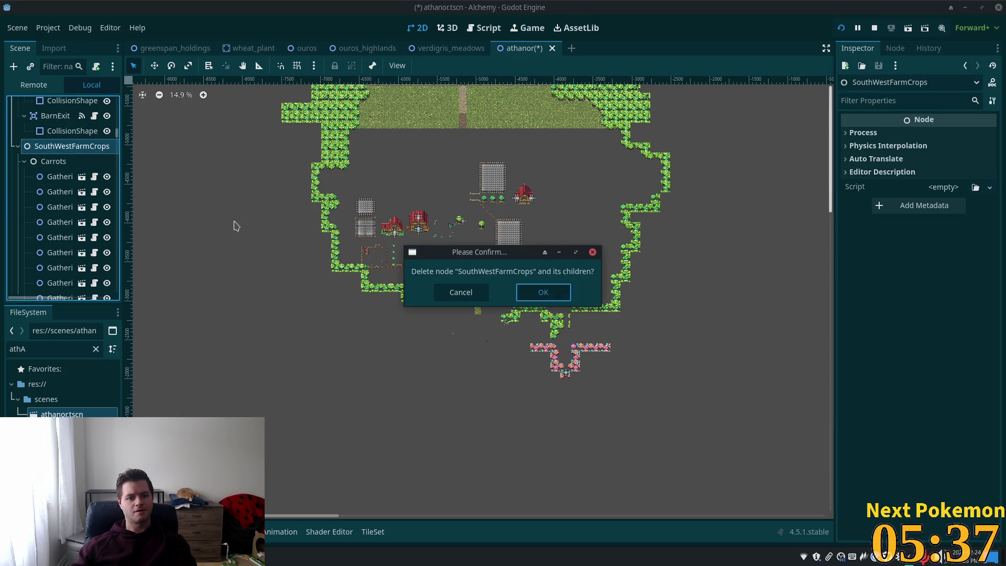
key(Return)
click(52, 146)
key(Delete)
key(Return)
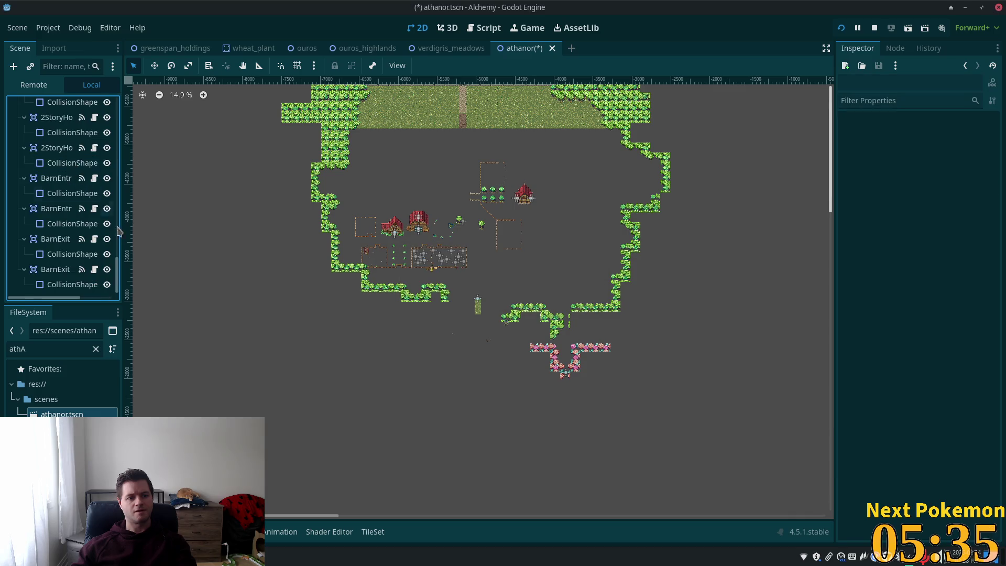
Delete the EntriesExits, Pigs and Cows node groups with their children.
scroll(78, 230, up, 5)
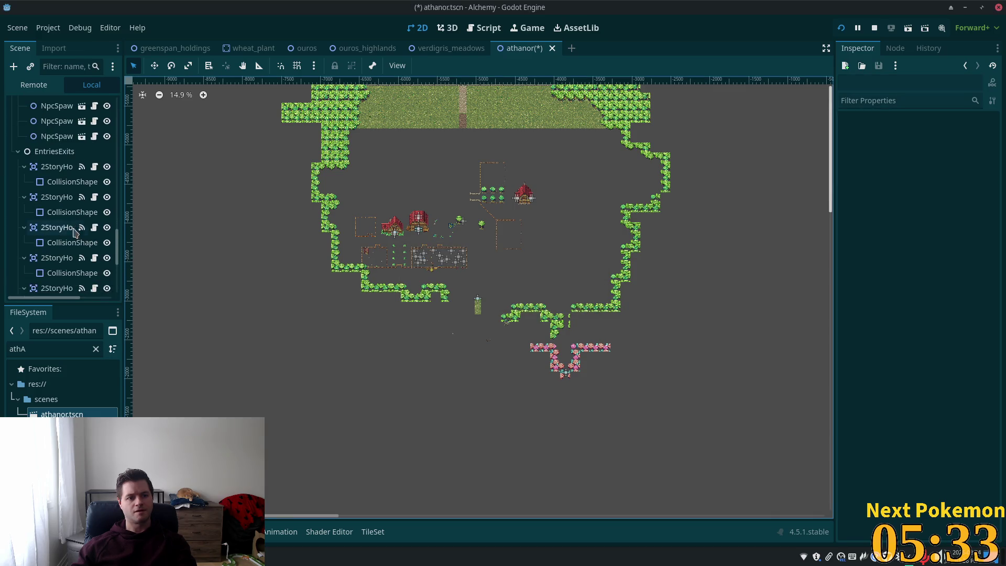
click(51, 153)
key(Delete)
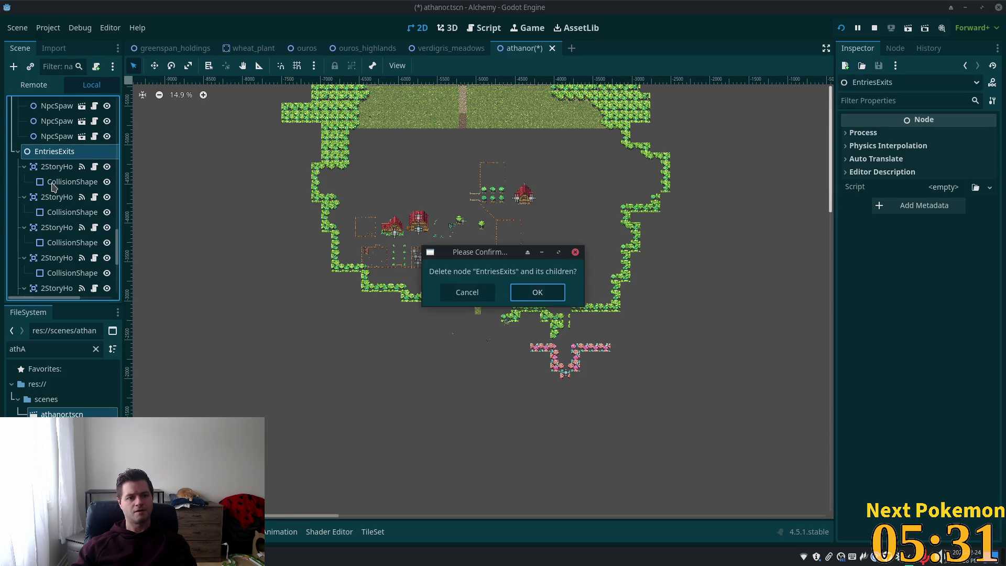
key(Return)
click(52, 204)
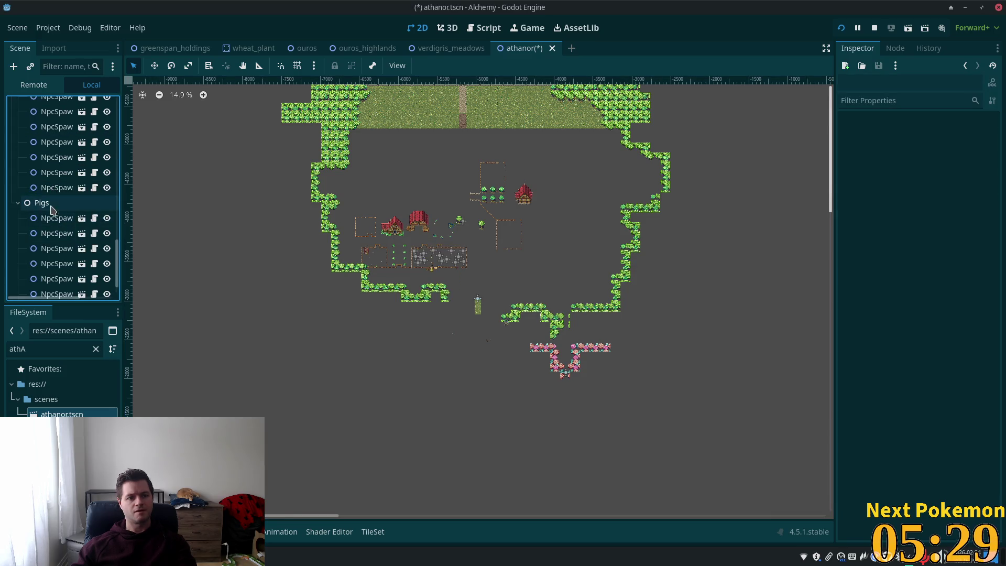
key(Delete)
key(Return)
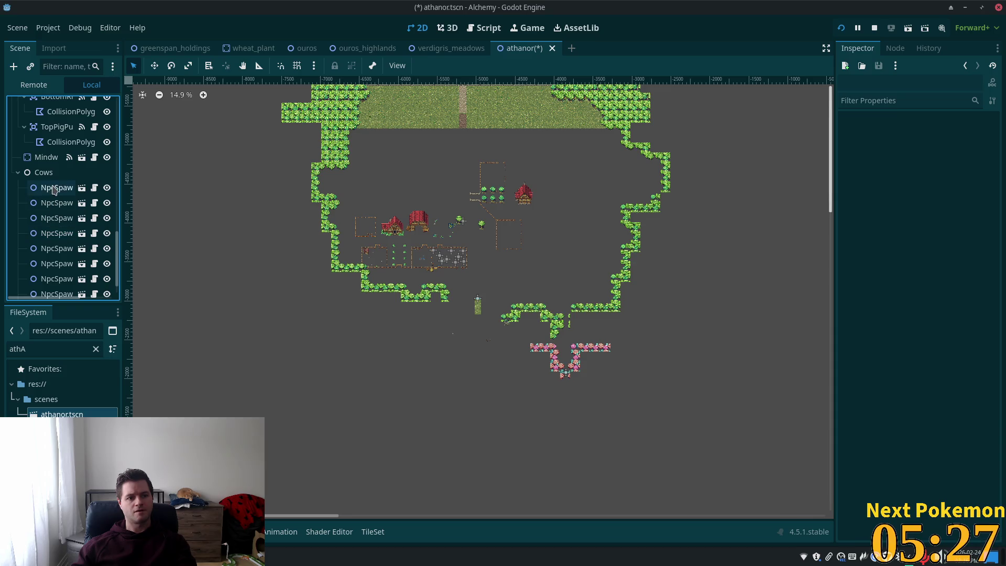
click(49, 179)
key(Delete)
key(Return)
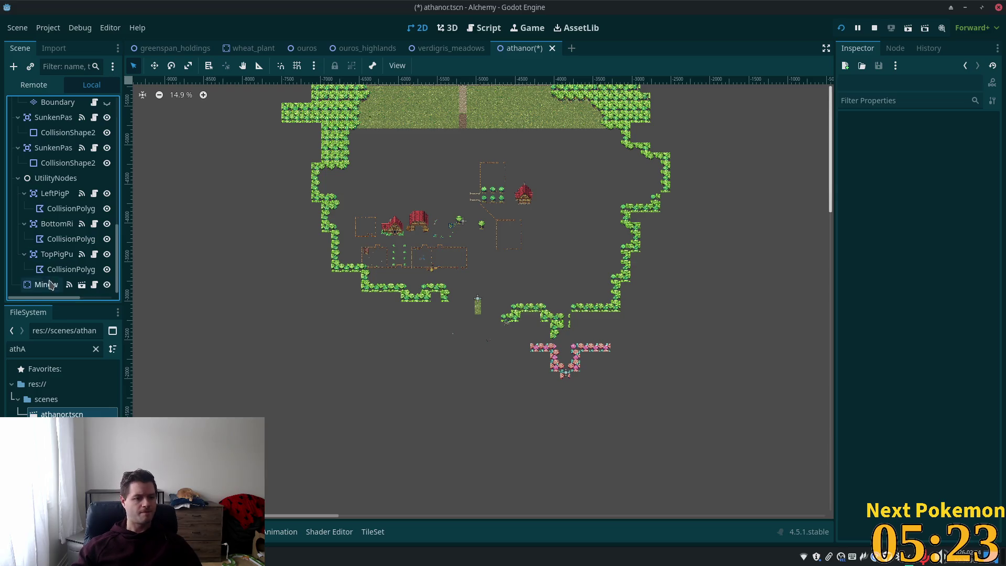
click(46, 285)
Delete the MindwortNode from the scene.
scroll(519, 221, up, 6)
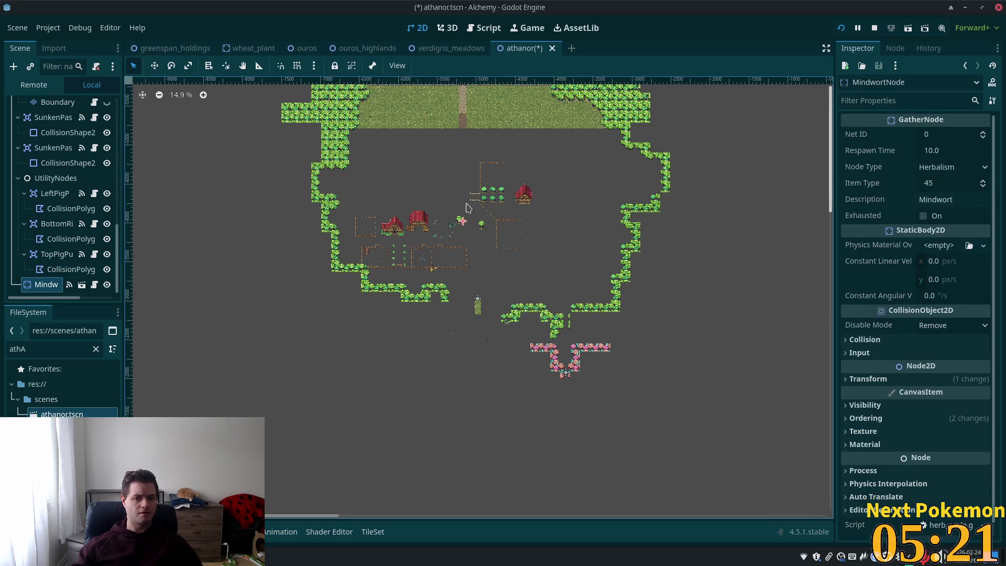
scroll(519, 218, up, 3)
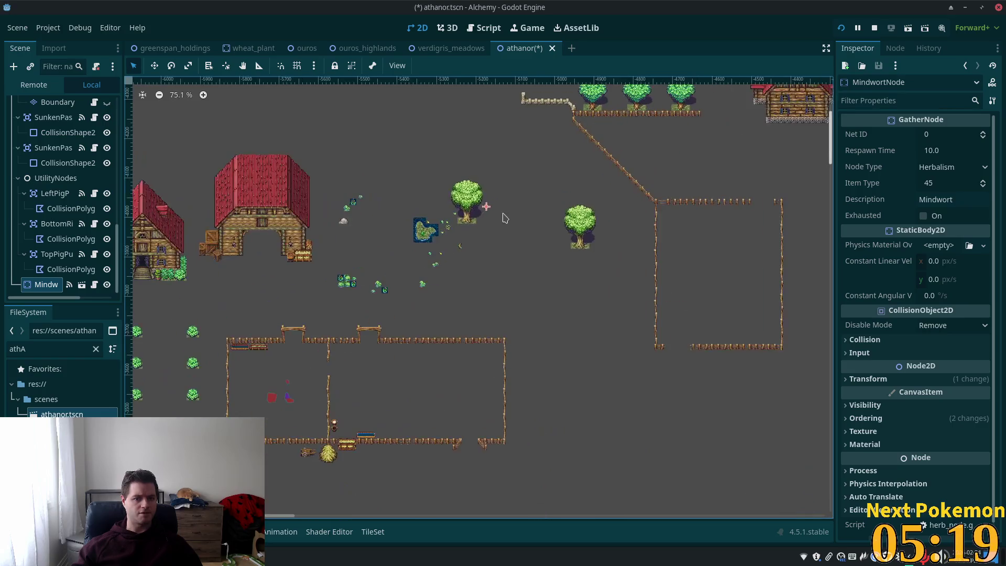
scroll(349, 303, up, 1)
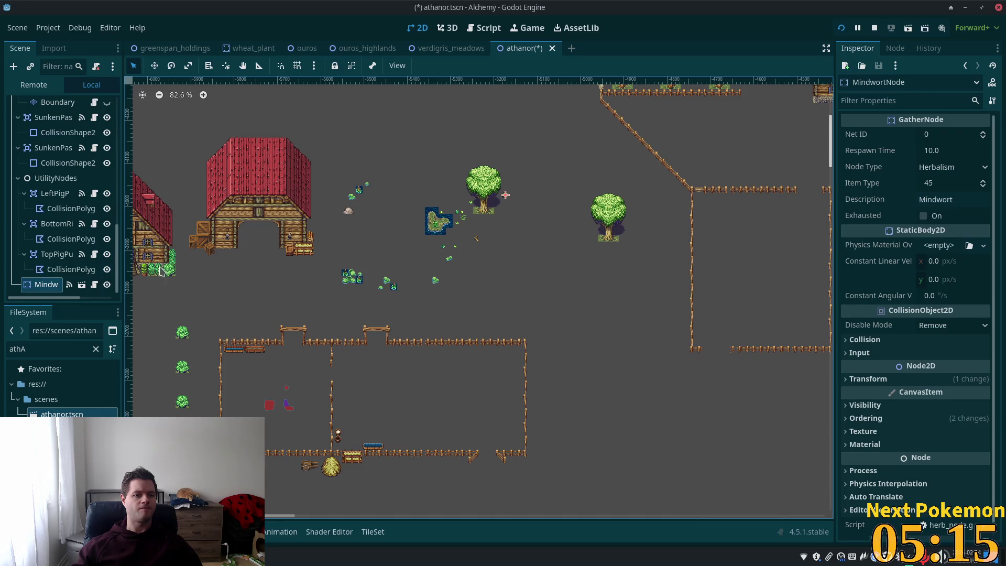
key(Delete)
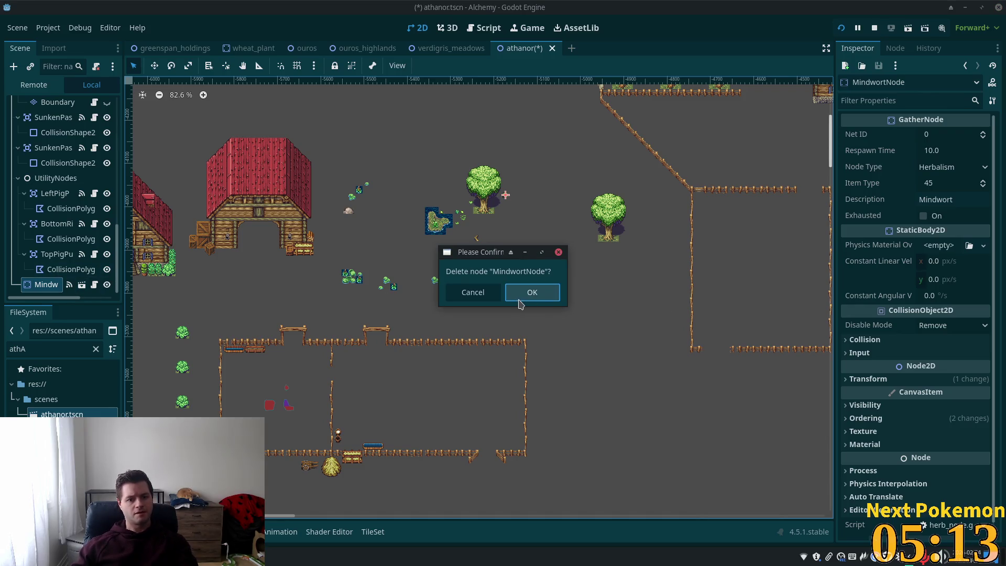
click(526, 296)
Delete the LeftPigPuddle and the other two pig area nodes together.
click(63, 212)
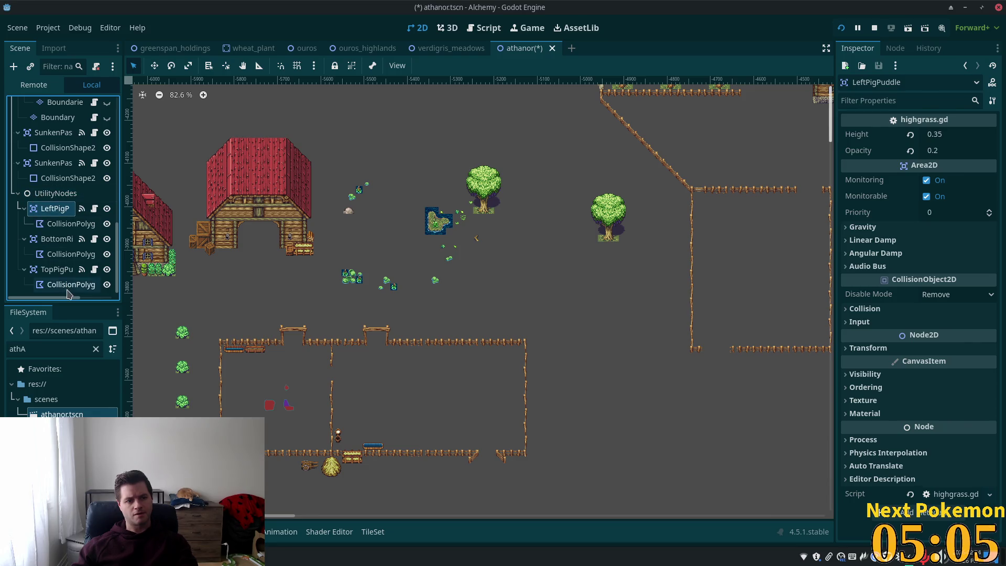
shift+click(52, 270)
key(Delete)
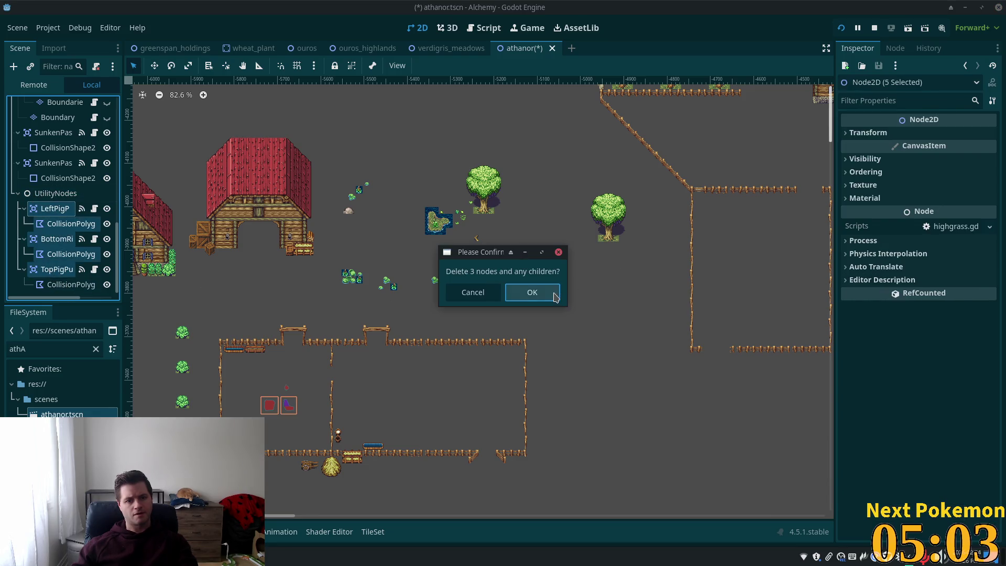
click(555, 297)
Erase the roof tiles across the whole map on the Roofs layer.
click(45, 257)
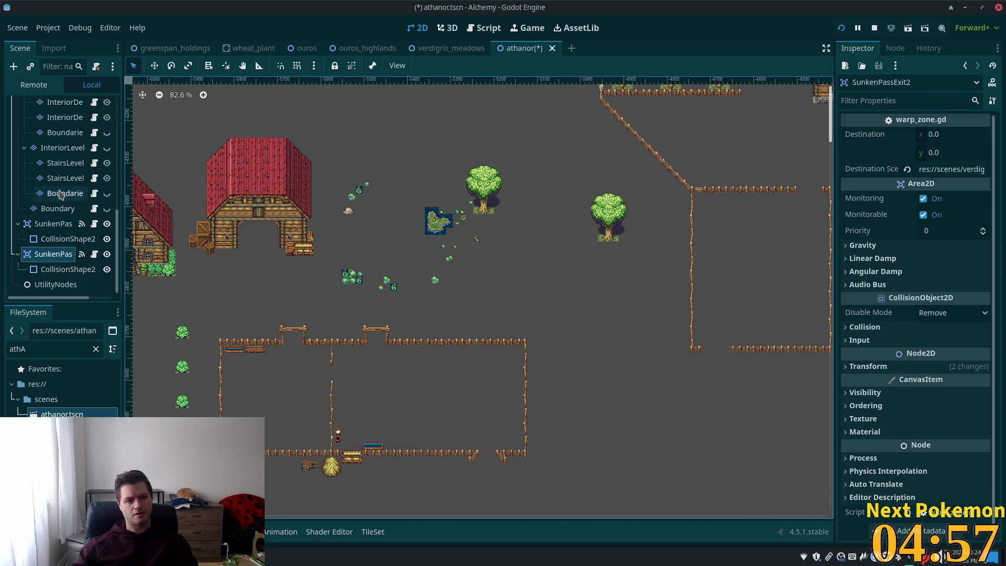
scroll(63, 184, up, 3)
scroll(64, 188, up, 2)
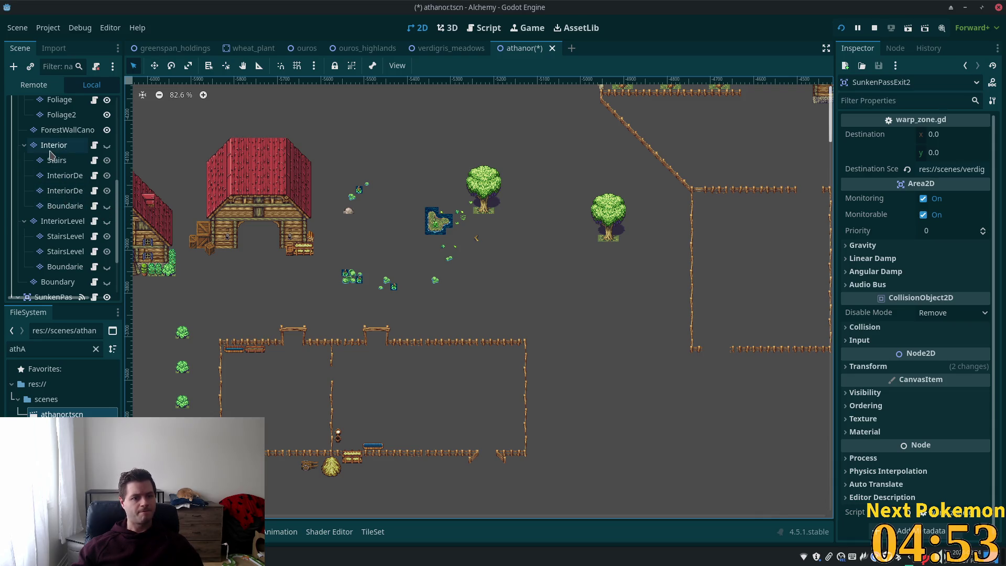
scroll(52, 209, up, 5)
scroll(46, 231, down, 3)
scroll(58, 184, up, 5)
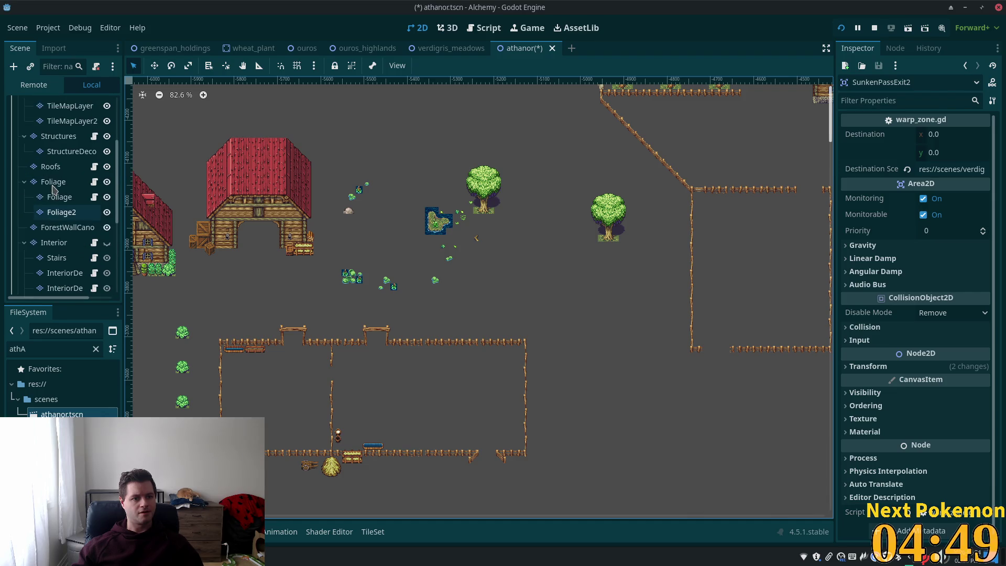
click(50, 166)
scroll(470, 271, down, 7)
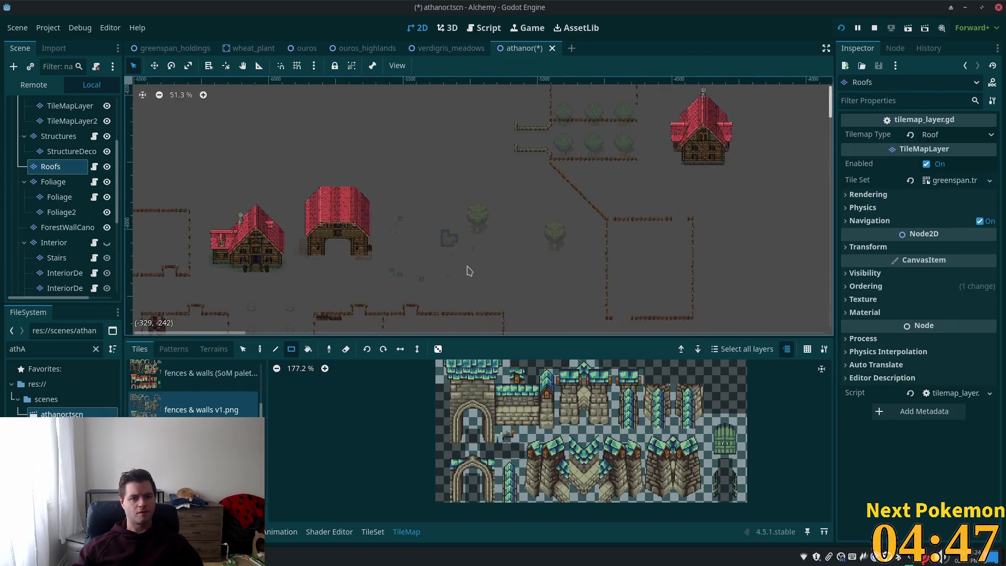
scroll(599, 218, down, 3)
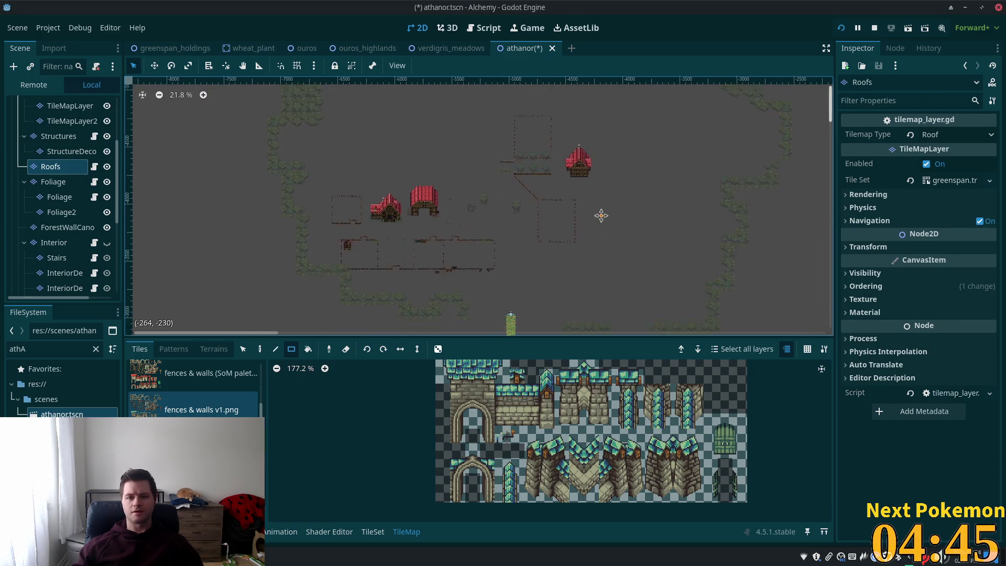
drag(289, 111, 772, 319)
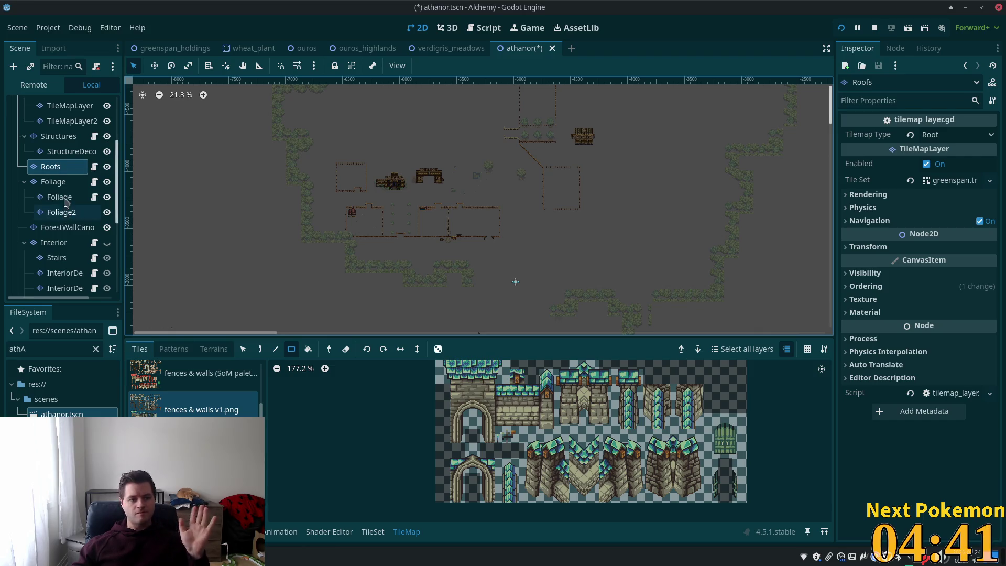
Erase most of the ForestWallCanopy tiles with two large rectangles.
click(68, 227)
scroll(525, 173, down, 1)
scroll(526, 173, down, 2)
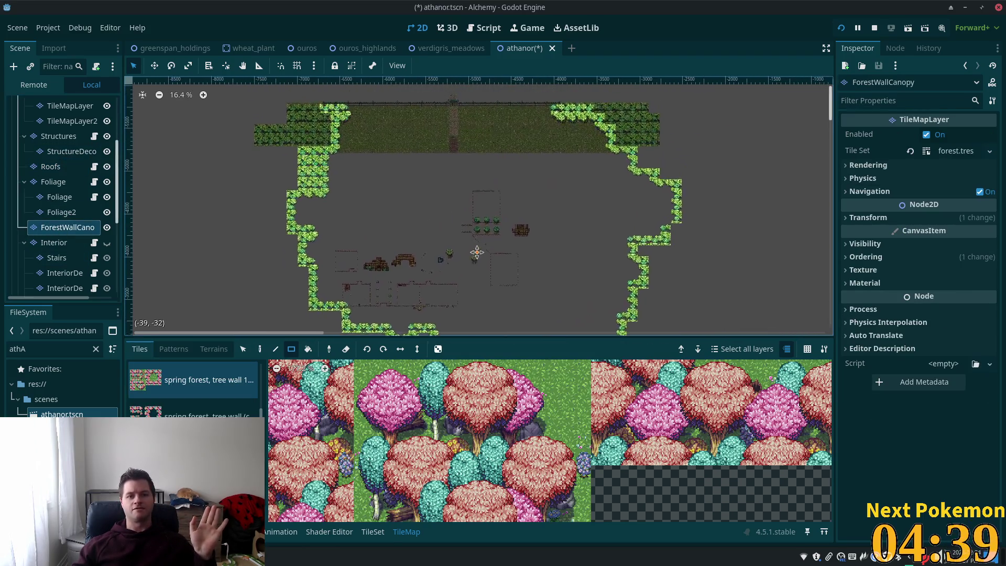
drag(418, 189, 818, 330)
drag(247, 121, 650, 181)
scroll(351, 227, down, 3)
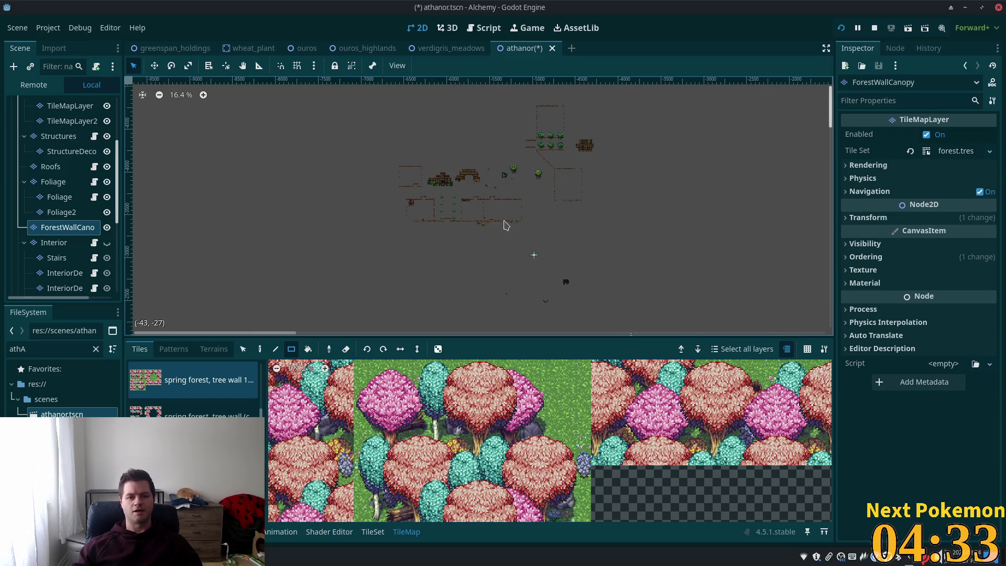
scroll(493, 107, up, 3)
scroll(493, 108, up, 1)
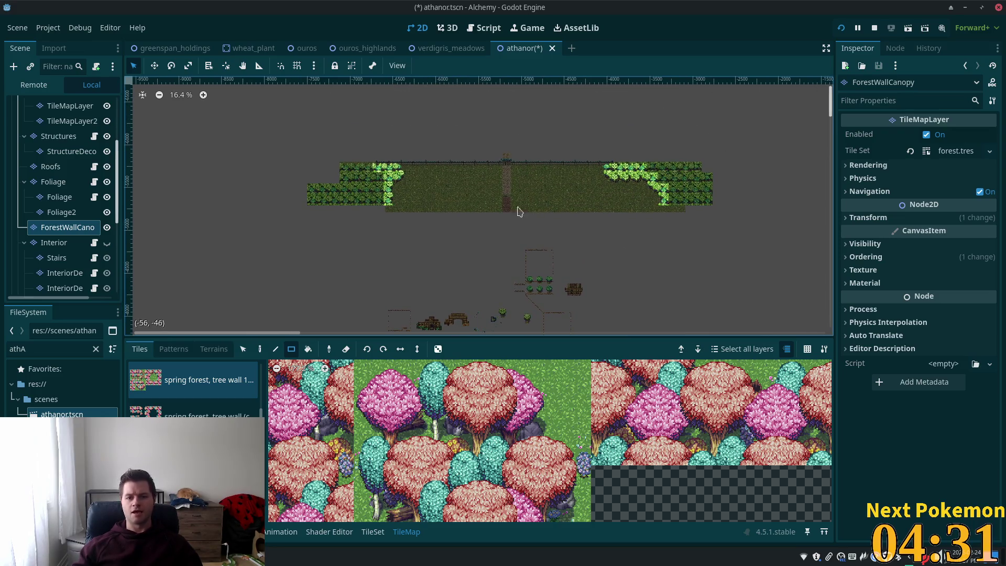
scroll(655, 110, up, 3)
scroll(665, 307, down, 2)
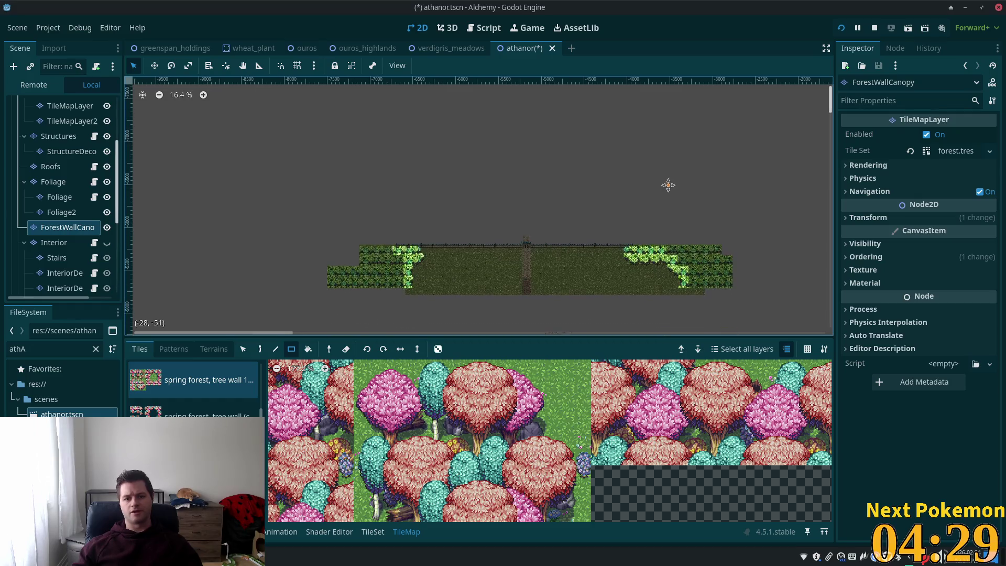
scroll(326, 240, down, 1)
scroll(367, 294, down, 4)
click(668, 434)
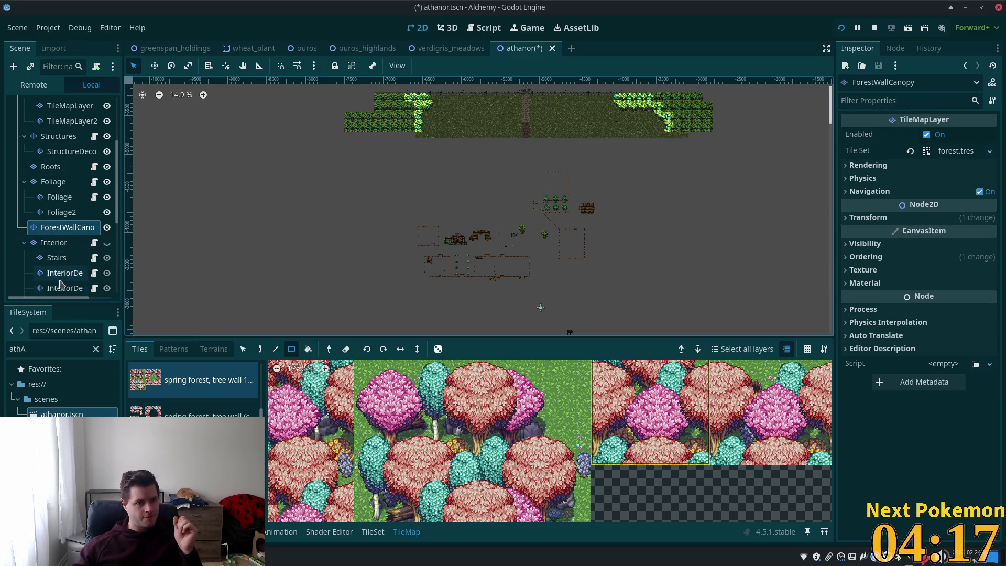
Erase leftover Roofs, Structures and StructureDeco tiles in the lower area.
click(59, 171)
drag(322, 161, 1001, 391)
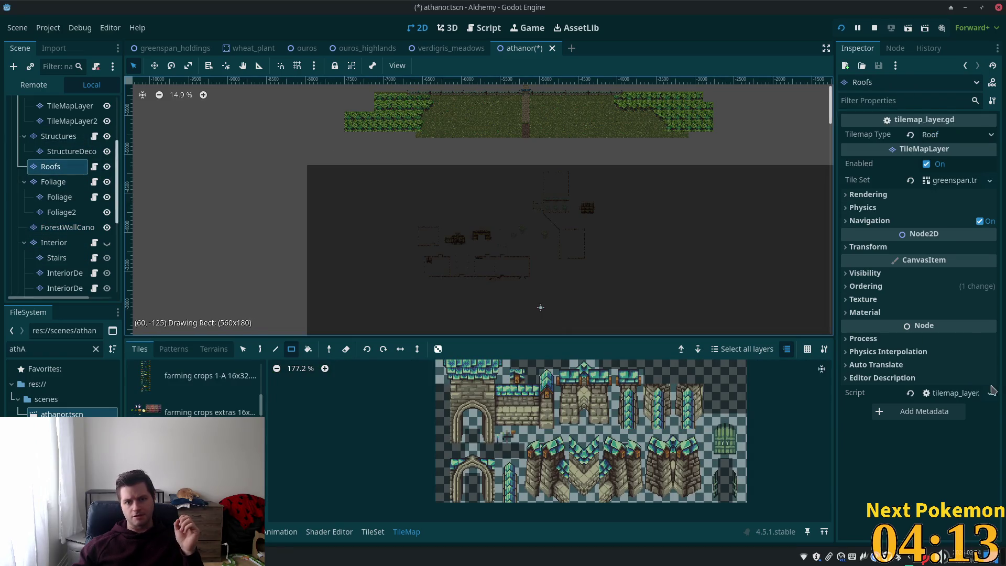
drag(0, 203, 58, 230)
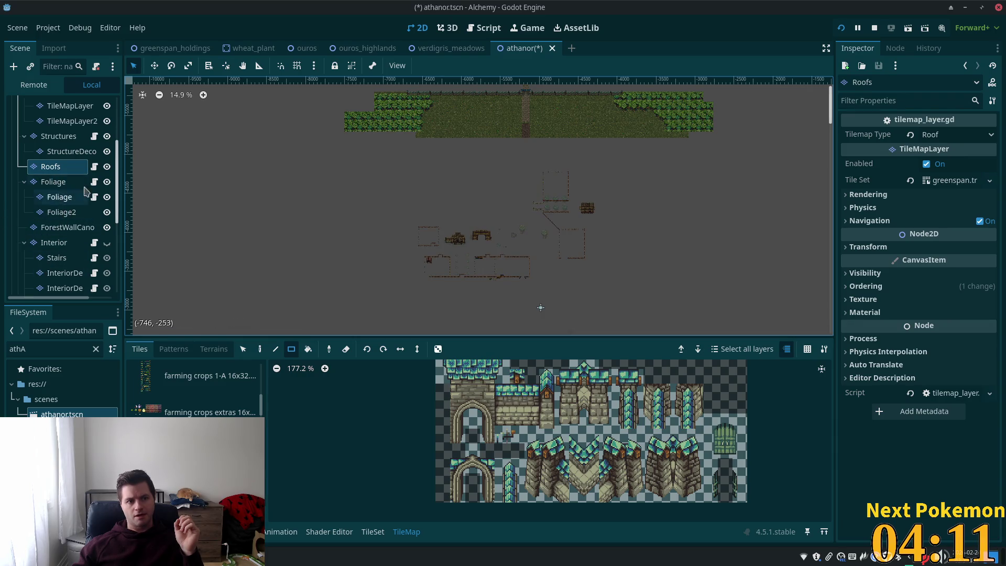
click(58, 136)
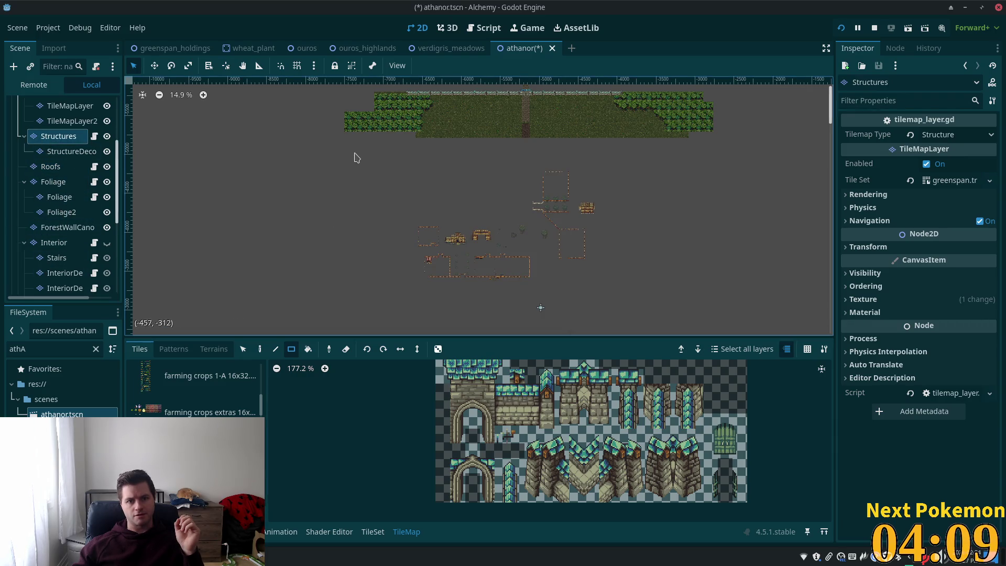
drag(332, 149, 751, 317)
click(72, 152)
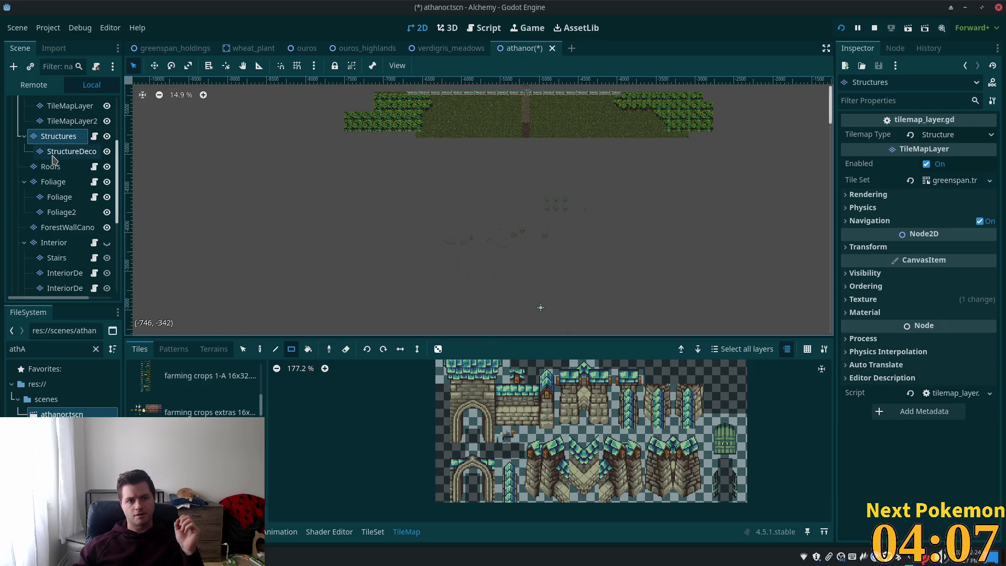
drag(324, 178, 954, 391)
drag(131, 133, 62, 162)
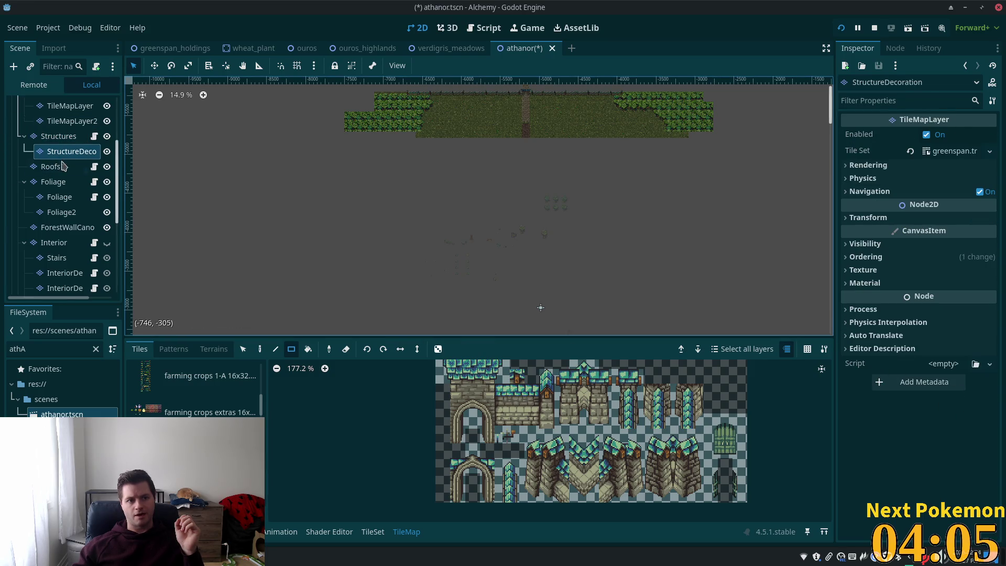
Erase the Foliage, nested Foliage and Foliage2 tiles in the lower area.
click(53, 182)
mouse_move(355, 198)
mouse_down()
mouse_move(799, 300)
mouse_move(828, 323)
mouse_up()
mouse_move(352, 162)
mouse_down()
mouse_move(390, 203)
mouse_move(803, 313)
mouse_up()
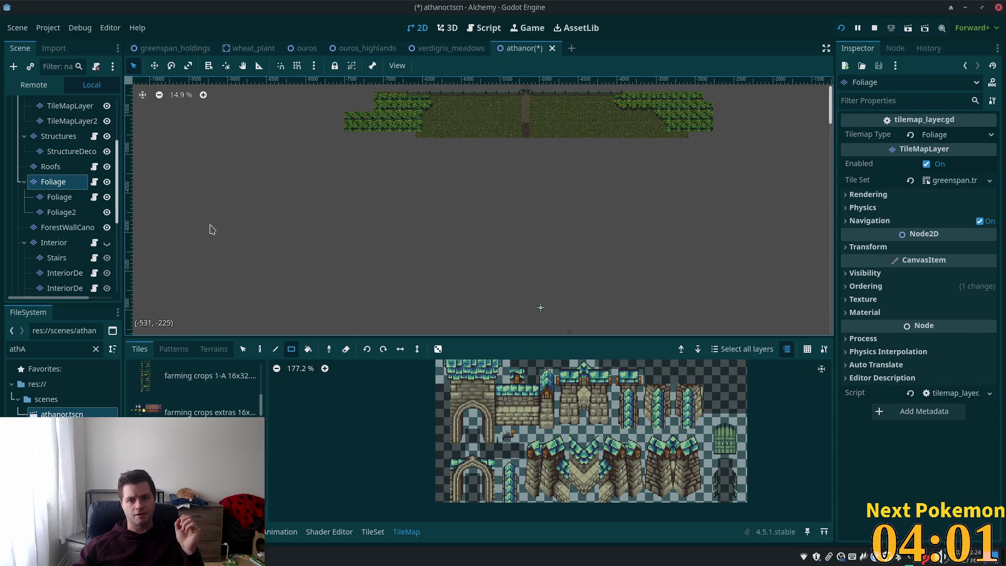
click(59, 197)
drag(349, 203, 731, 310)
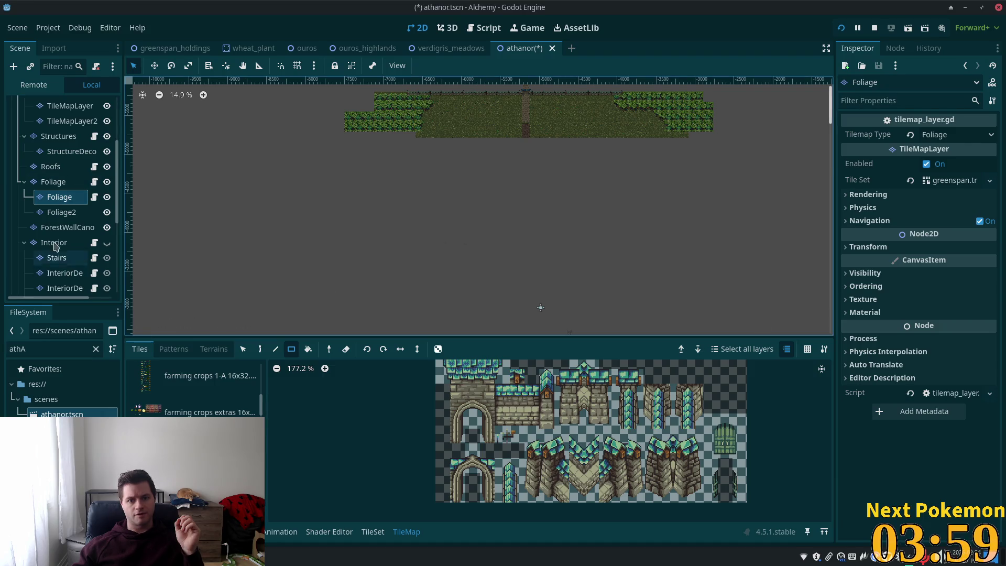
click(52, 215)
mouse_move(347, 200)
mouse_down()
mouse_move(519, 278)
mouse_move(831, 334)
mouse_up()
Recheck the Structures layer and both Cliffs layers for leftover tiles.
scroll(598, 265, down, 2)
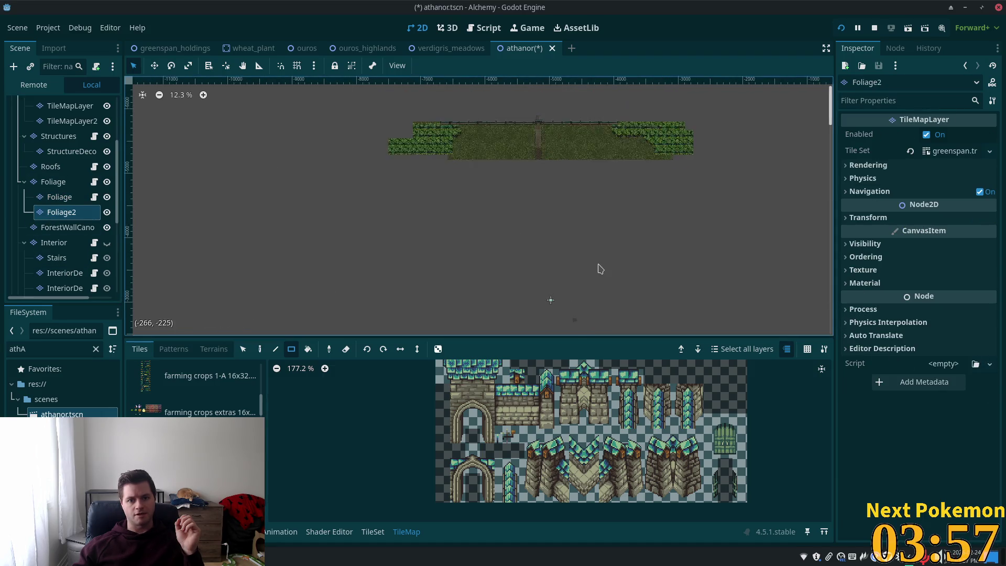
scroll(519, 209, up, 4)
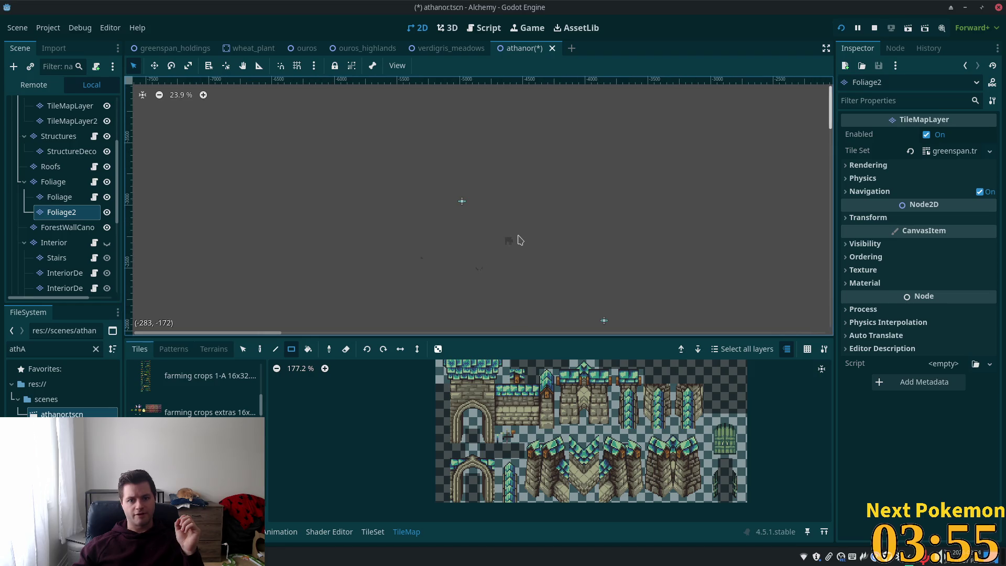
scroll(477, 249, up, 3)
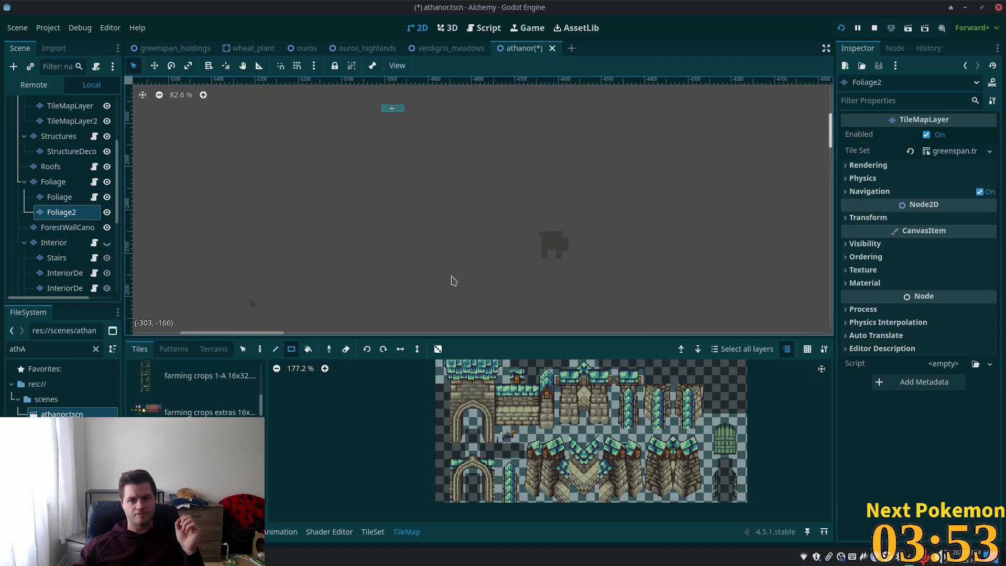
scroll(443, 278, left, 1)
scroll(446, 236, down, 5)
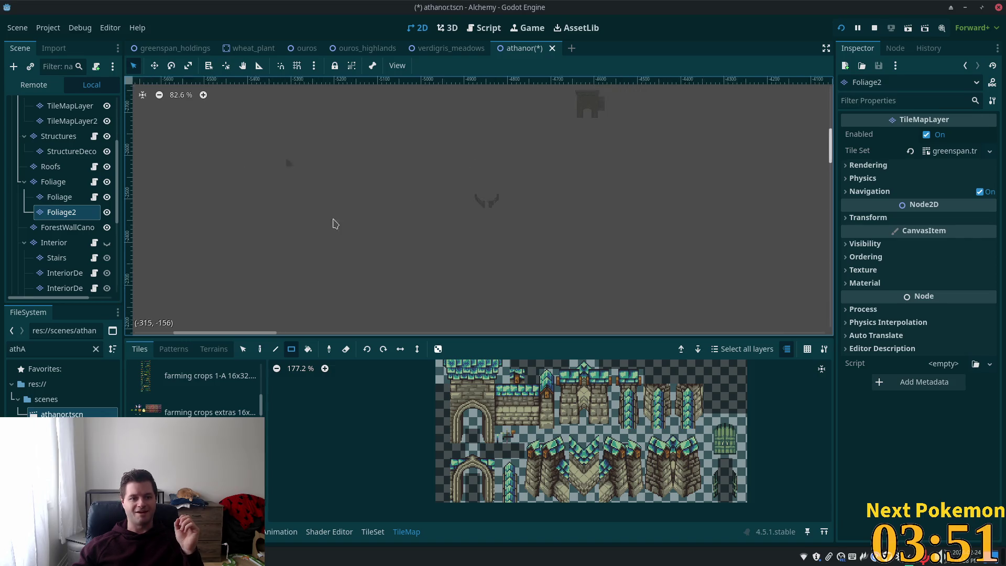
scroll(351, 168, down, 2)
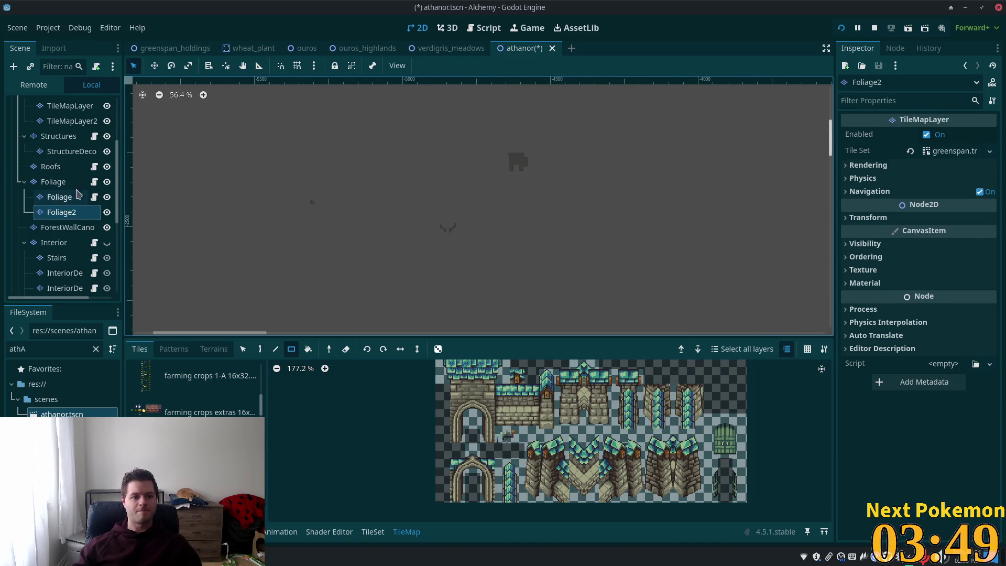
click(53, 137)
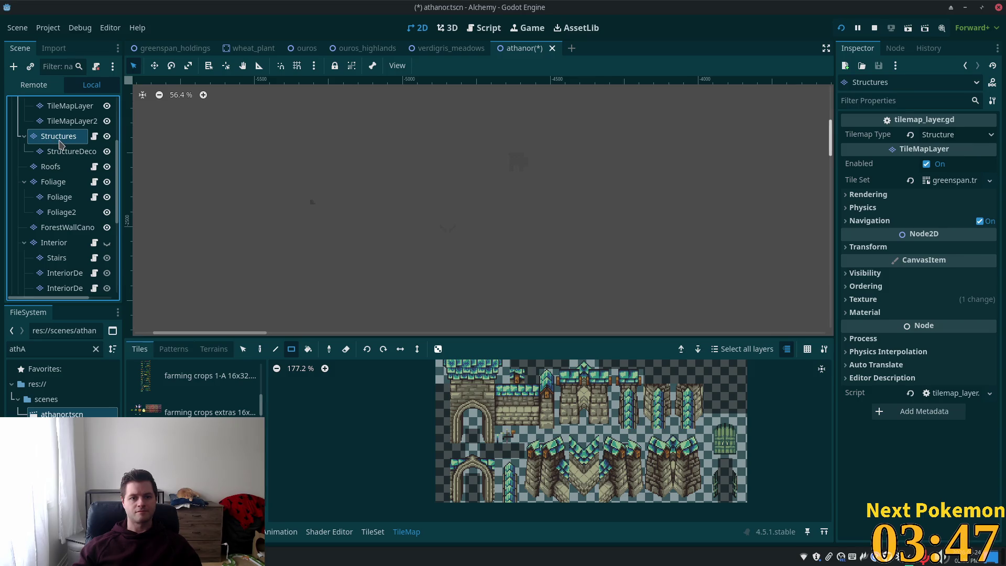
scroll(57, 157, up, 4)
click(55, 214)
click(53, 229)
Pan across the map to inspect the cleared lower area and the meadow strip.
scroll(503, 171, down, 1)
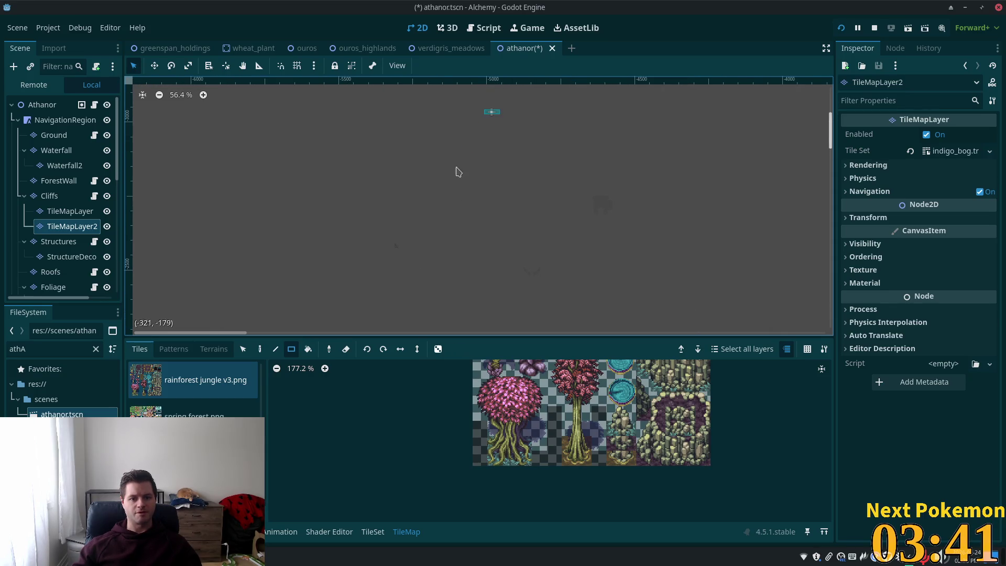
scroll(446, 209, down, 2)
scroll(481, 176, down, 1)
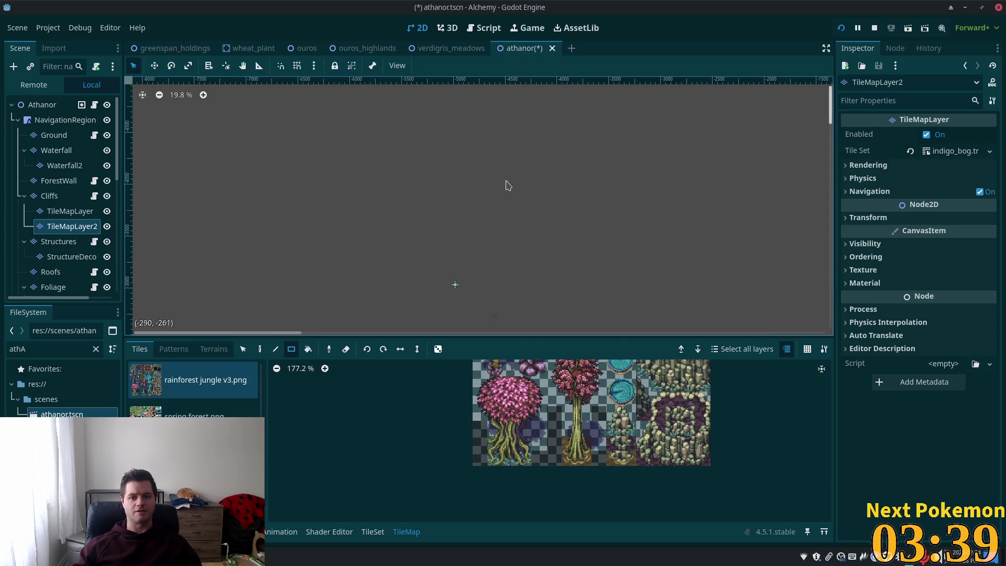
scroll(799, 223, down, 3)
drag(286, 317, 415, 232)
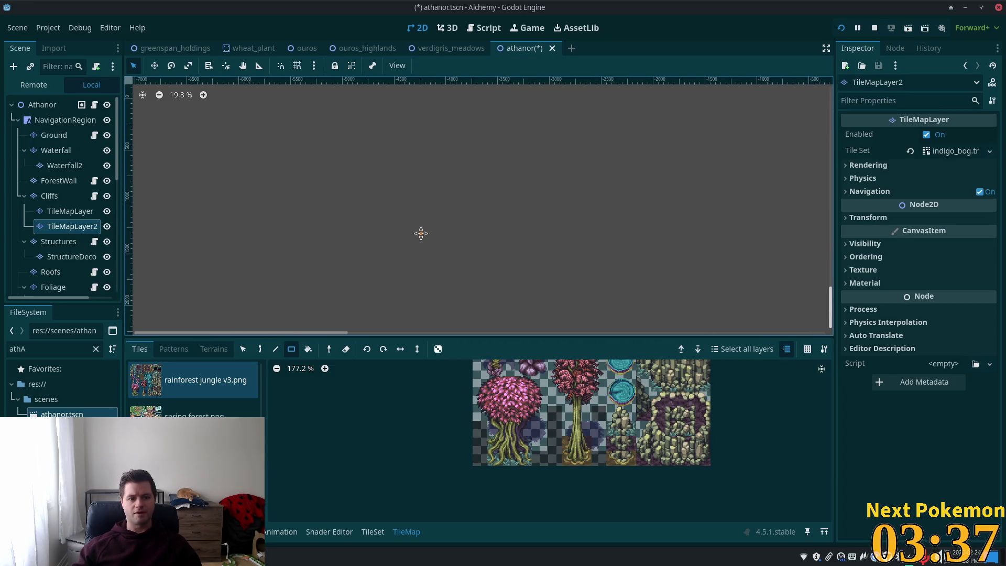
scroll(516, 220, down, 5)
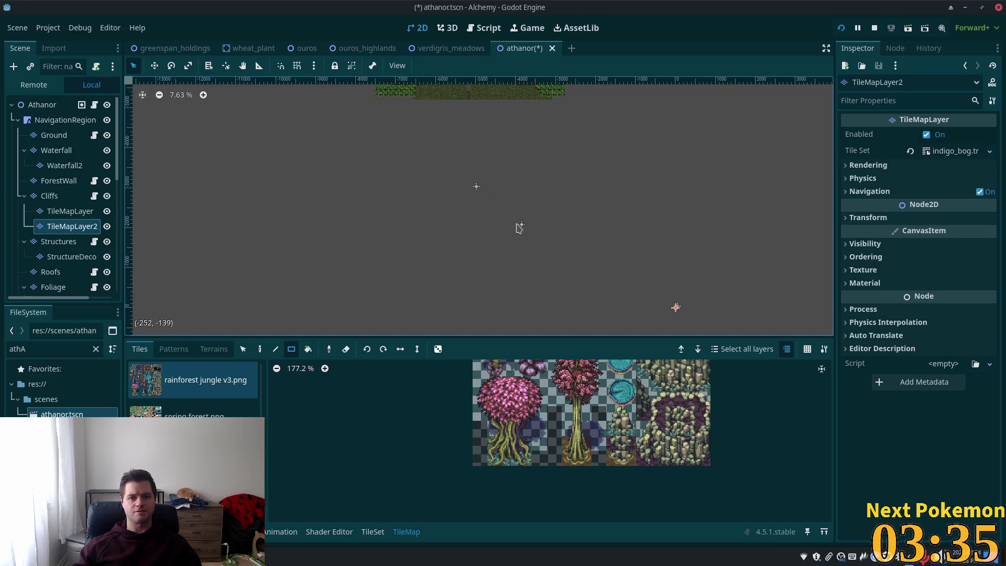
scroll(529, 228, up, 5)
scroll(433, 210, down, 6)
mouse_move(393, 170)
mouse_down()
mouse_move(470, 225)
mouse_move(521, 86)
mouse_up()
scroll(487, 224, up, 7)
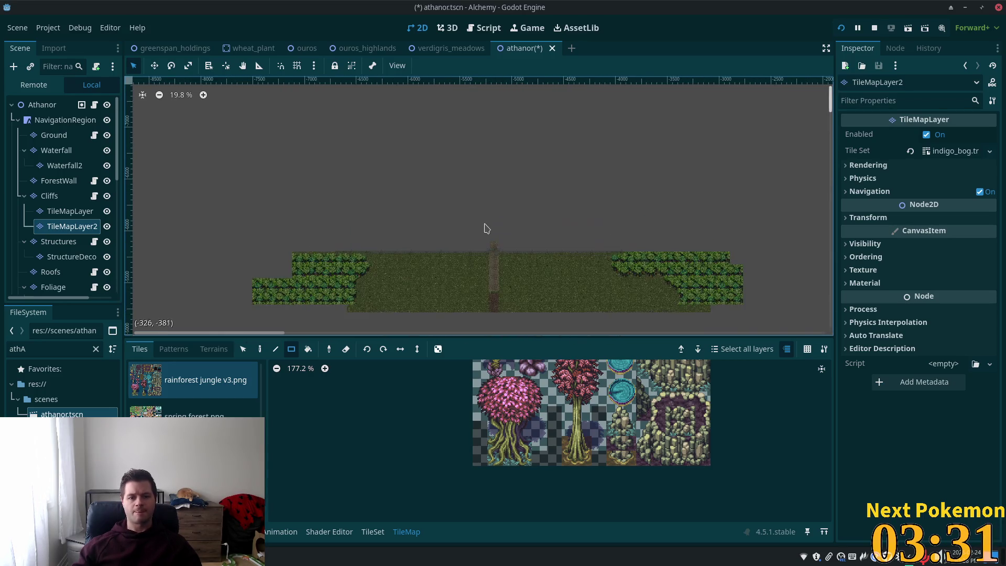
scroll(545, 325, up, 4)
scroll(545, 308, down, 5)
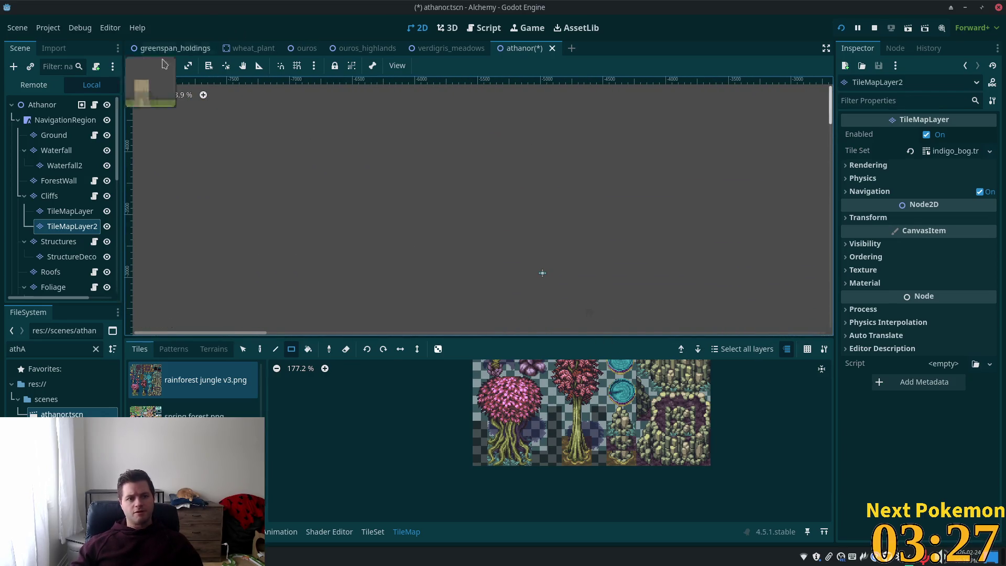
click(42, 104)
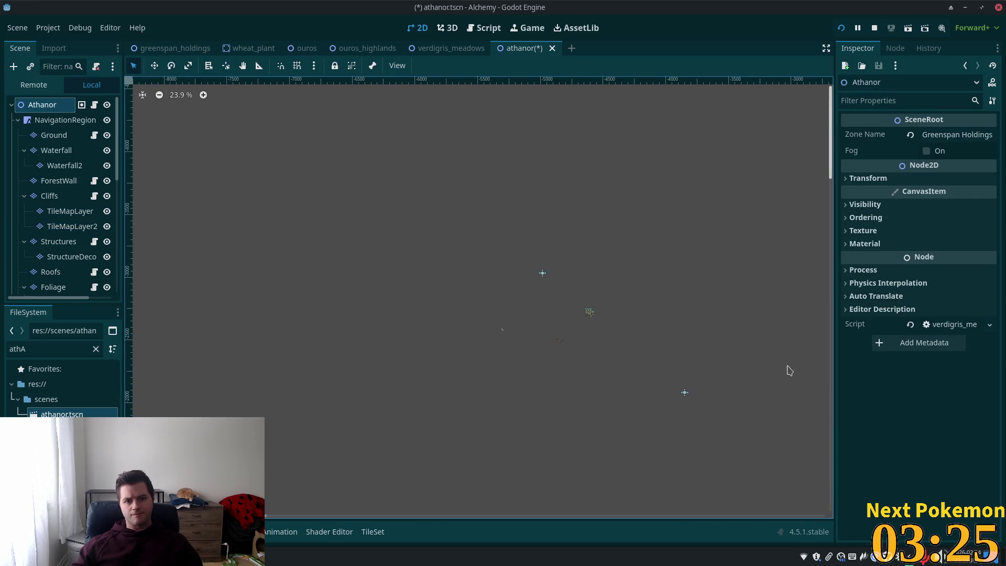
Zoom in on the exit area and select the SunkenPassExit warp zone.
click(542, 275)
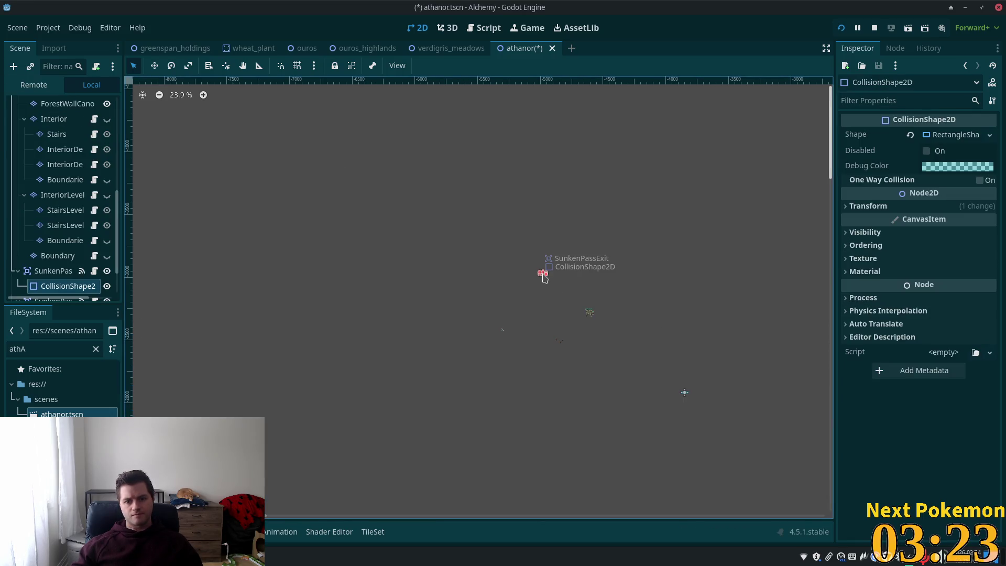
scroll(455, 302, up, 3)
drag(563, 284, 405, 308)
click(52, 271)
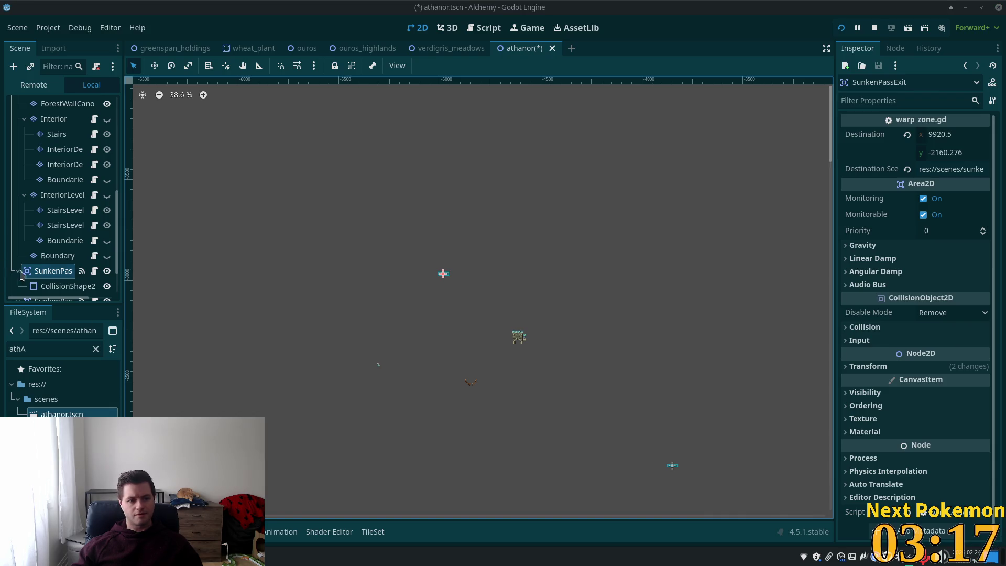
scroll(425, 146, up, 2)
Move the SunkenPassExit warp zone up the path into the gate archway.
click(154, 65)
scroll(386, 486, up, 10)
scroll(386, 486, down, 1)
scroll(452, 449, left, 3)
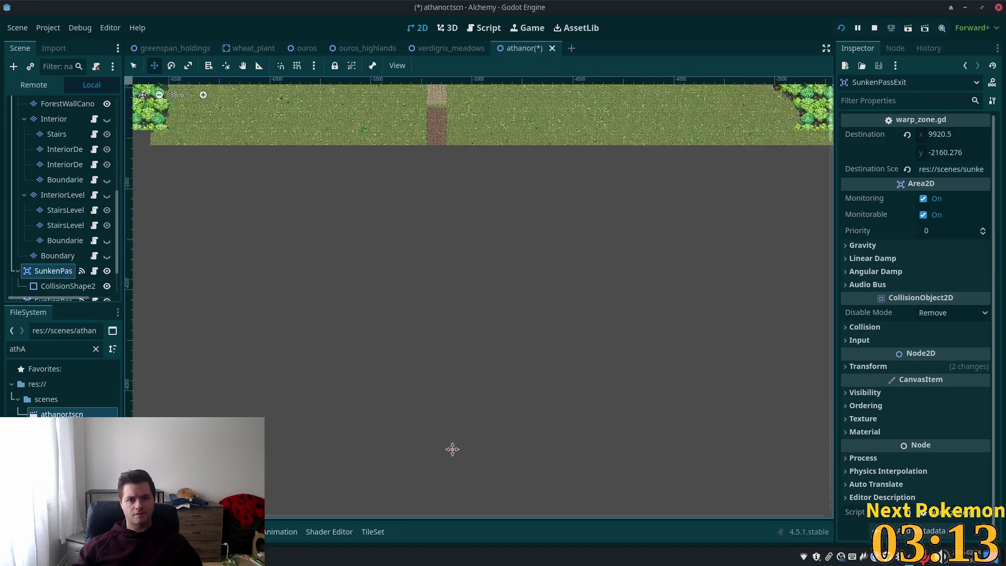
scroll(570, 231, up, 8)
mouse_move(579, 427)
mouse_down()
mouse_move(555, 152)
mouse_move(533, 216)
mouse_up()
scroll(534, 216, up, 10)
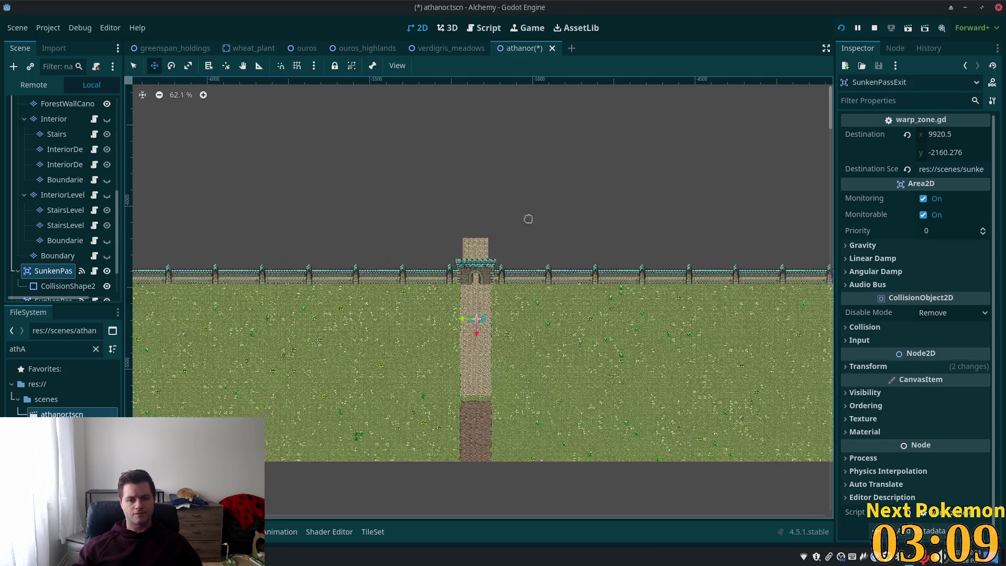
scroll(446, 285, down, 4)
drag(447, 284, 461, 113)
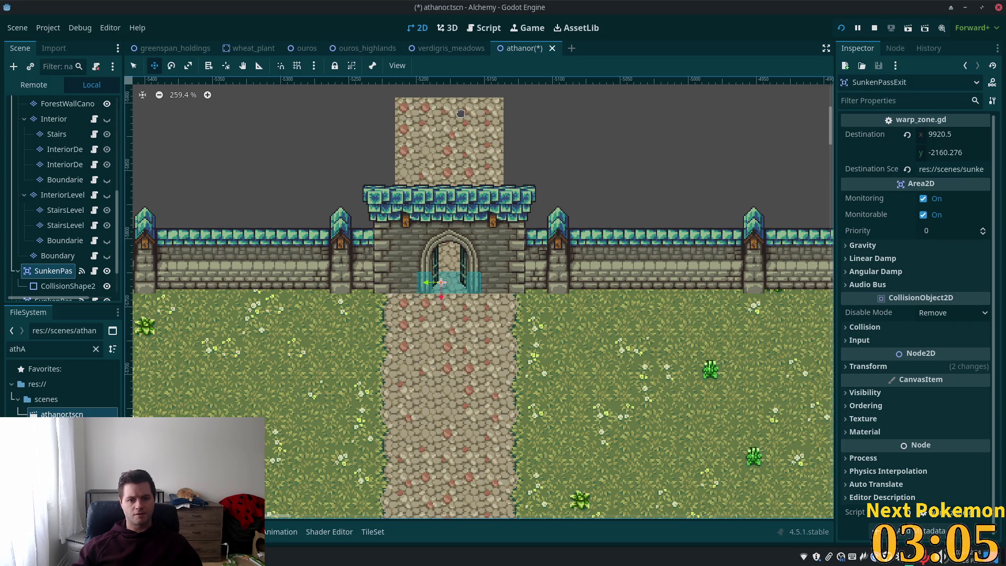
scroll(386, 315, up, 2)
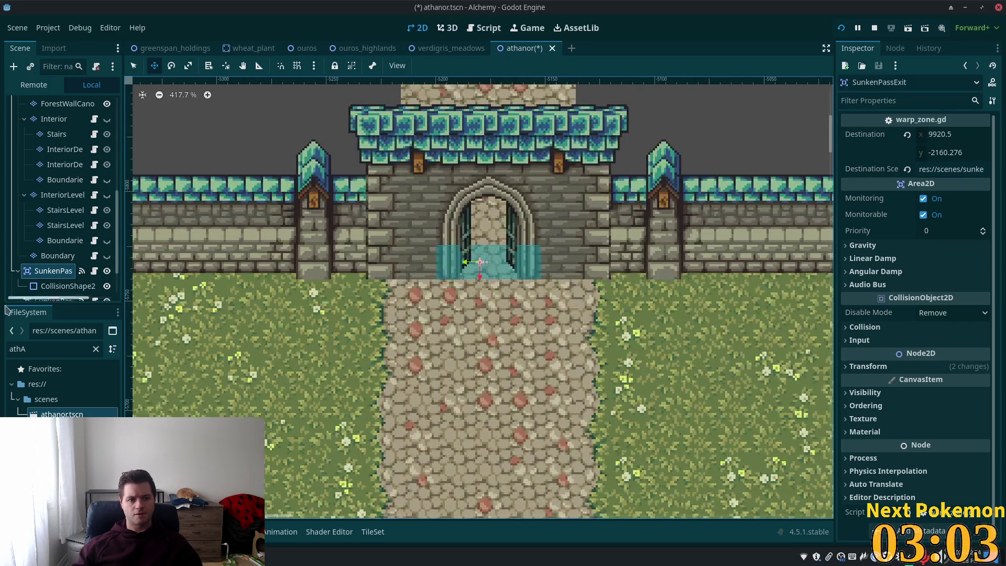
Shrink SunkenPassExit2's collision rectangle down from the top and save the scene.
click(25, 298)
click(48, 285)
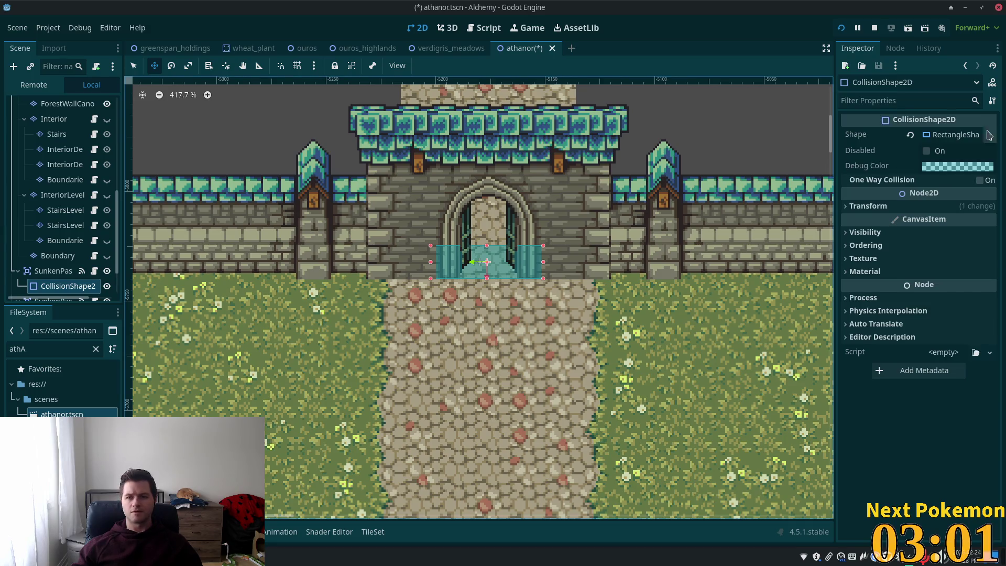
click(951, 137)
key(Escape)
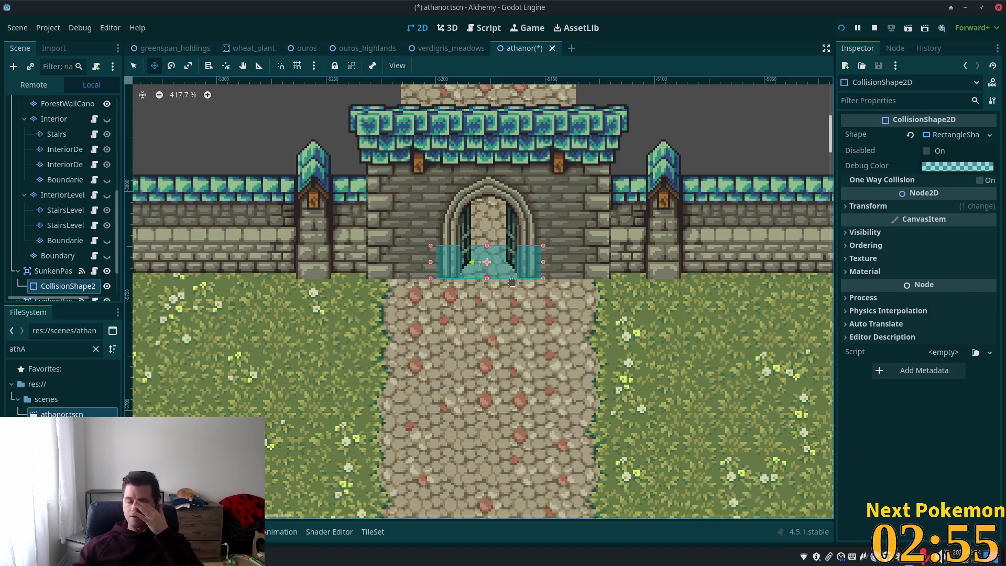
key(q)
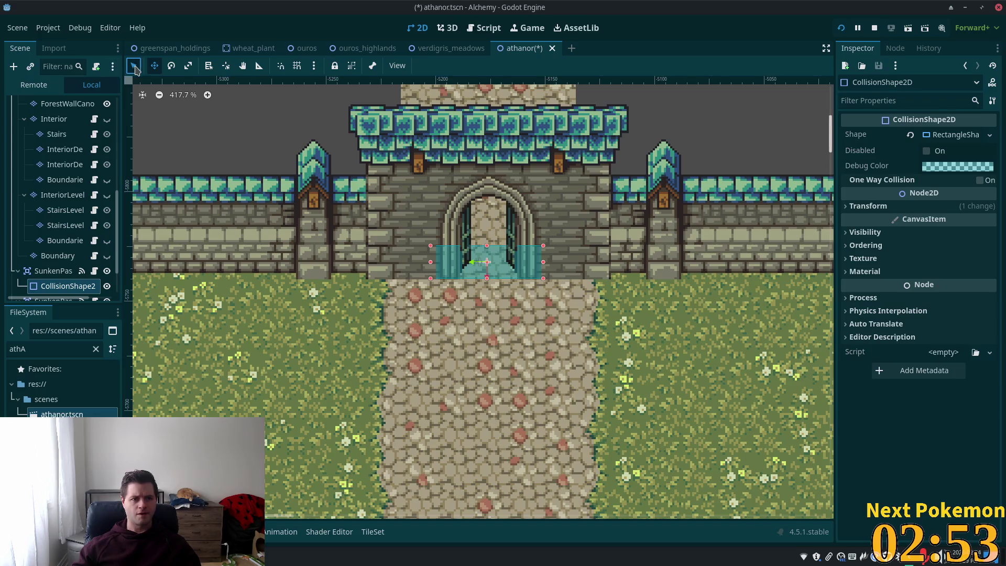
drag(487, 245, 493, 272)
key(ctrl+s)
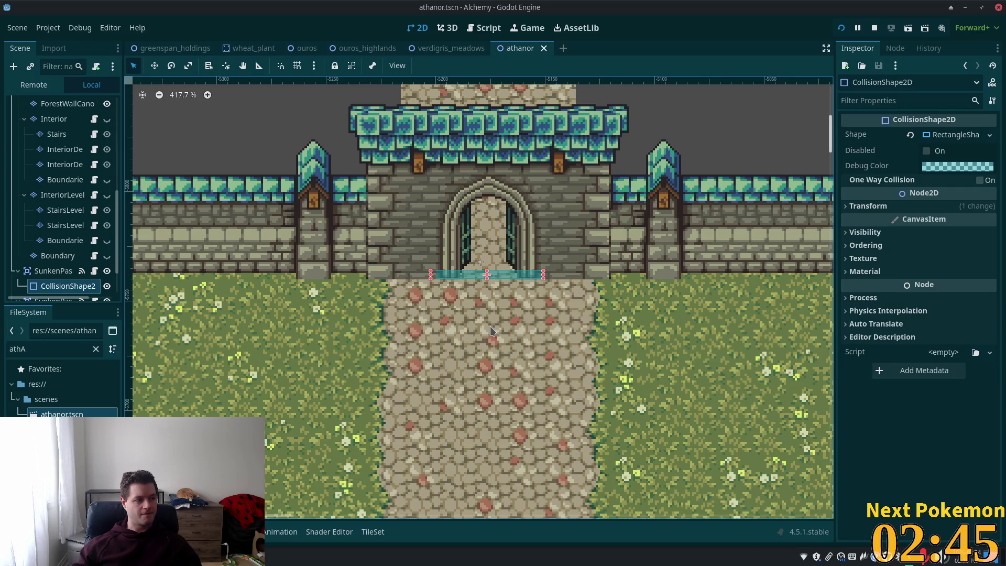
scroll(477, 300, up, 5)
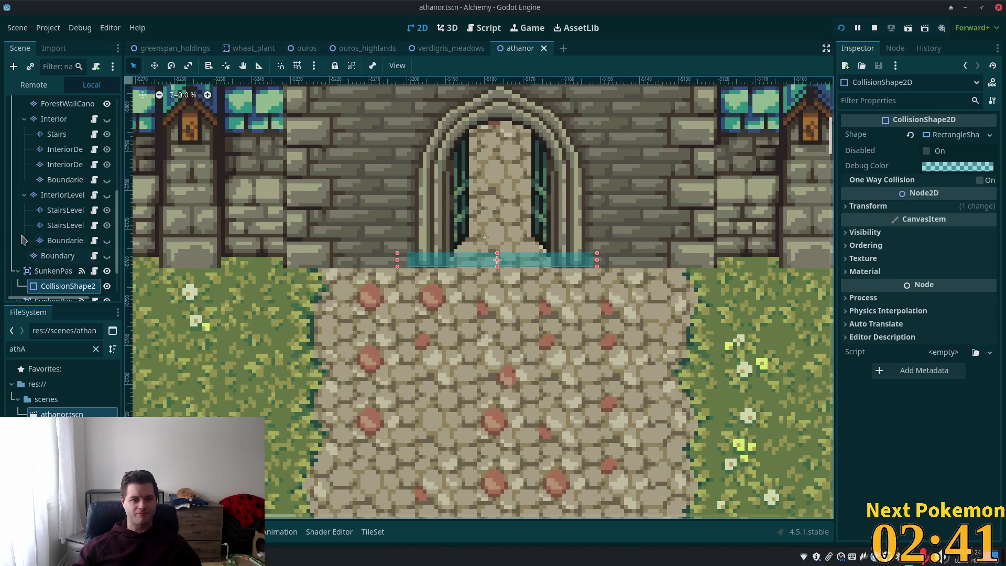
click(50, 271)
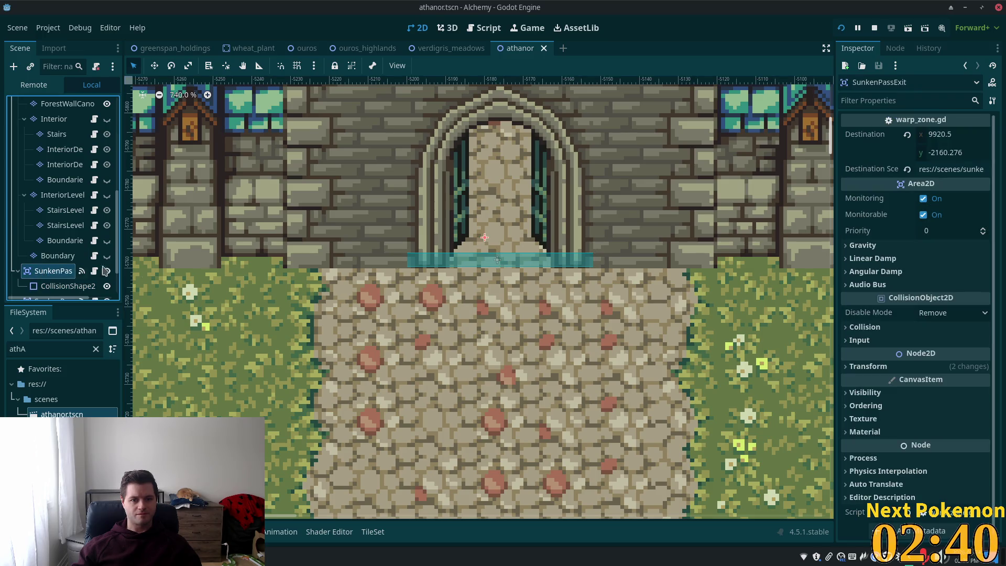
Reset the collision shape's position and move it down onto the gate threshold.
click(63, 286)
click(869, 206)
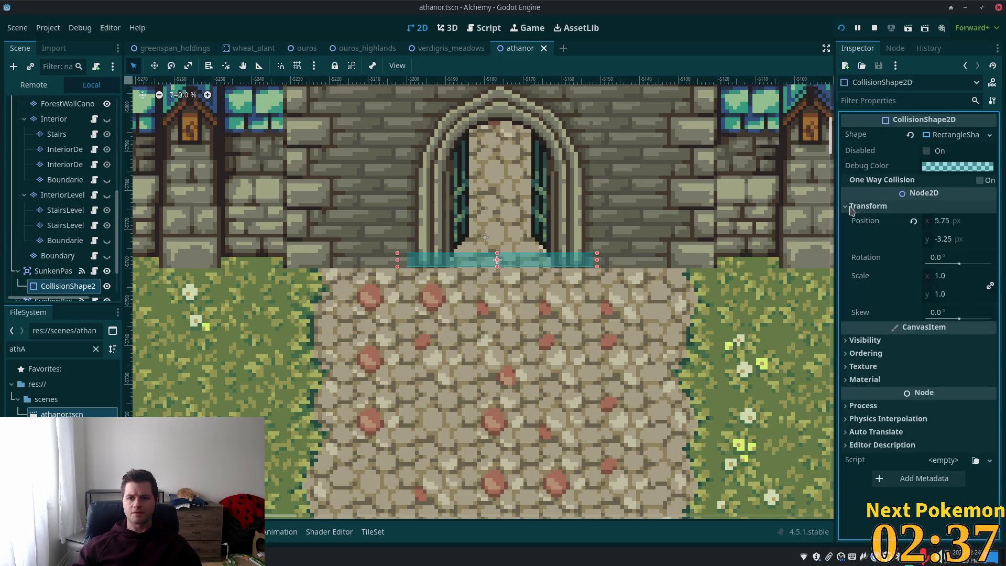
click(913, 220)
click(52, 255)
click(50, 271)
click(63, 286)
mouse_move(513, 241)
mouse_down()
mouse_move(514, 264)
mouse_move(536, 257)
mouse_up()
Narrow the collision rectangle to the doorway's width and save the athanor scene.
drag(600, 260, 560, 262)
drag(402, 262, 449, 265)
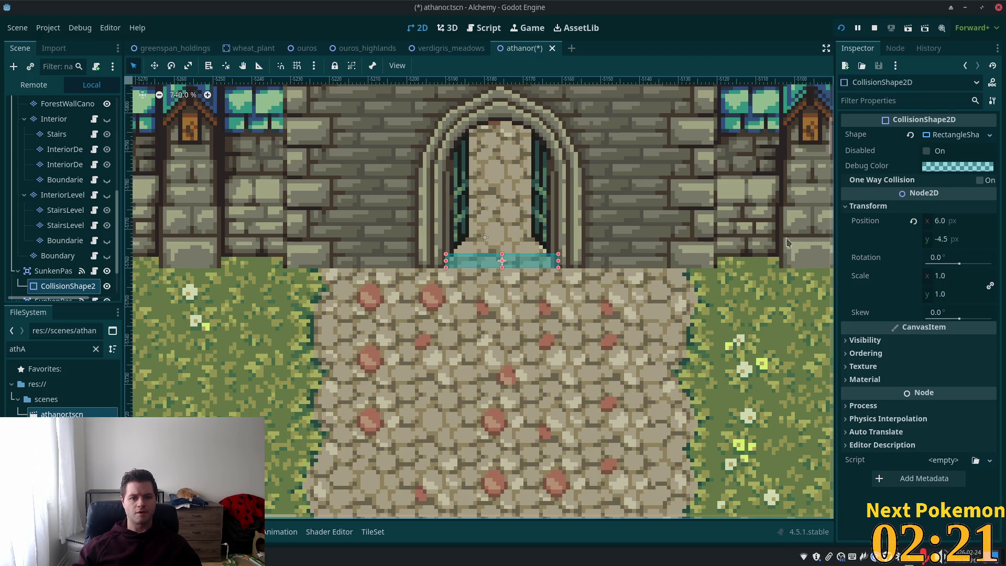
key(ctrl+s)
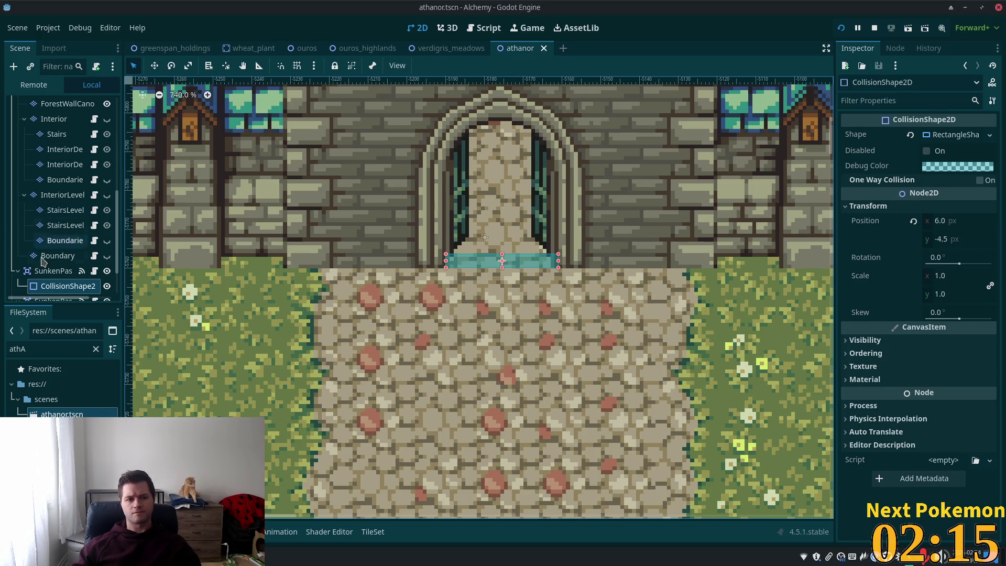
Reset SunkenPassExit's destination to 0, 0, retarget its scene to greenspan_holdings, and save.
click(41, 277)
click(47, 272)
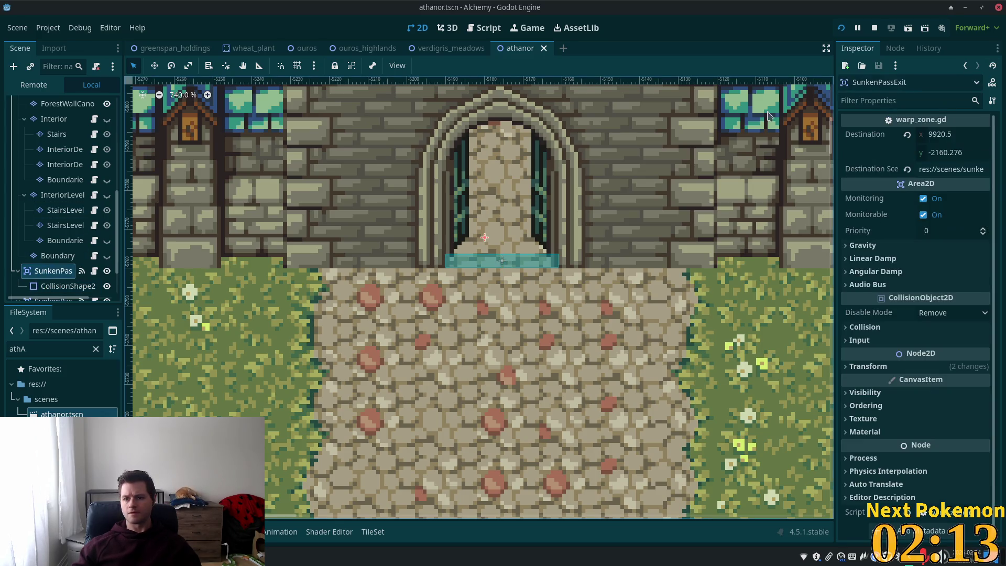
click(907, 135)
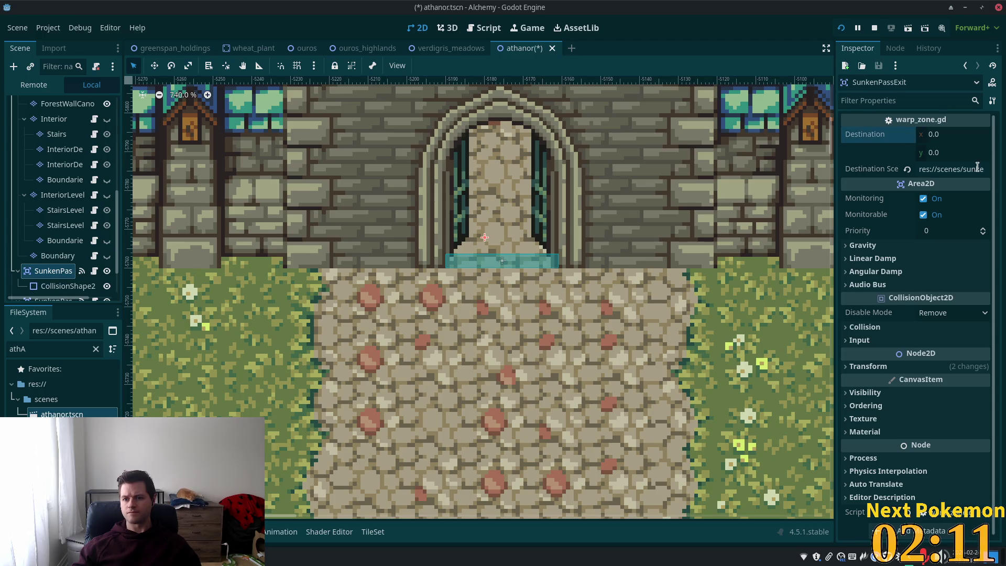
click(960, 169)
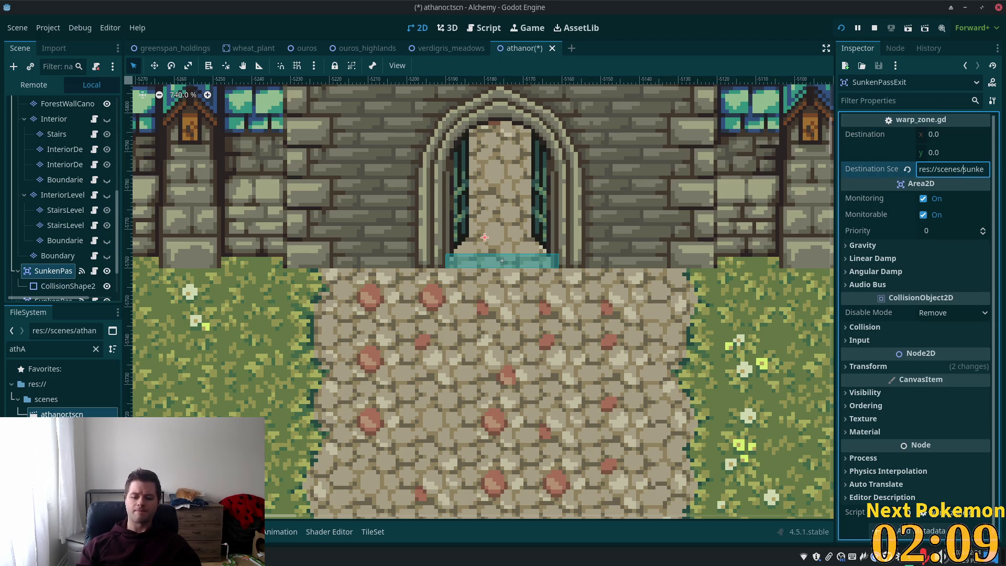
mouse_move(963, 169)
mouse_down()
mouse_move(988, 168)
mouse_move(974, 168)
mouse_up()
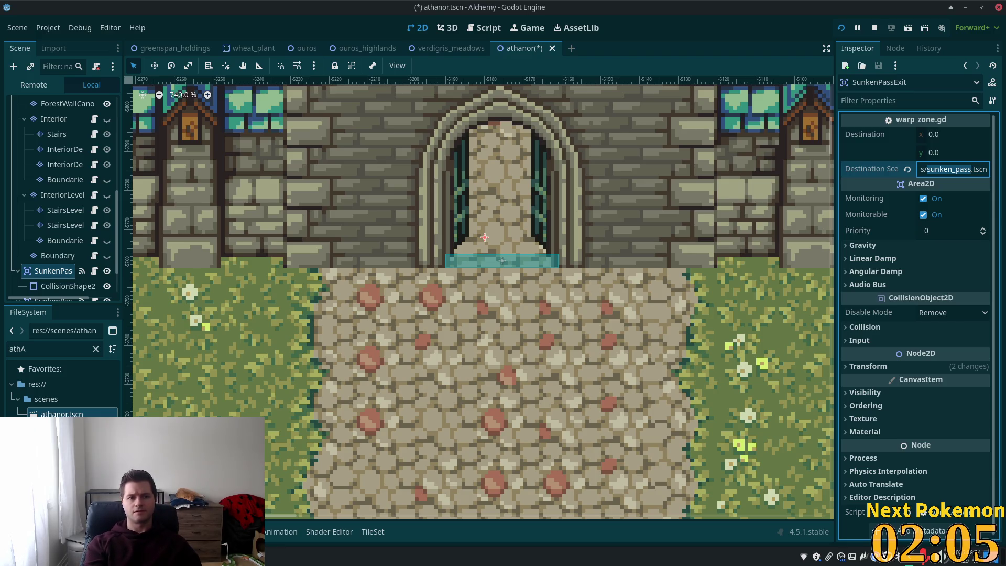
text(green)
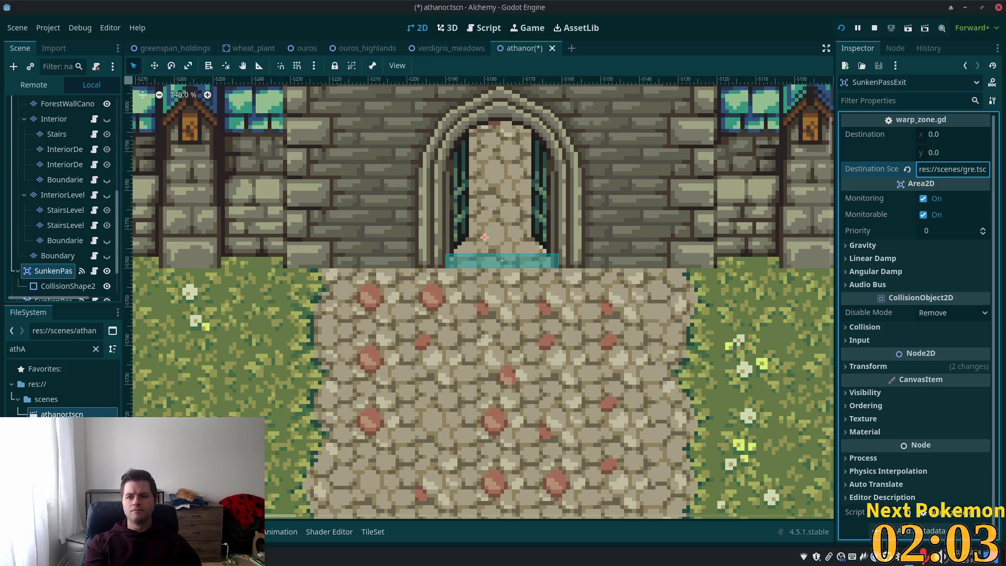
text(span_)
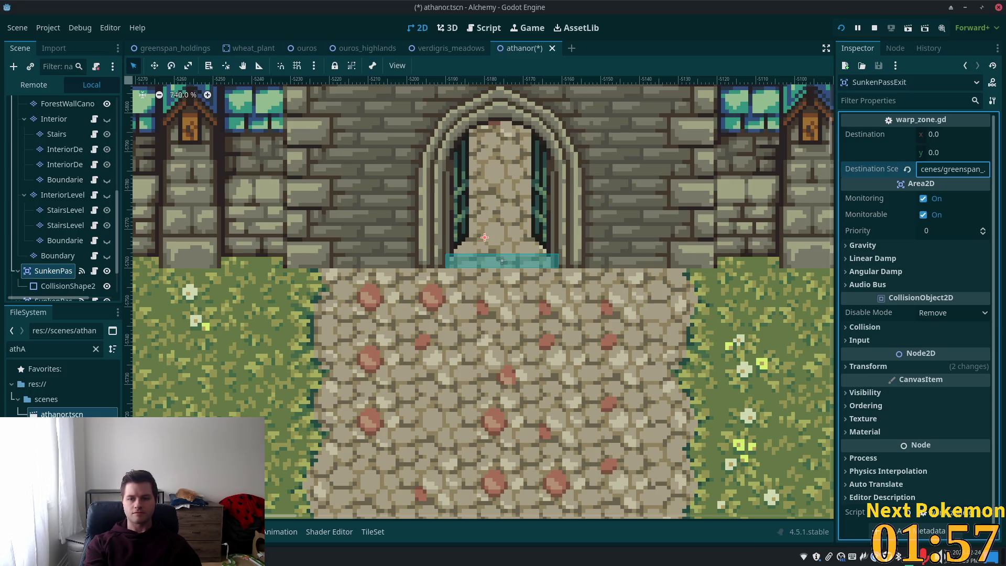
text(holdings)
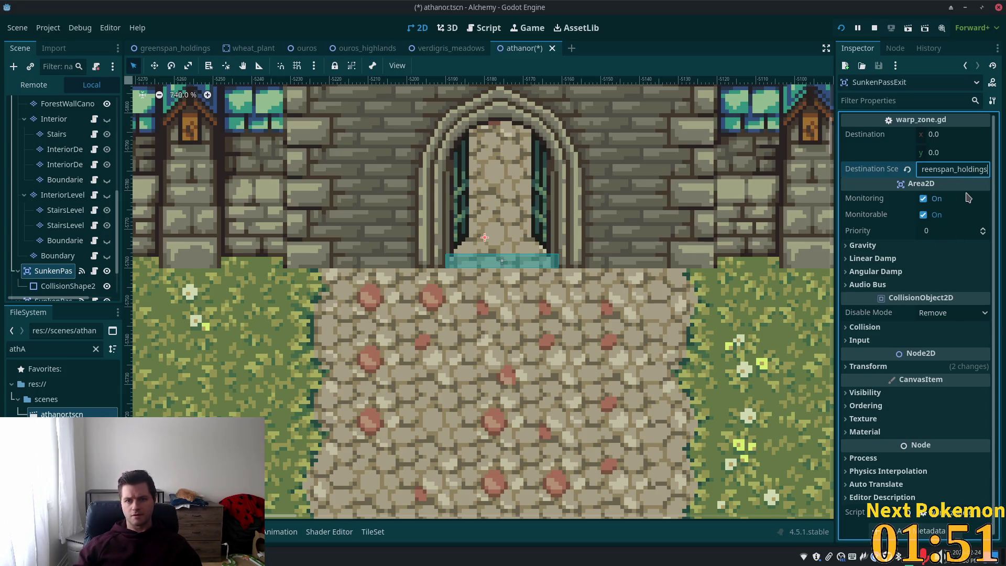
key(Tab)
key(ctrl+s)
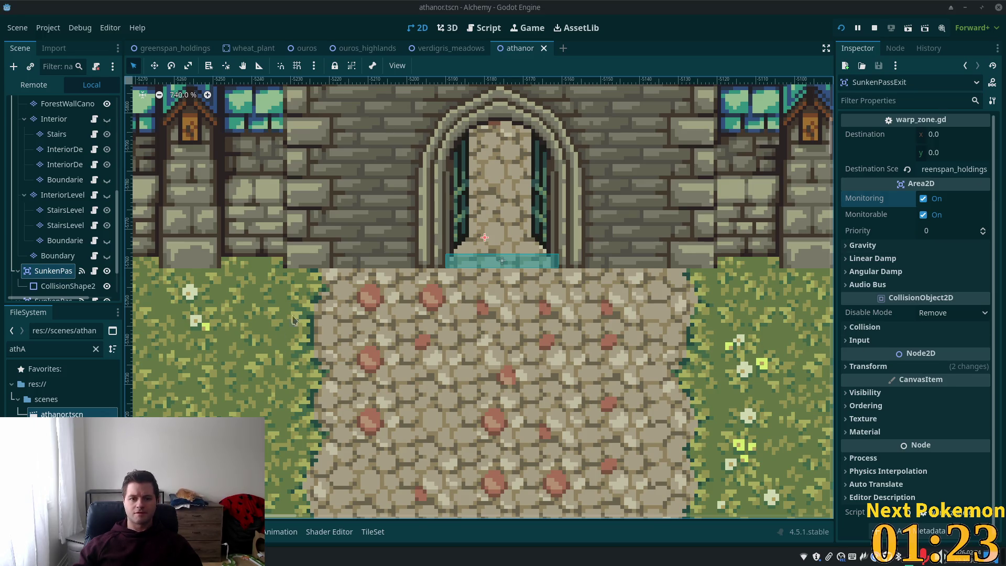
key(ctrl+s)
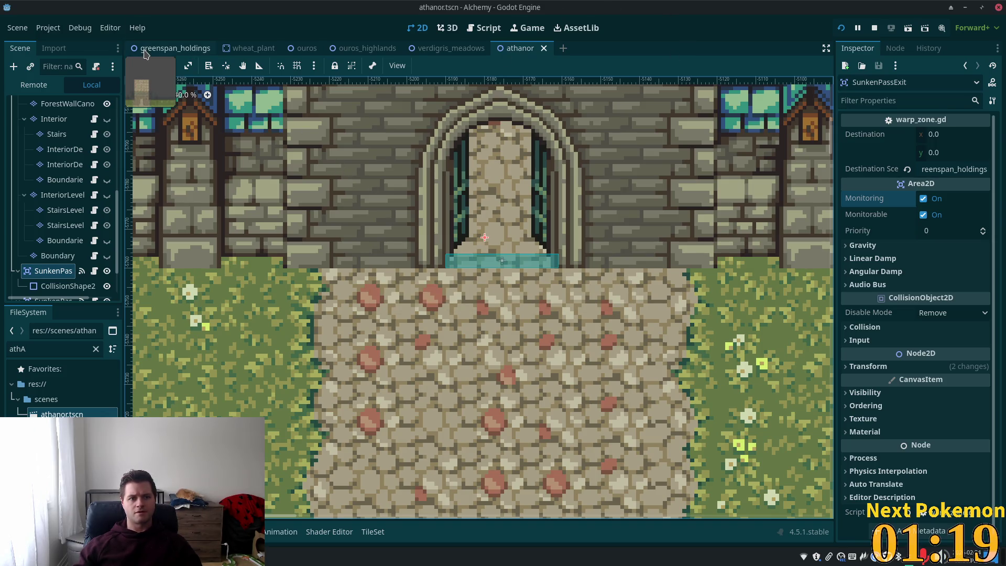
Switch to the greenspan_holdings scene and zoom in on SunkenPassExit at the dirt path's end.
click(168, 48)
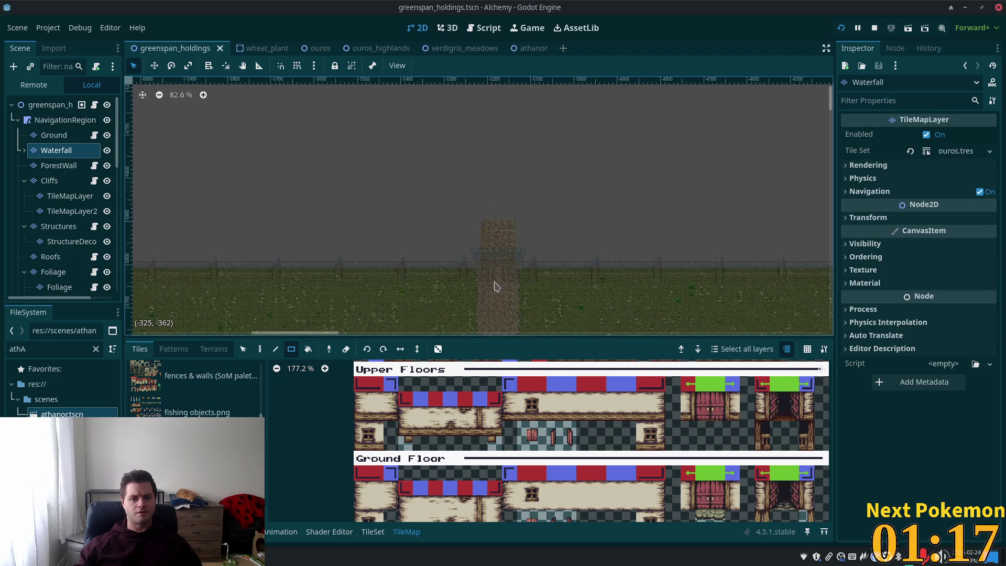
scroll(490, 283, down, 12)
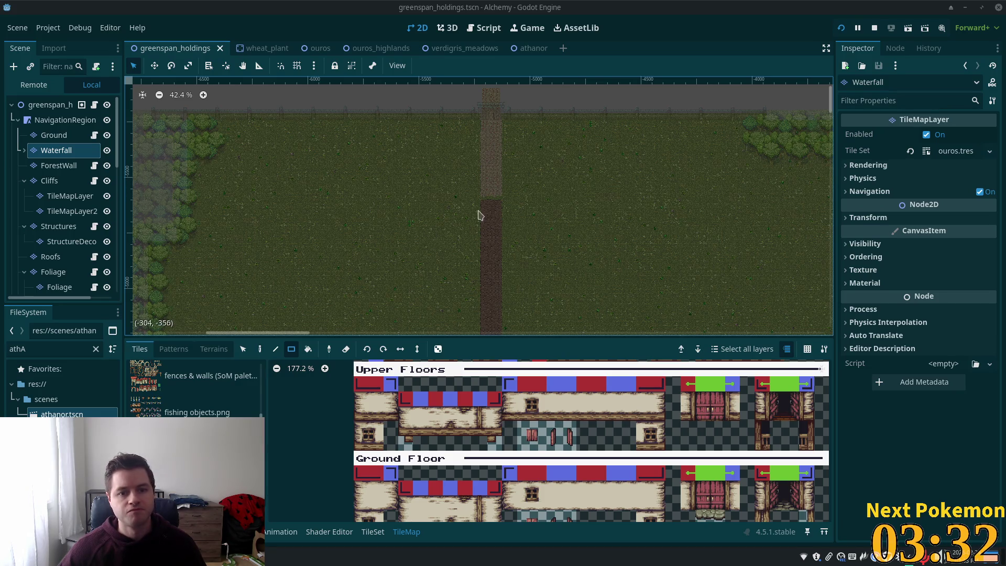
scroll(479, 209, down, 3)
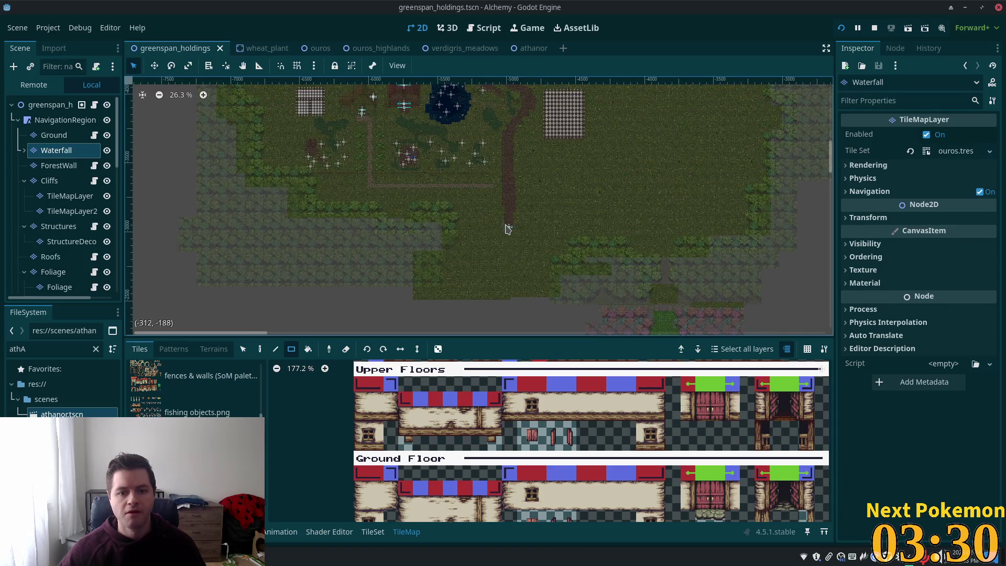
scroll(511, 232, up, 7)
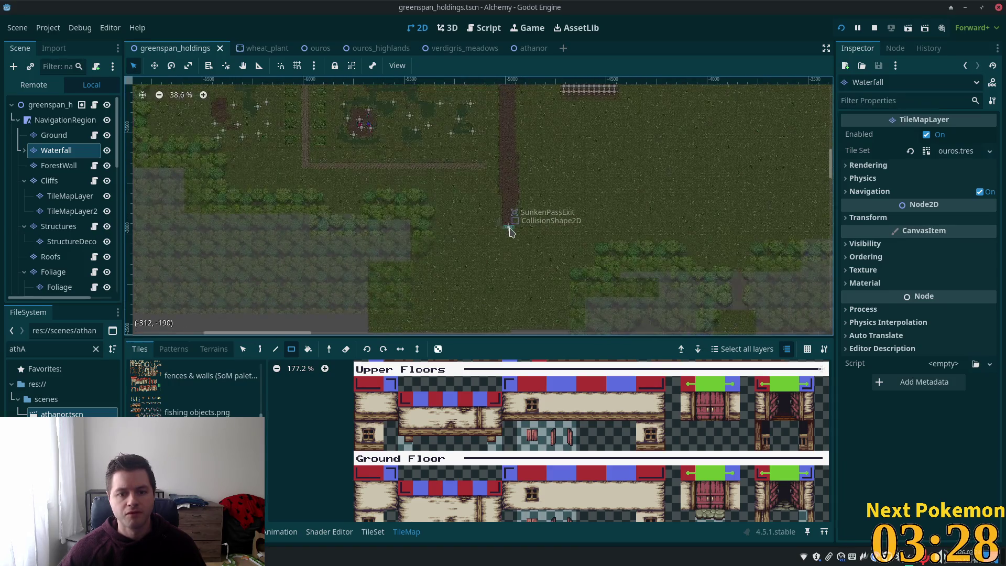
scroll(511, 232, up, 2)
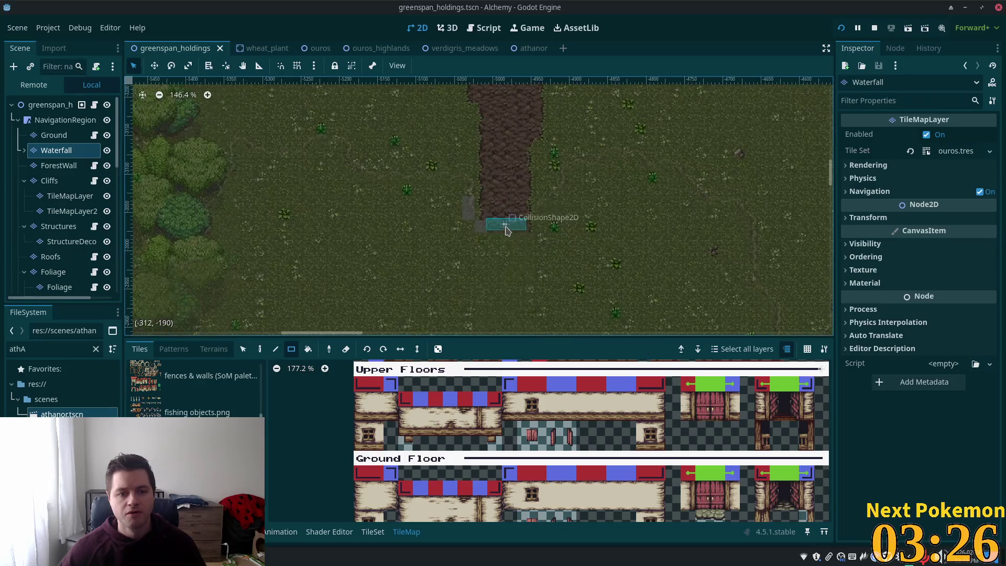
Select the SunkenPassExit warp zone and look over its properties.
click(55, 105)
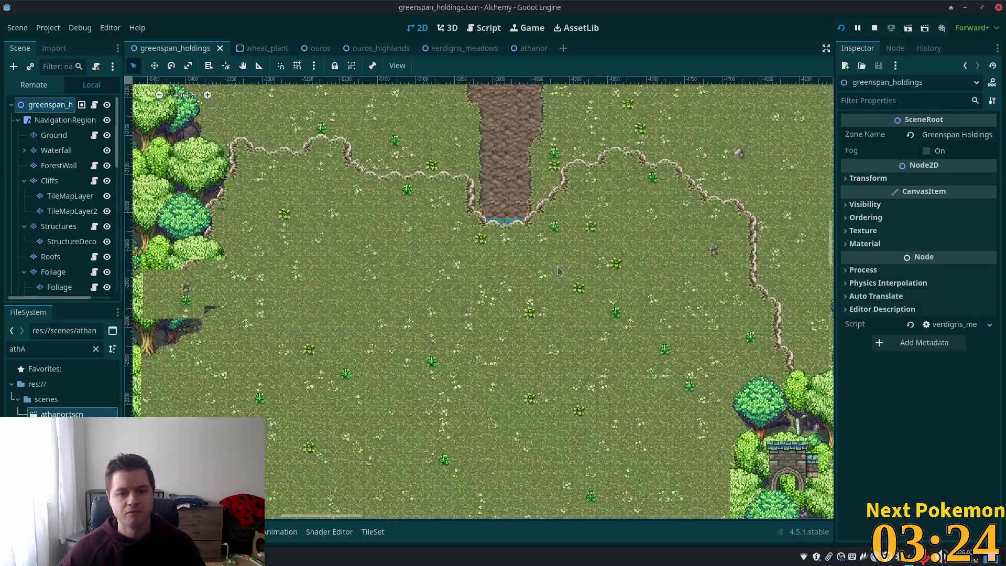
click(507, 226)
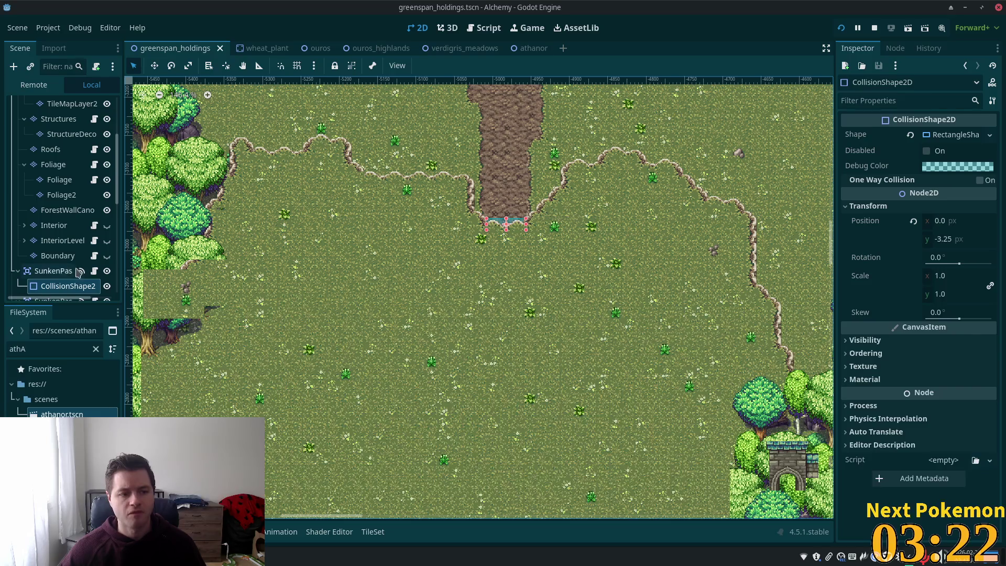
click(54, 273)
scroll(57, 273, down, 5)
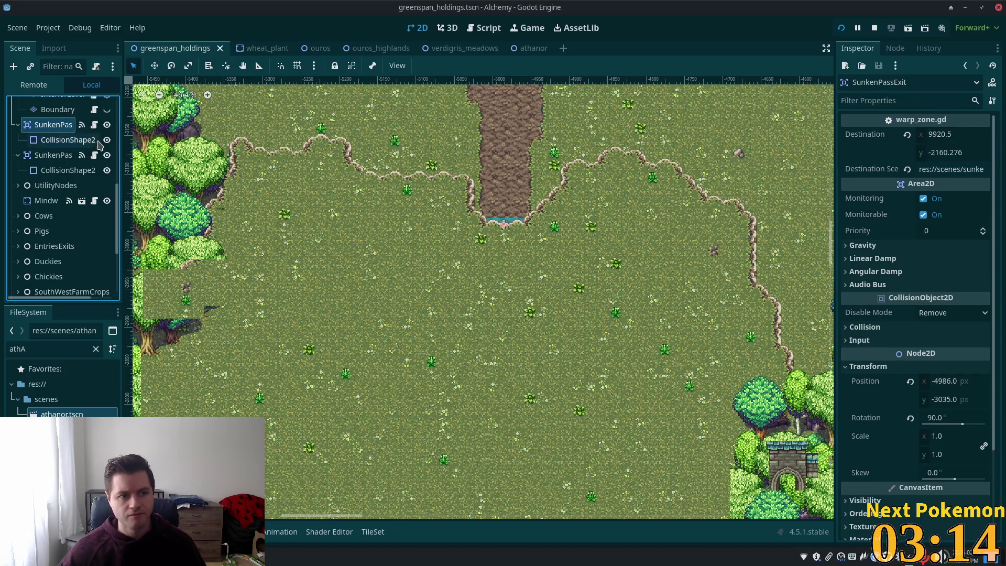
scroll(58, 126, down, 4)
scroll(391, 241, down, 6)
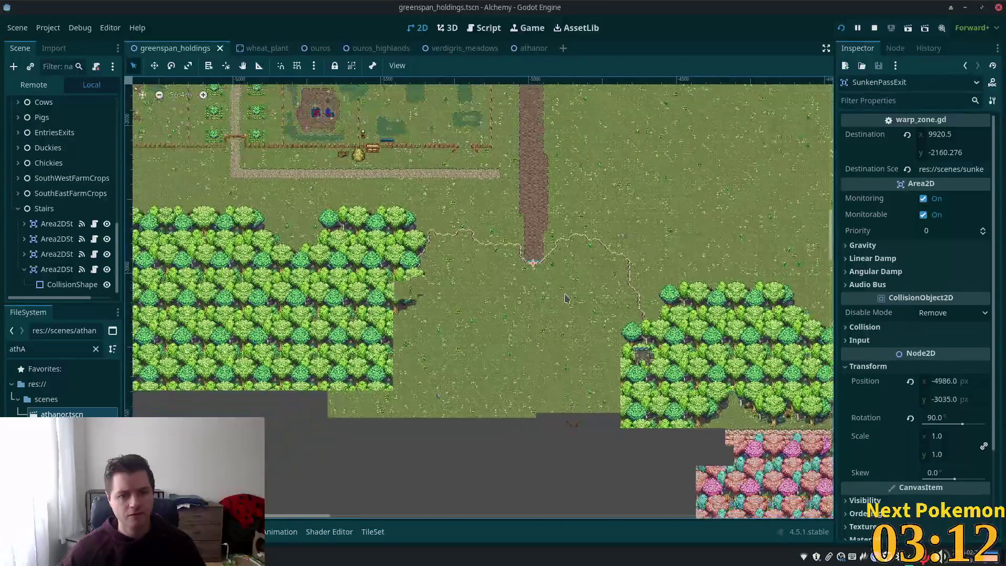
scroll(302, 232, down, 1)
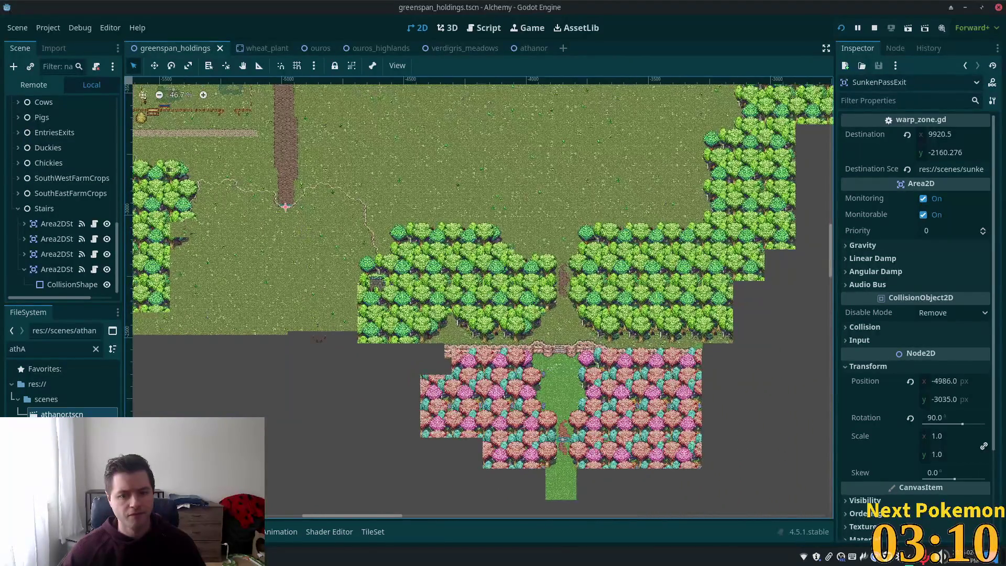
scroll(50, 215, up, 3)
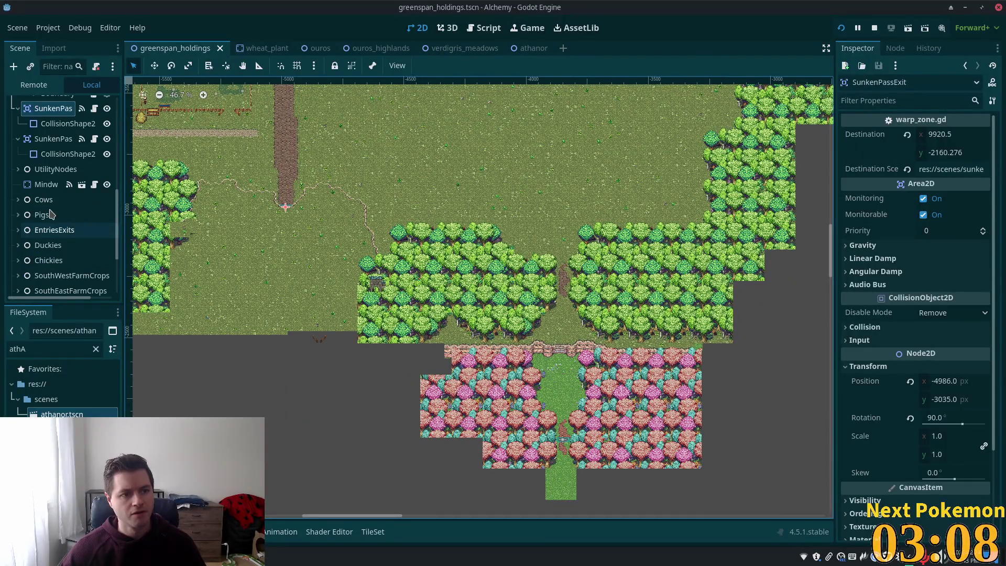
Rename the duplicated SunkenPassExit2 node to VerdigrisMeadowsExit.
click(40, 140)
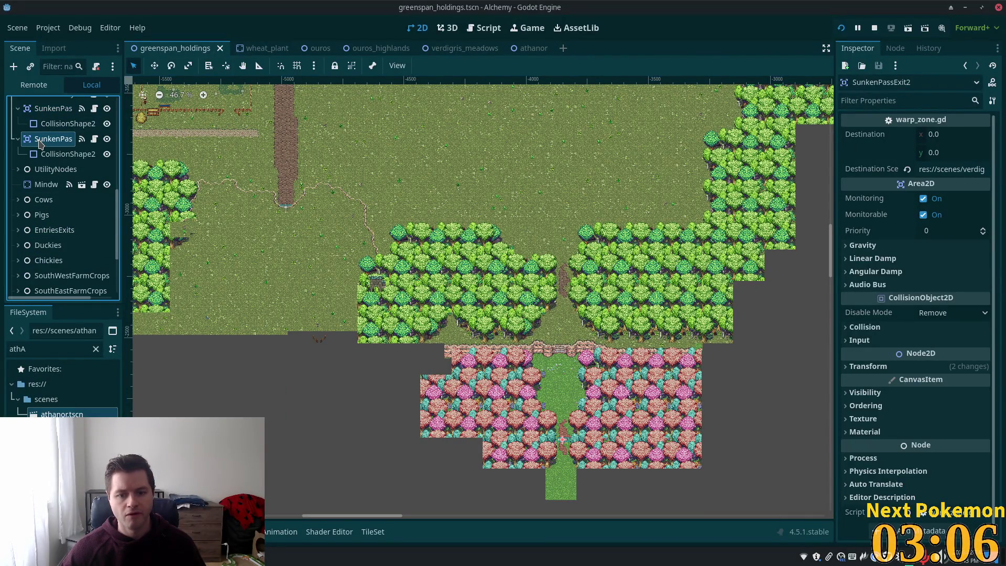
double_click(50, 139)
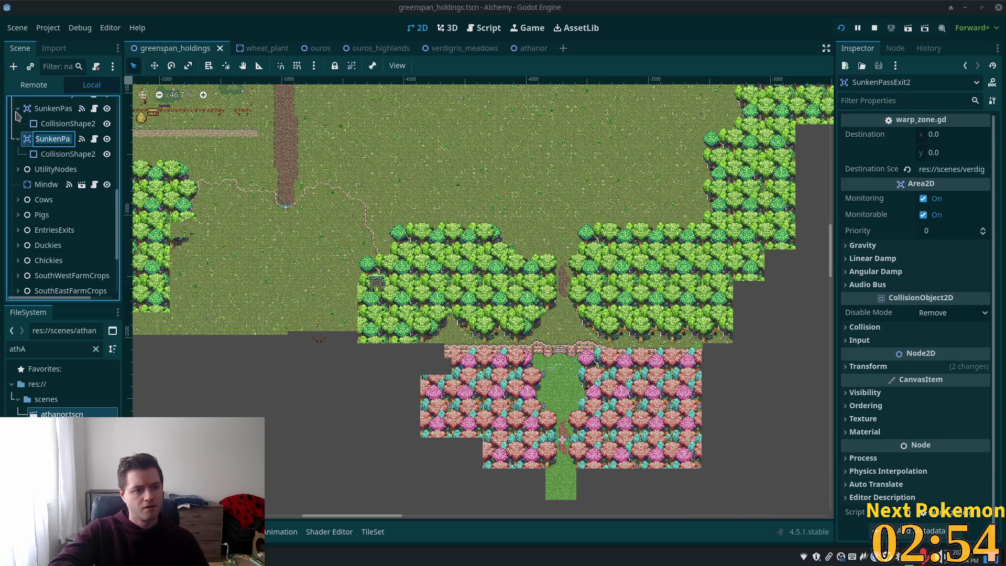
key(End)
key(BackSpace)
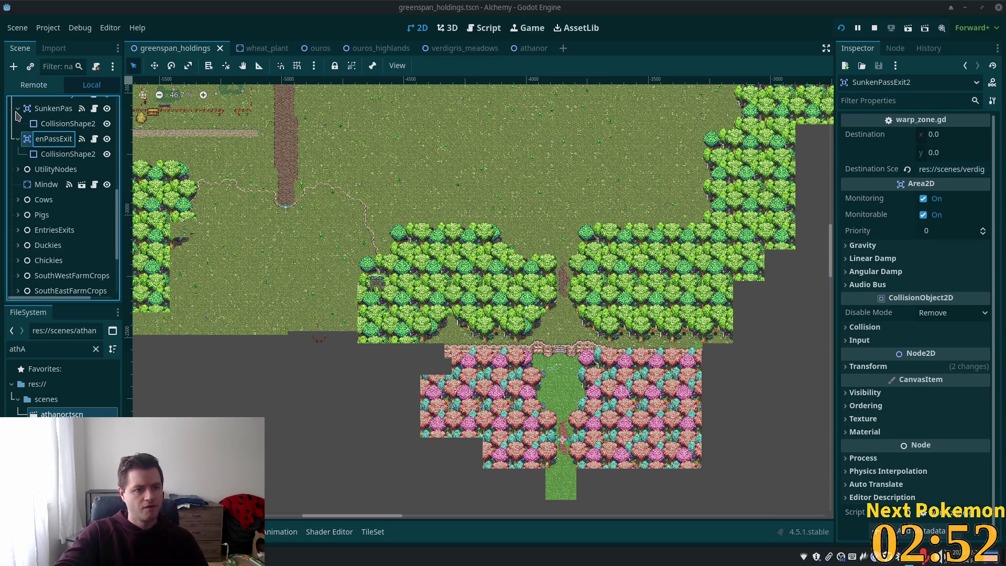
key(shift+Home)
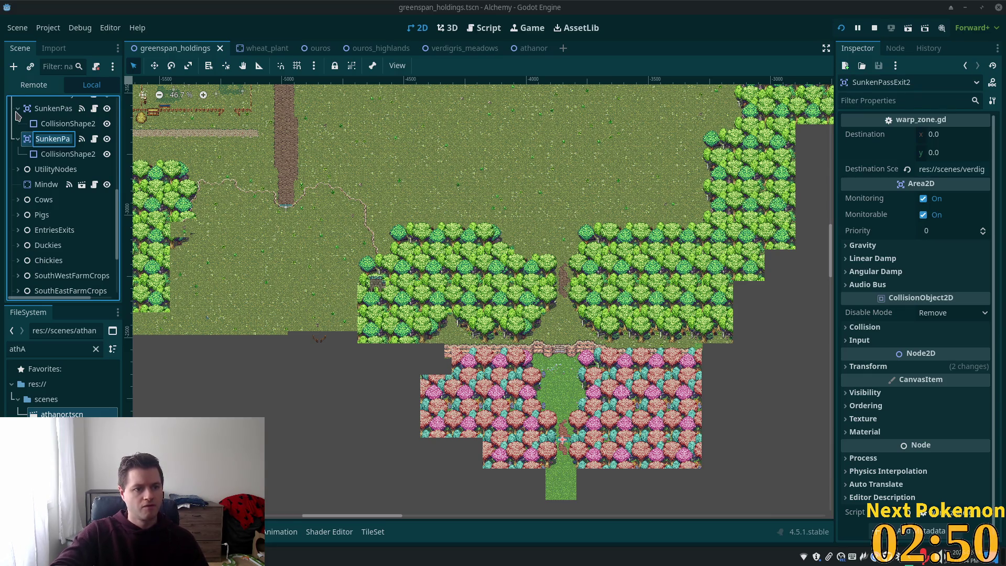
text(VerdiExit)
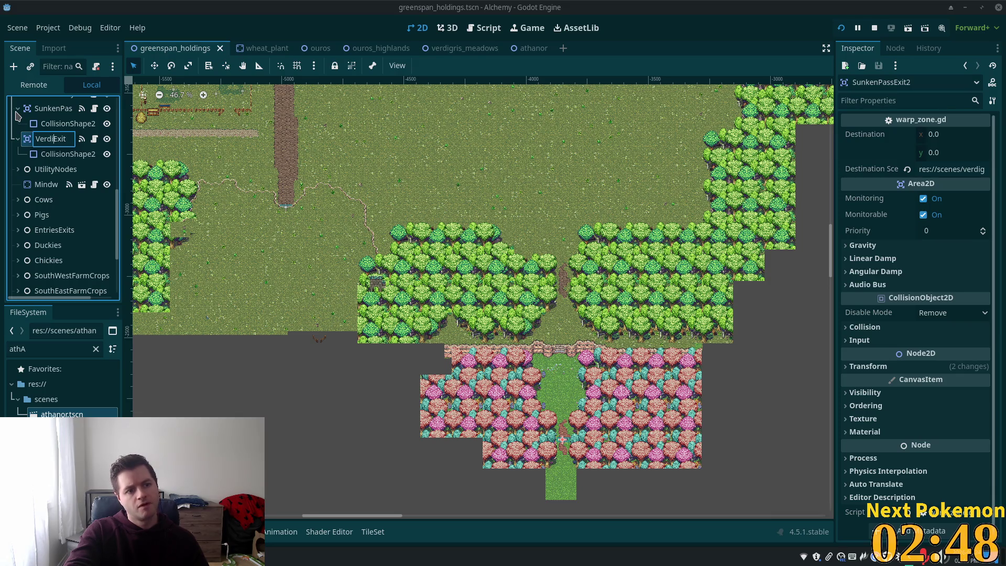
text(grisMeadow)
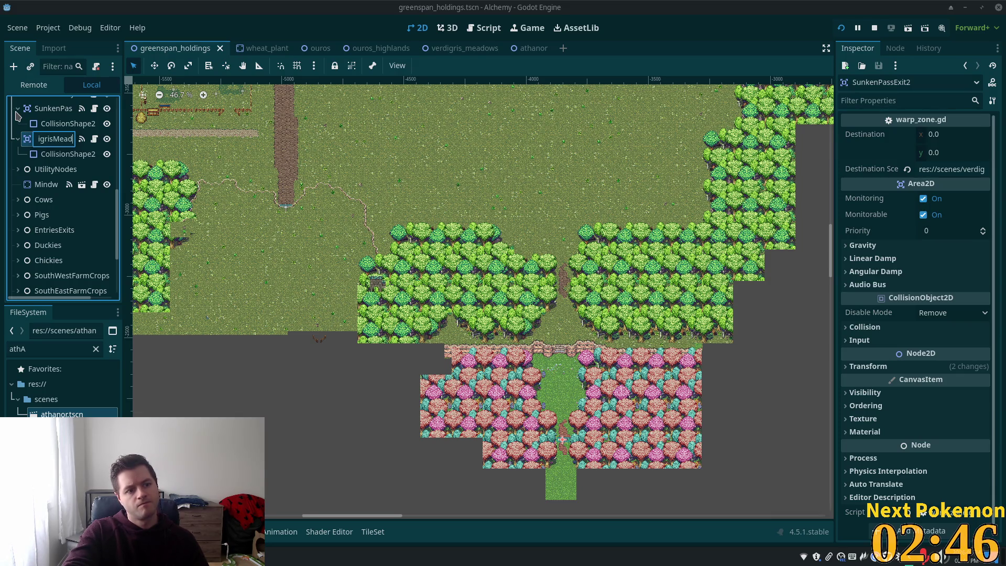
text(s)
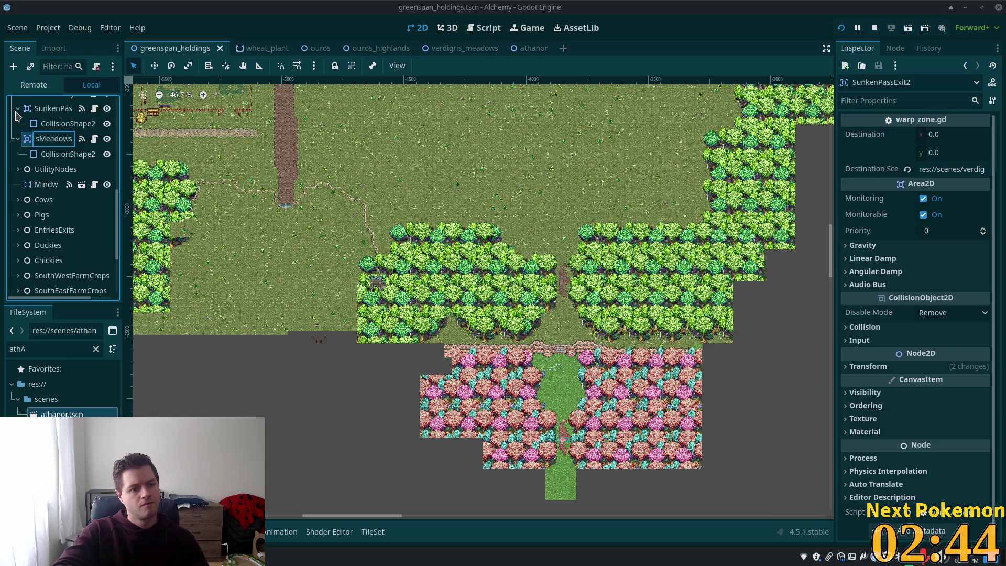
key(Return)
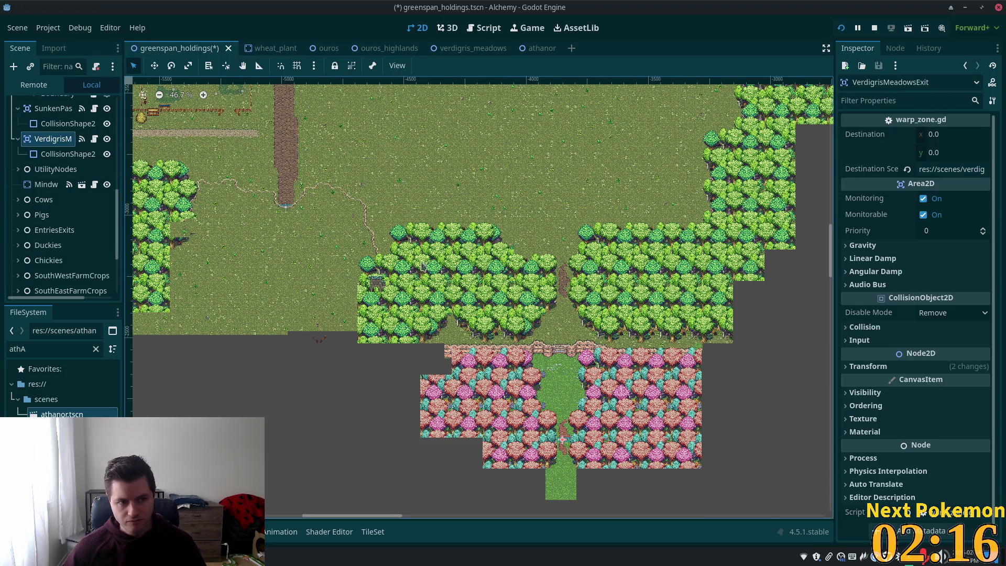
click(53, 108)
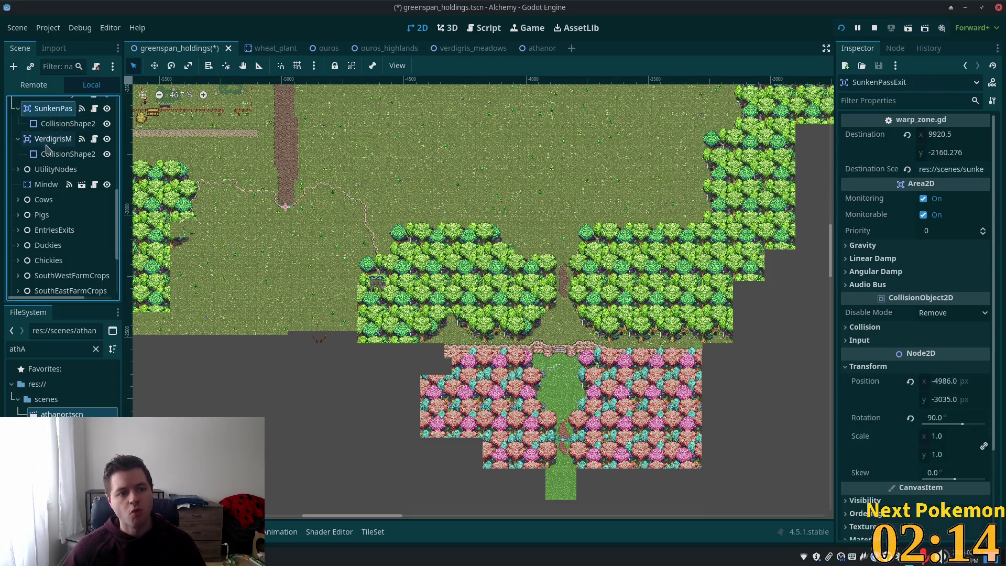
Duplicate the VerdigrisMeadowsExit warp zone as VerdigrisMeadowsExit2.
click(48, 139)
key(ctrl+d)
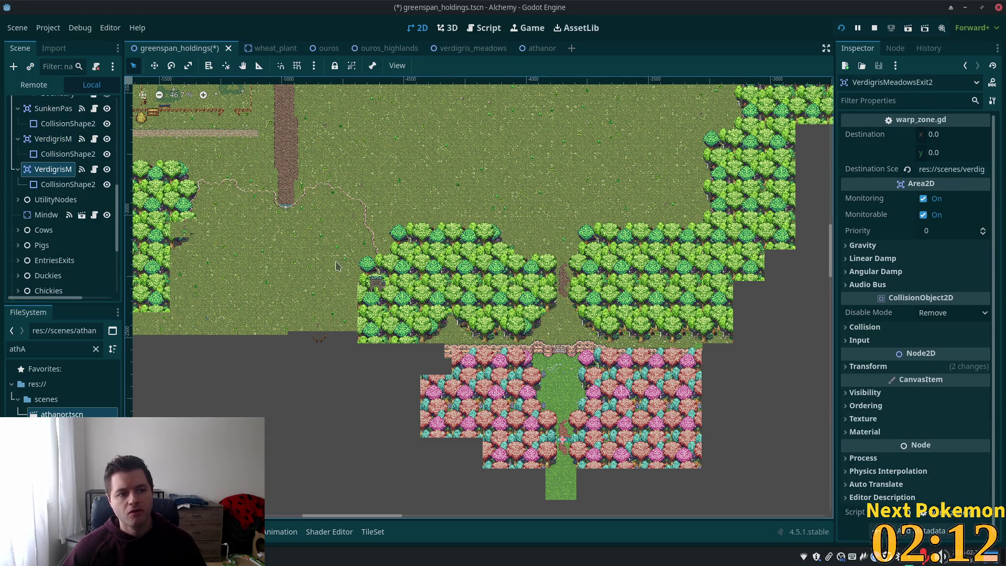
scroll(507, 298, down, 4)
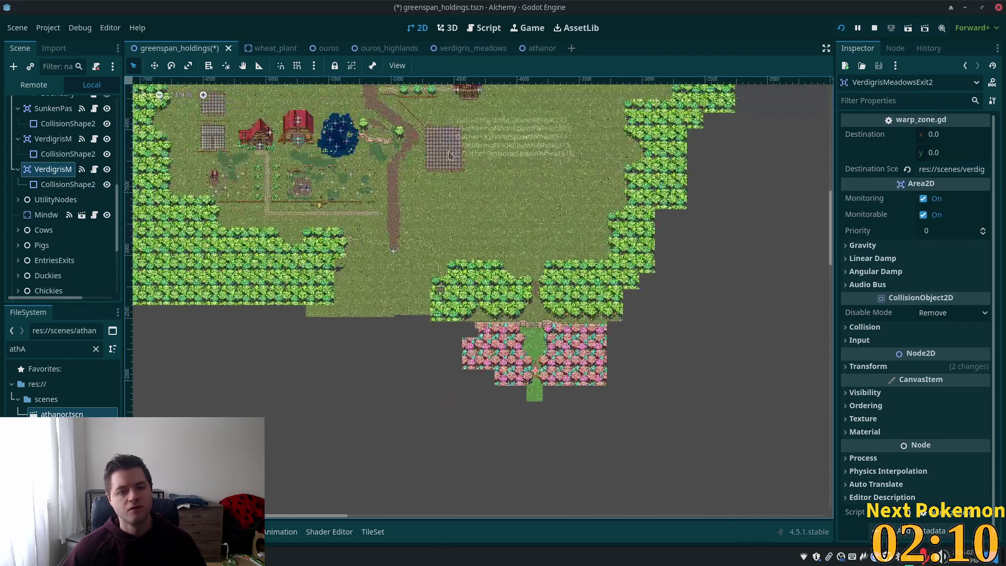
scroll(449, 156, up, 10)
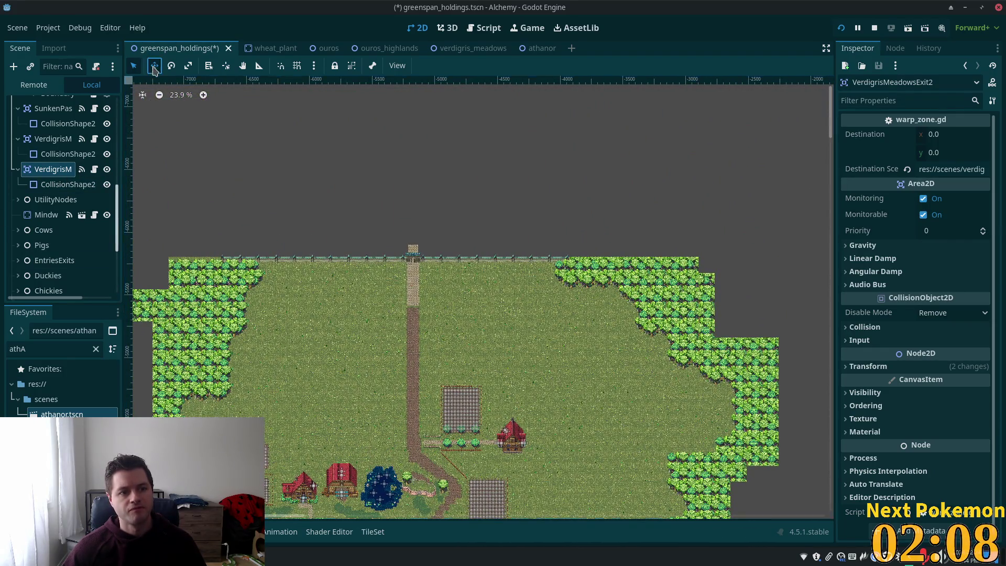
click(154, 66)
Zoom onto the northern gate and bring up the new zone's collision shape options.
scroll(443, 237, up, 5)
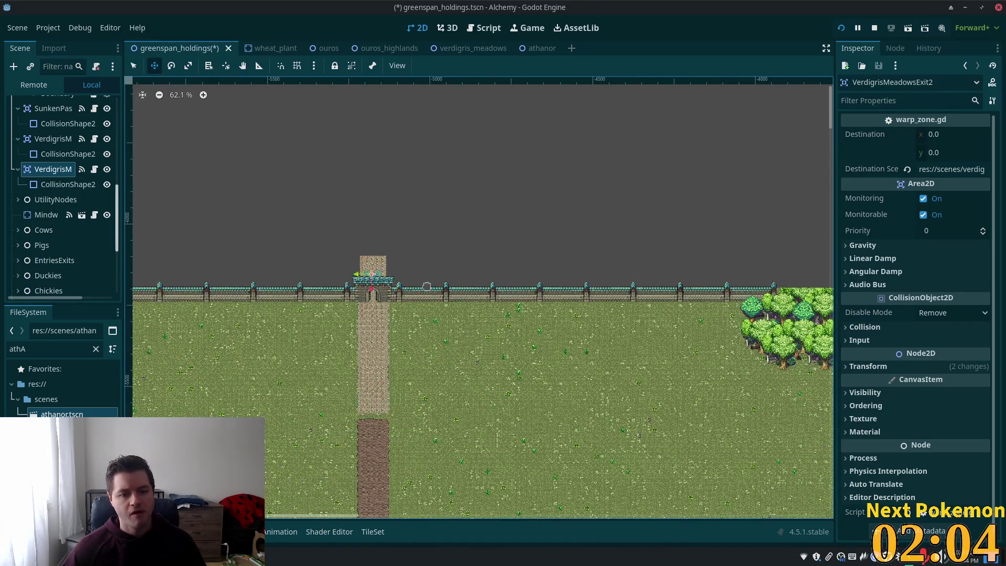
scroll(411, 285, up, 3)
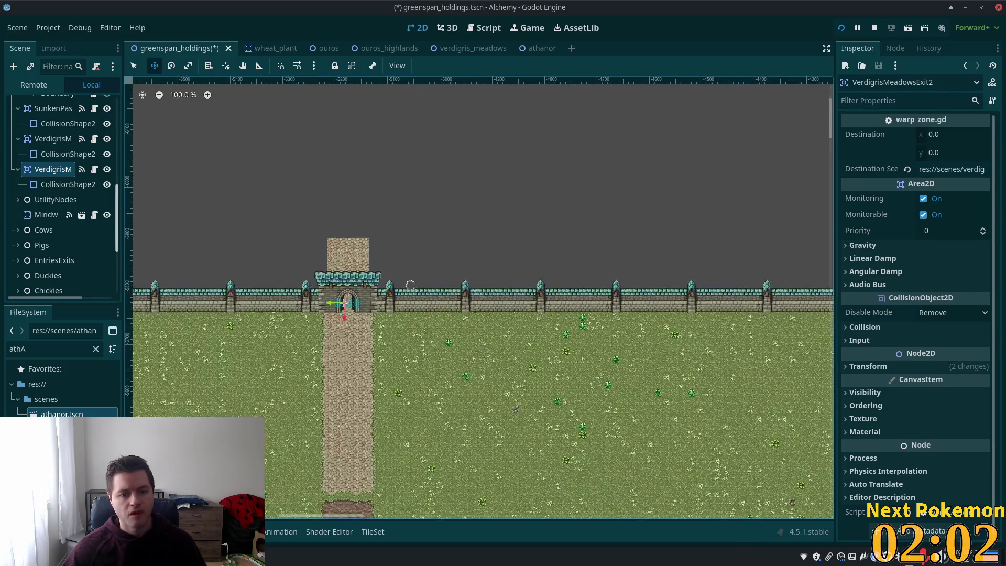
scroll(410, 285, up, 6)
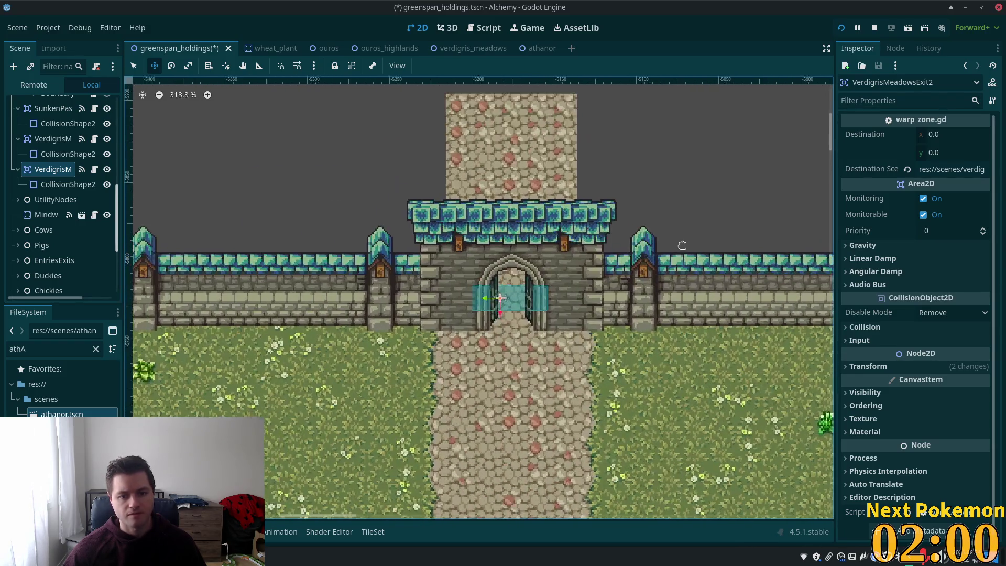
scroll(682, 246, up, 1)
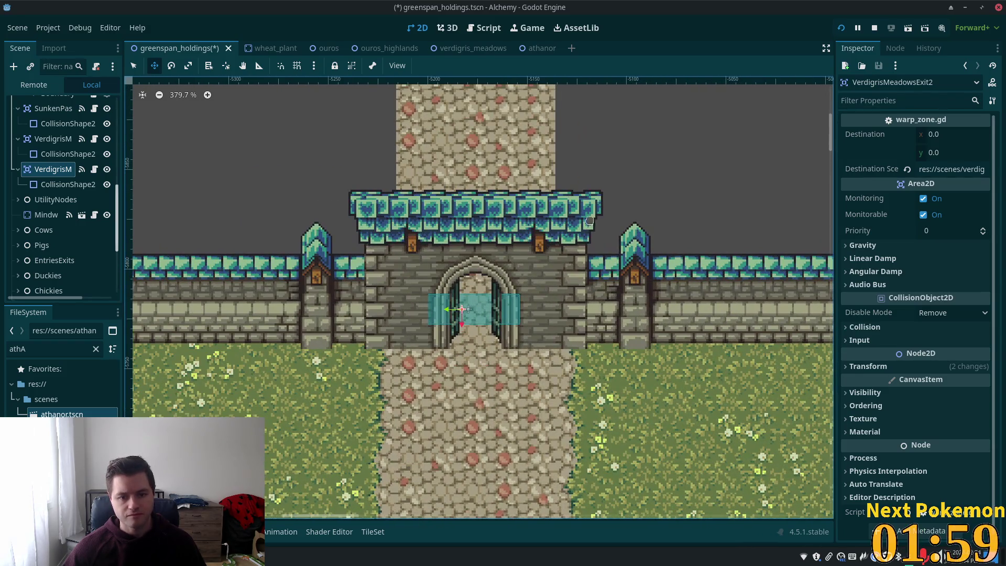
click(63, 185)
click(985, 135)
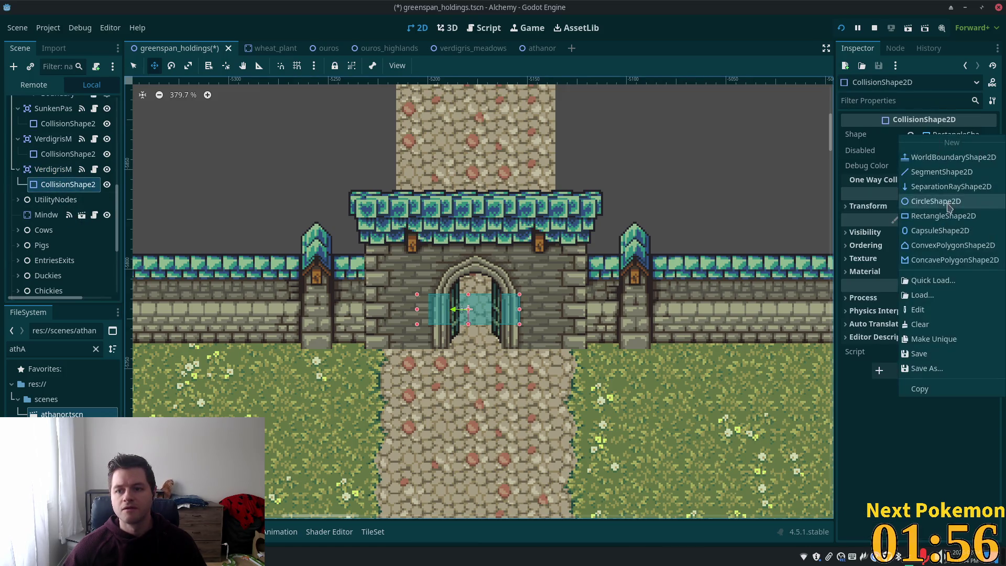
Make the shape unique, shrink it to a thin strip across the archway, and save.
click(939, 344)
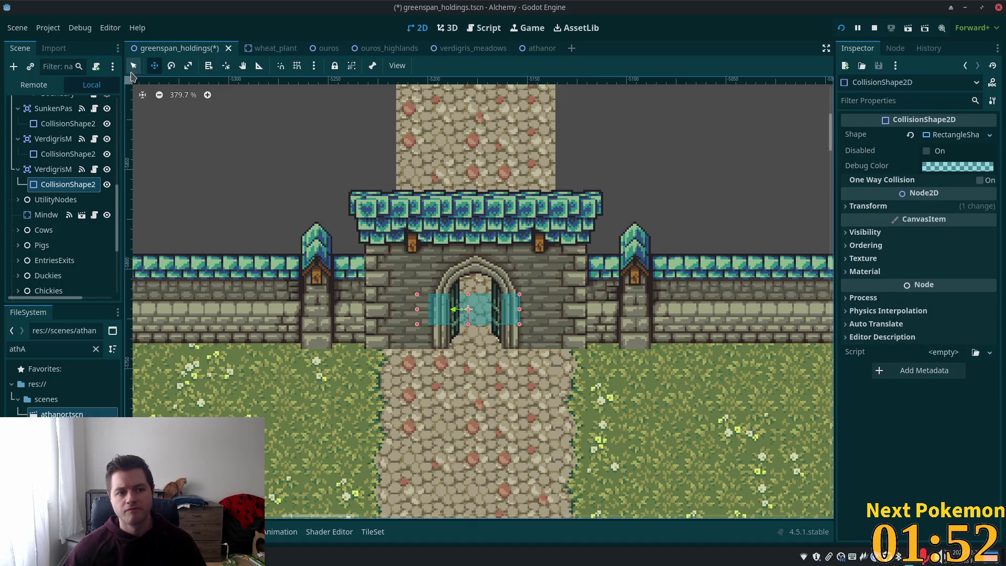
click(134, 66)
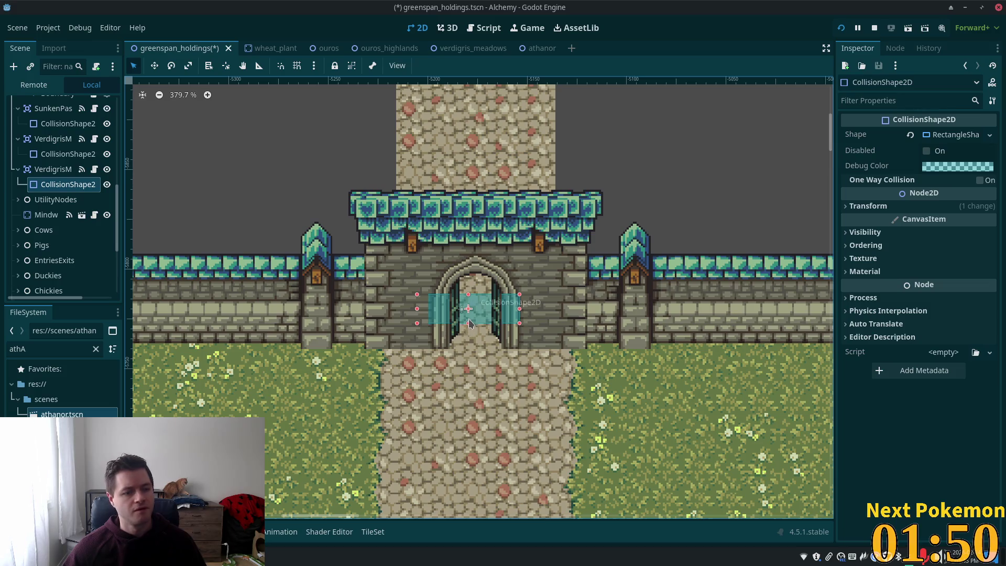
drag(470, 324, 471, 301)
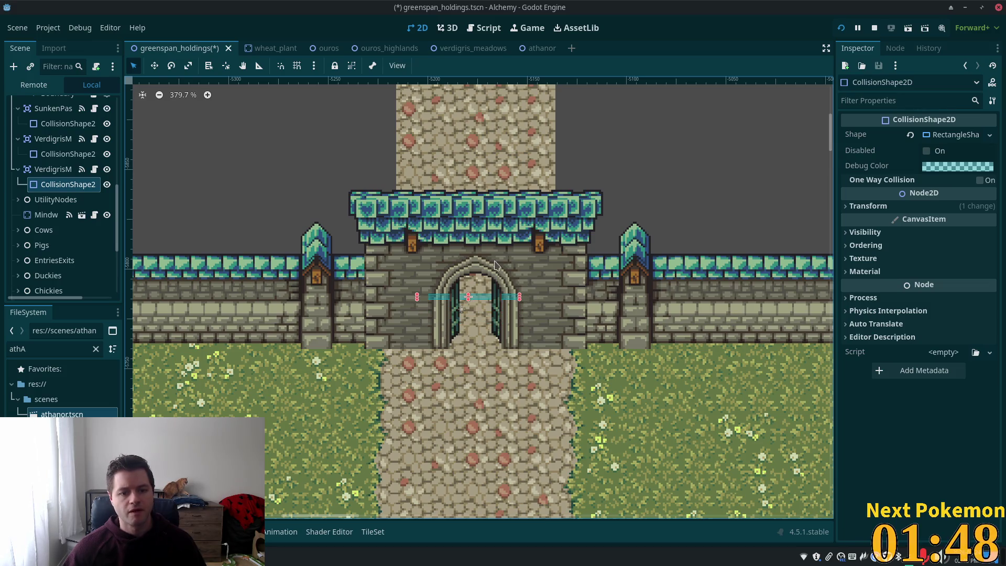
click(154, 66)
drag(429, 204, 432, 211)
key(Right)
key(Right)
key(Down)
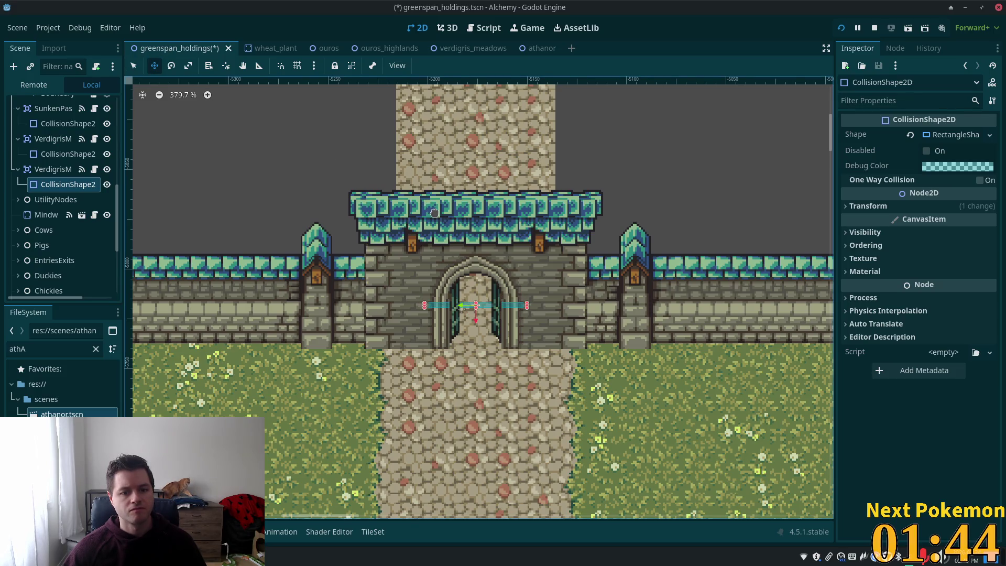
key(ctrl+s)
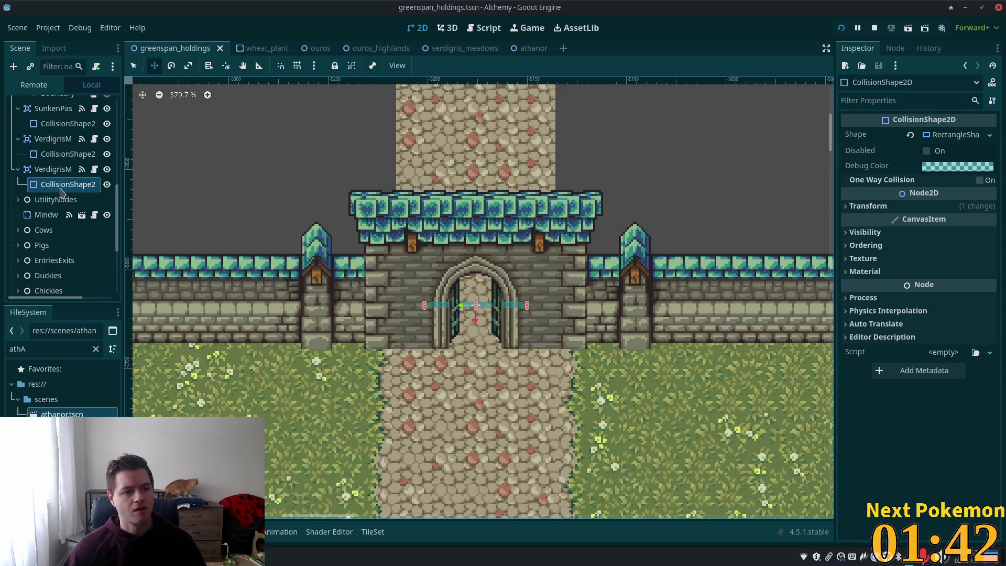
Reset the collision shape's position to 0, 0 and shift VerdigrisMeadowsExit2 slightly right.
click(49, 169)
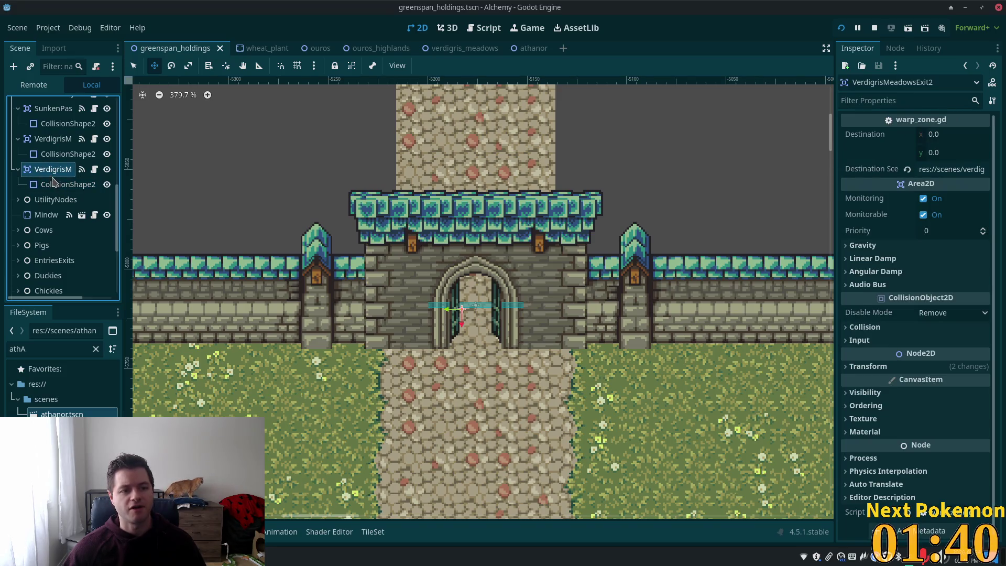
click(58, 183)
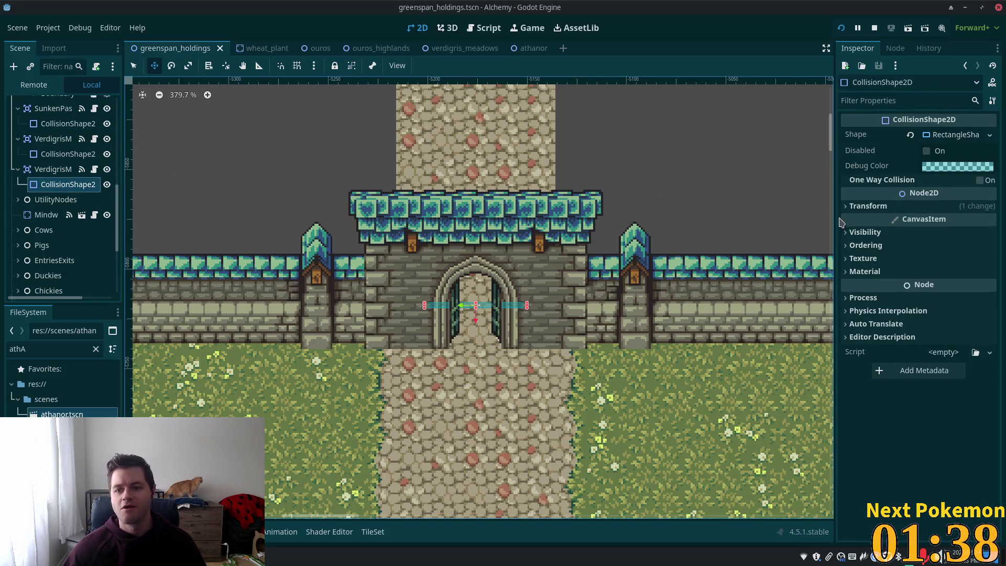
click(868, 206)
click(914, 224)
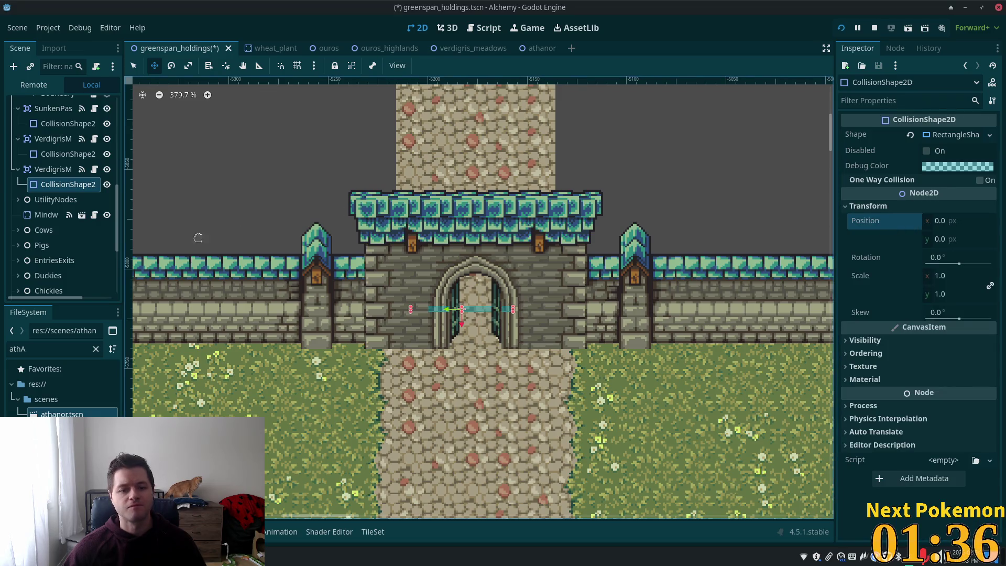
click(50, 169)
drag(491, 247, 493, 245)
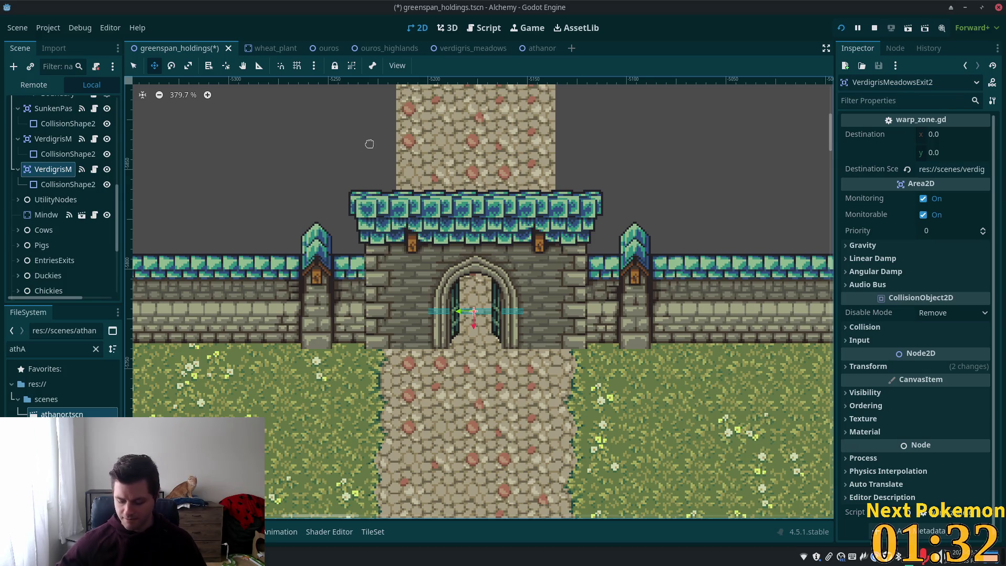
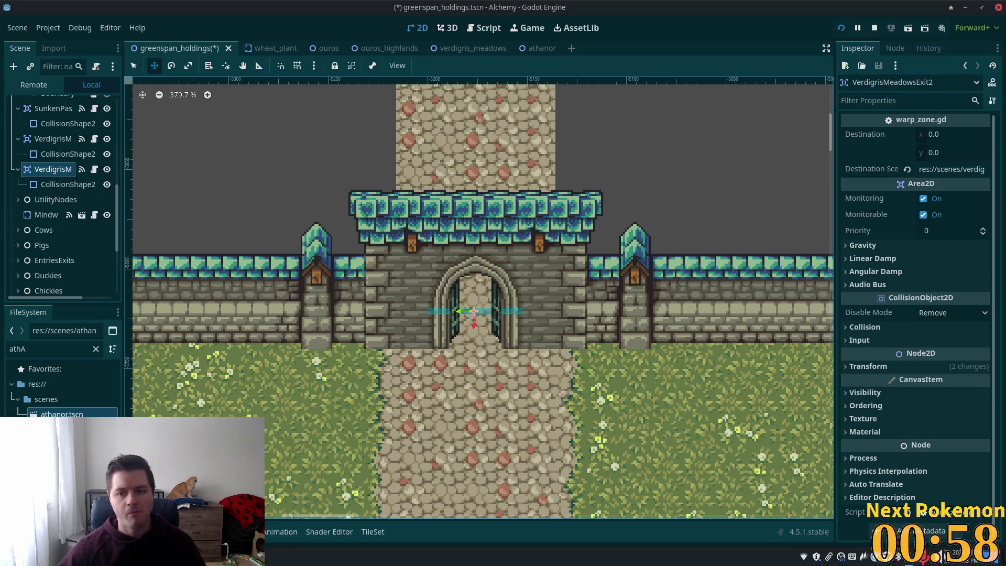
Change VerdigrisMeadowsExit2's Destination Scene to res://scenes/athanor.tscn and save greenspan_holdings.
click(975, 169)
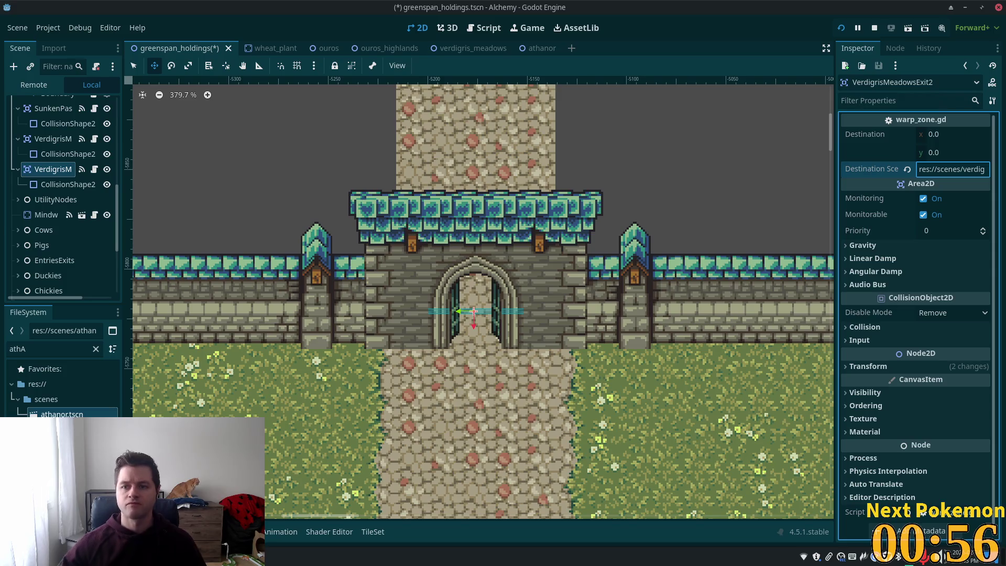
key(End)
text(.t)
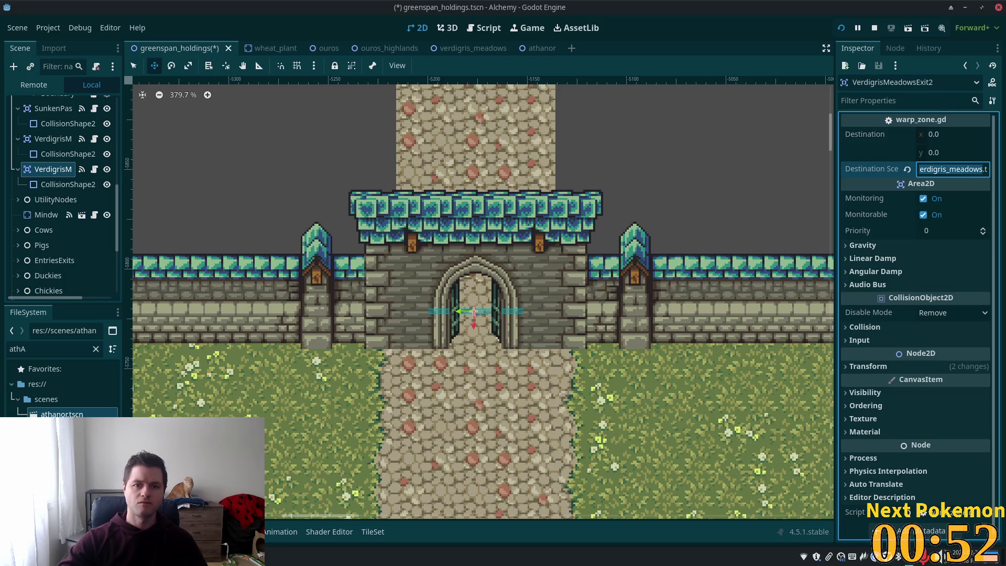
text(scn)
key(Return)
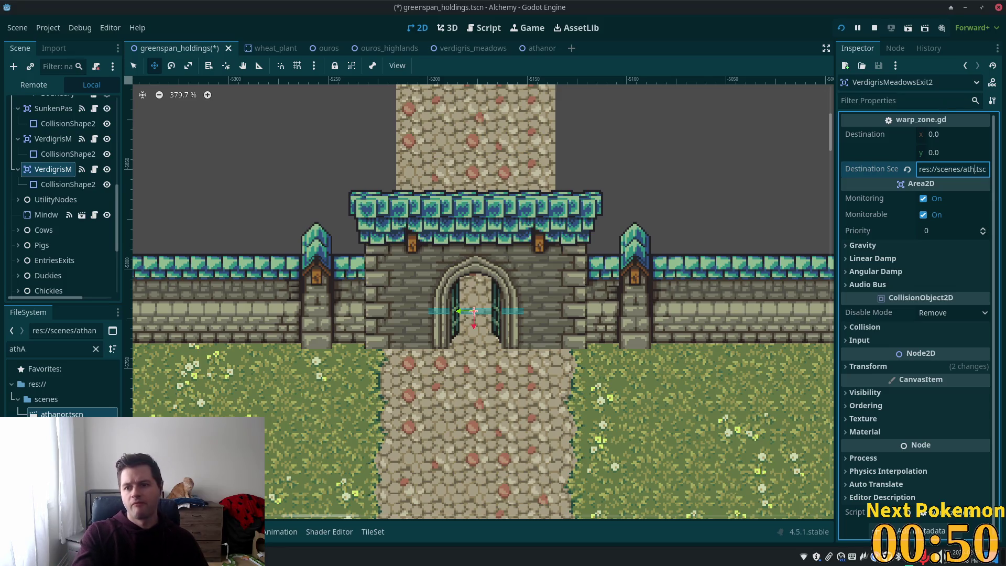
text(an)
key(Tab)
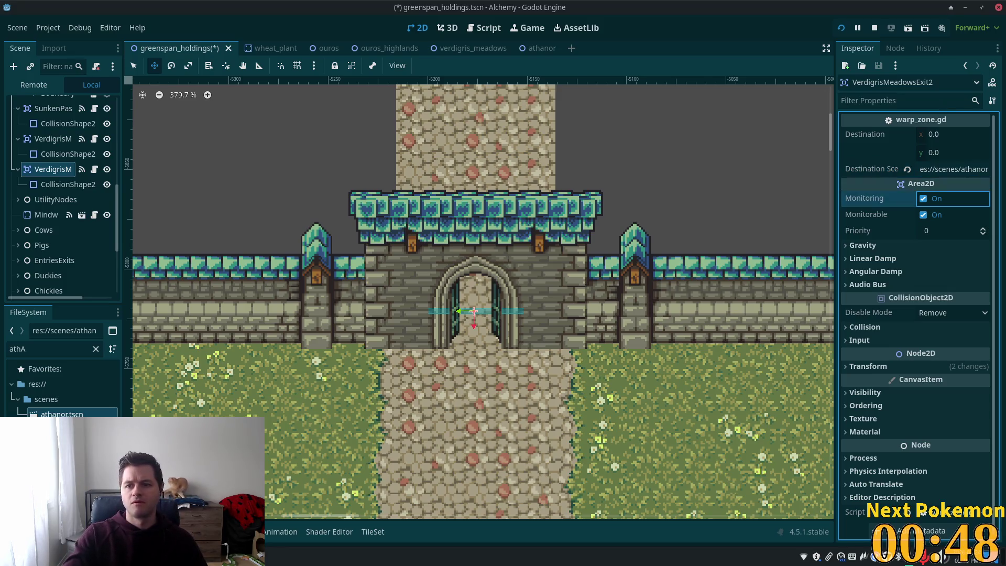
key(ctrl+s)
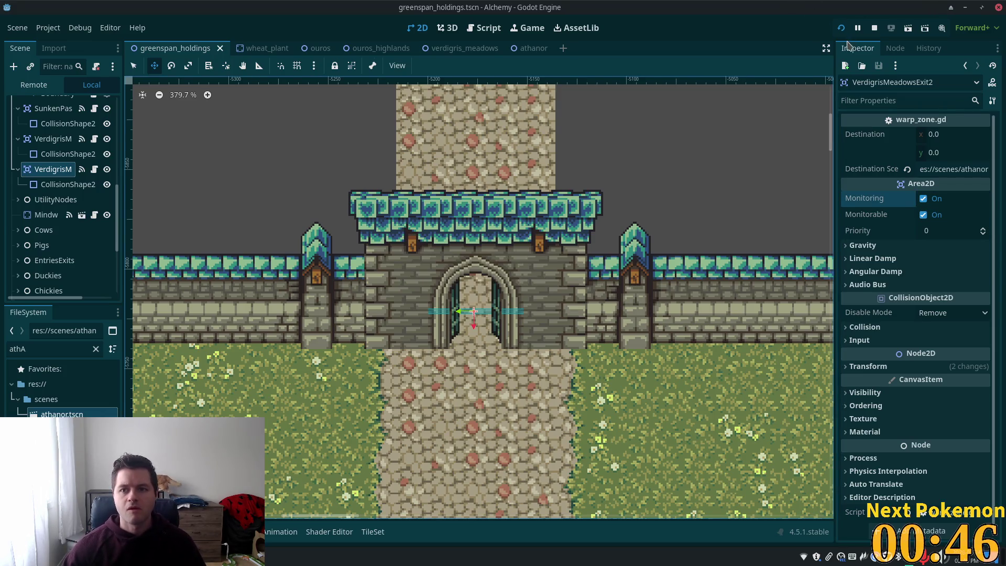
Run the game, walk the character north through the castle gate and back south, then stop it.
click(843, 26)
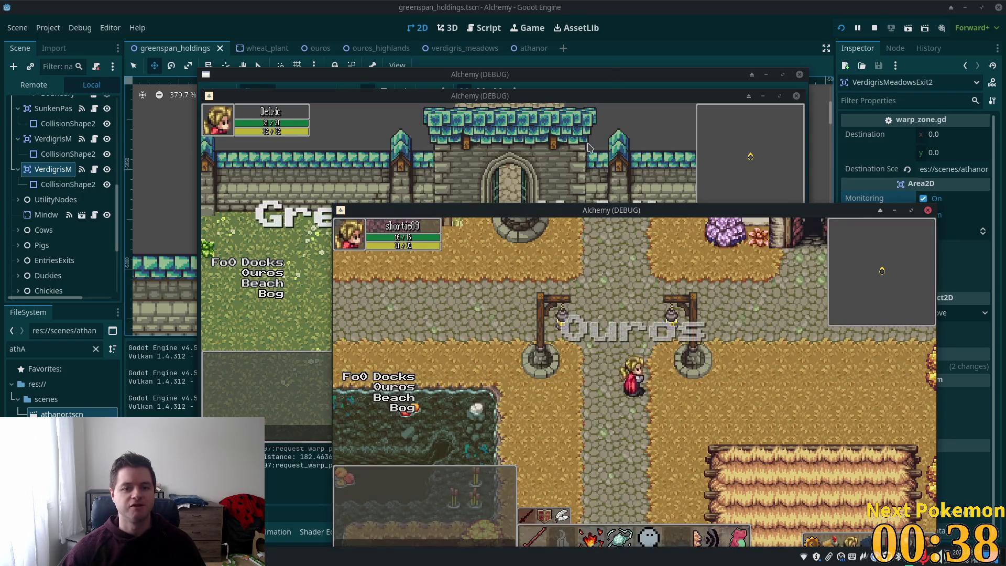
key(Up)
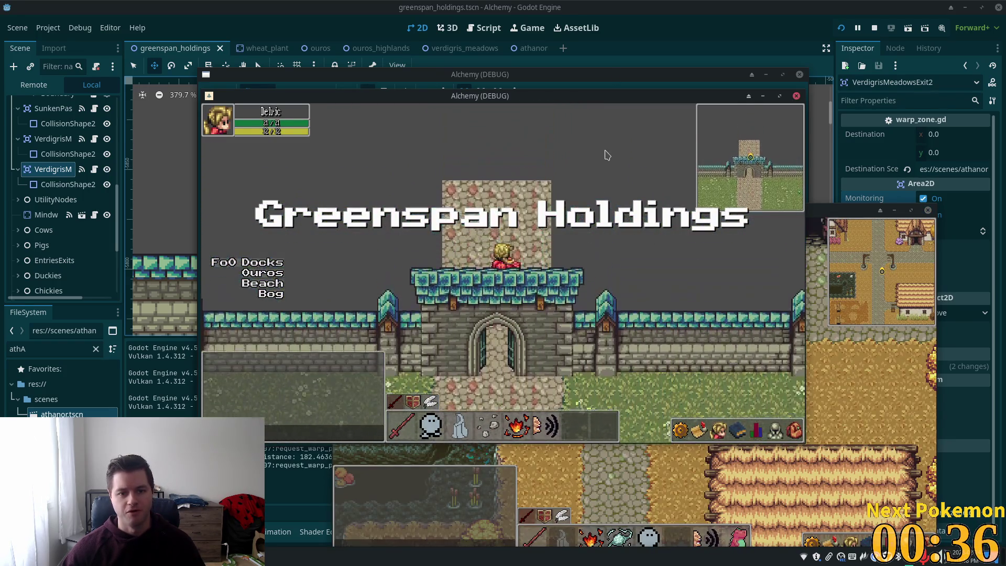
key(Down)
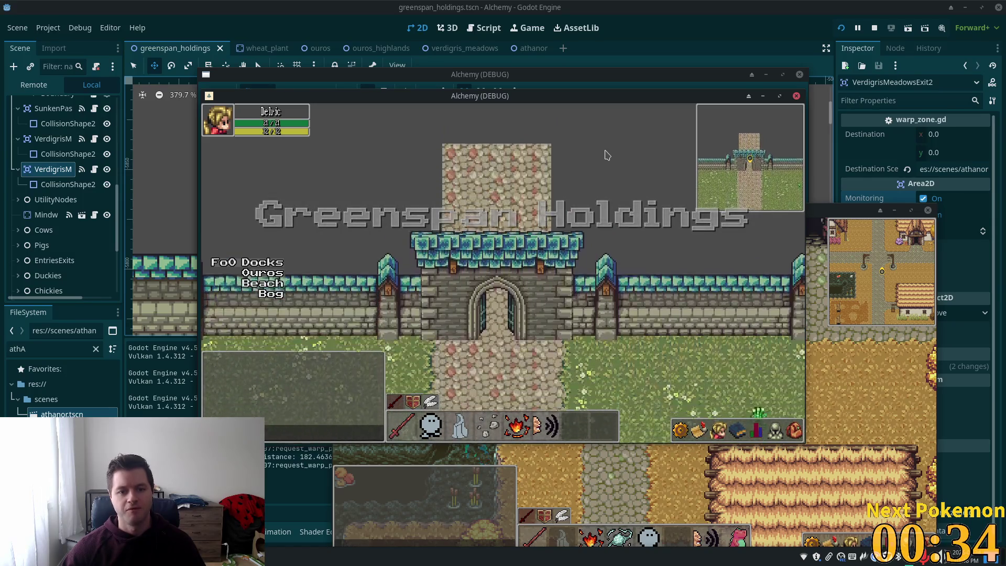
click(874, 27)
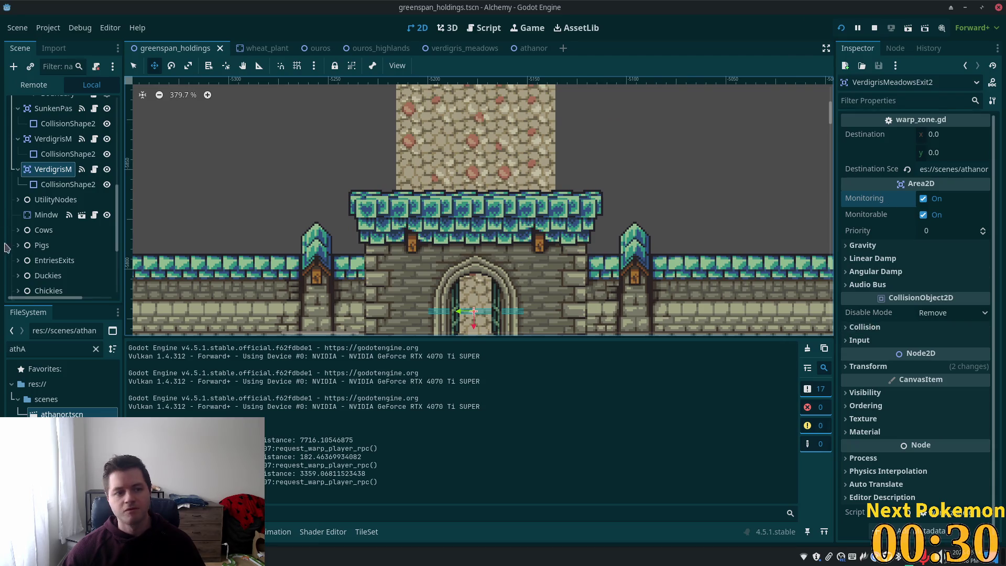
In the athanor scene, set the Athanor root's Zone Name to Athanor, save, and relaunch the game.
scroll(62, 140, up, 5)
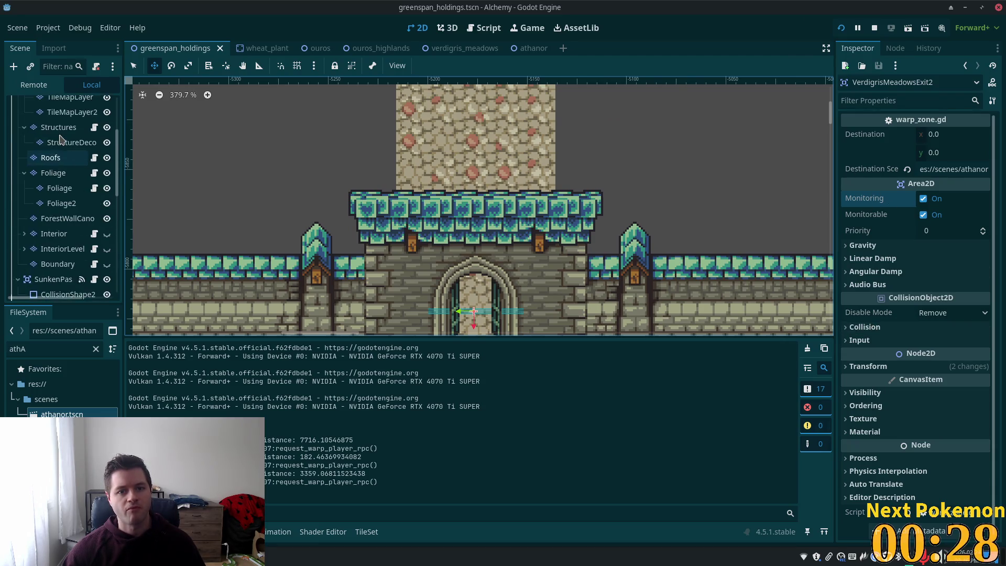
scroll(61, 139, up, 3)
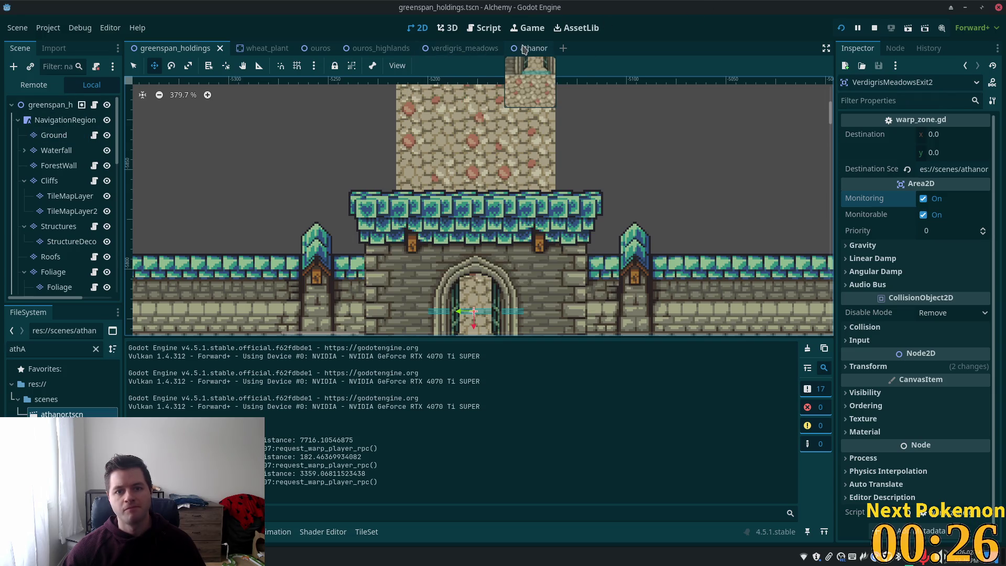
click(524, 49)
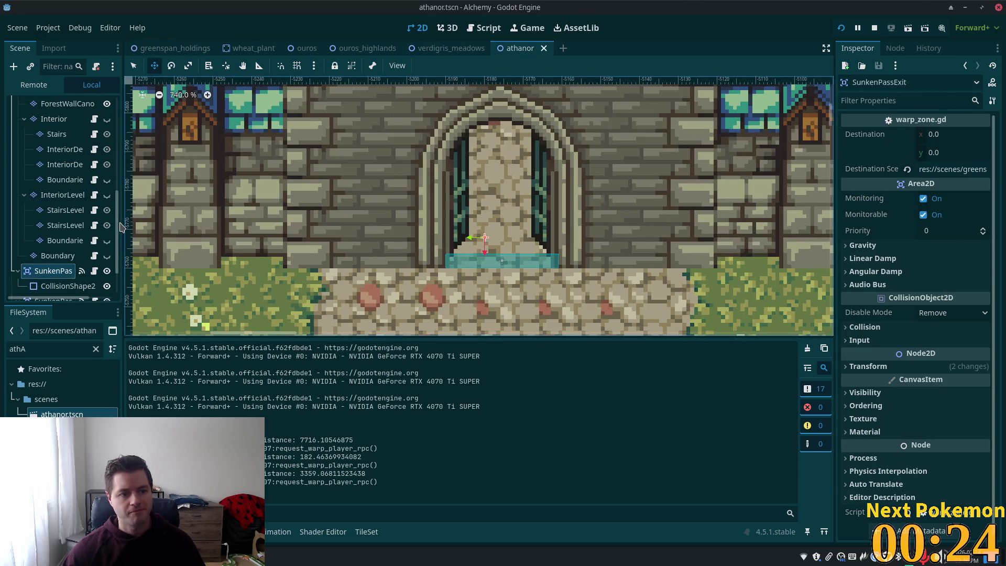
scroll(120, 226, up, 5)
click(42, 105)
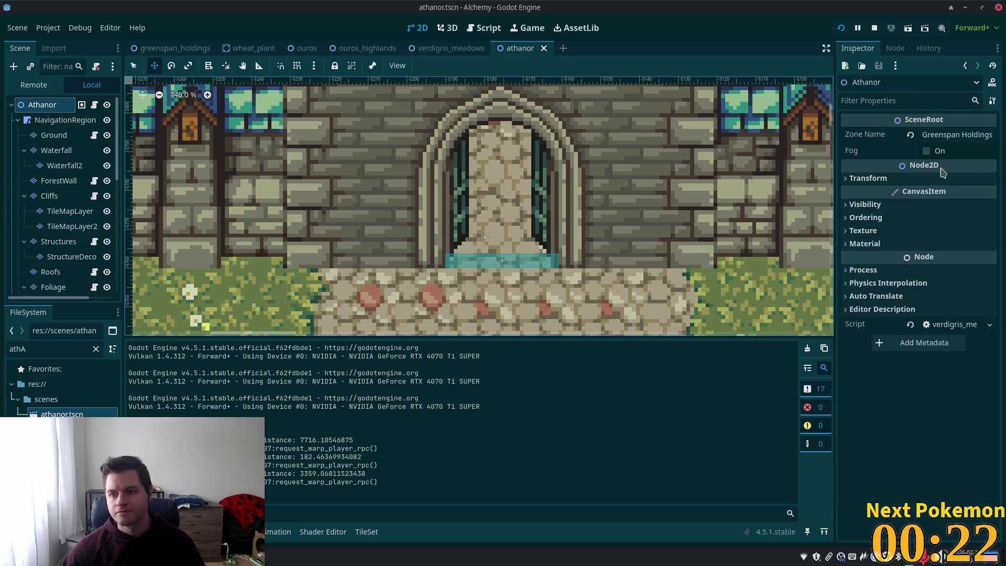
click(958, 135)
text(A)
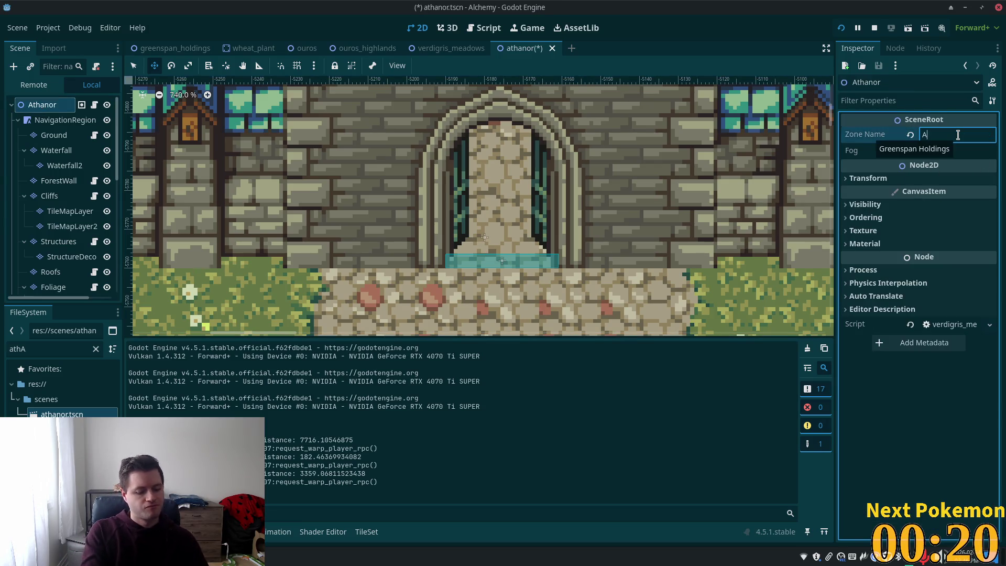
text(tha)
key(Return)
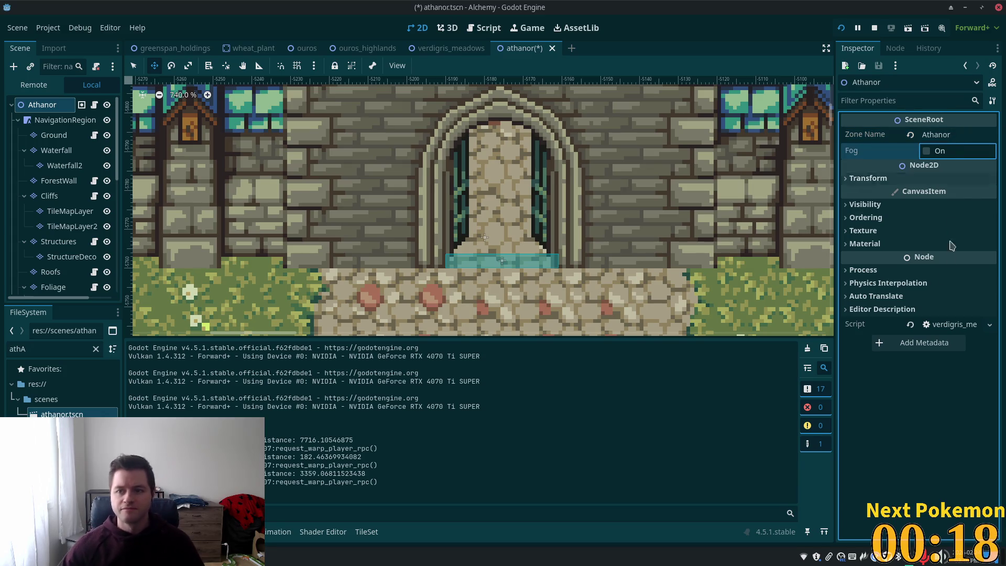
key(ctrl+s)
click(841, 28)
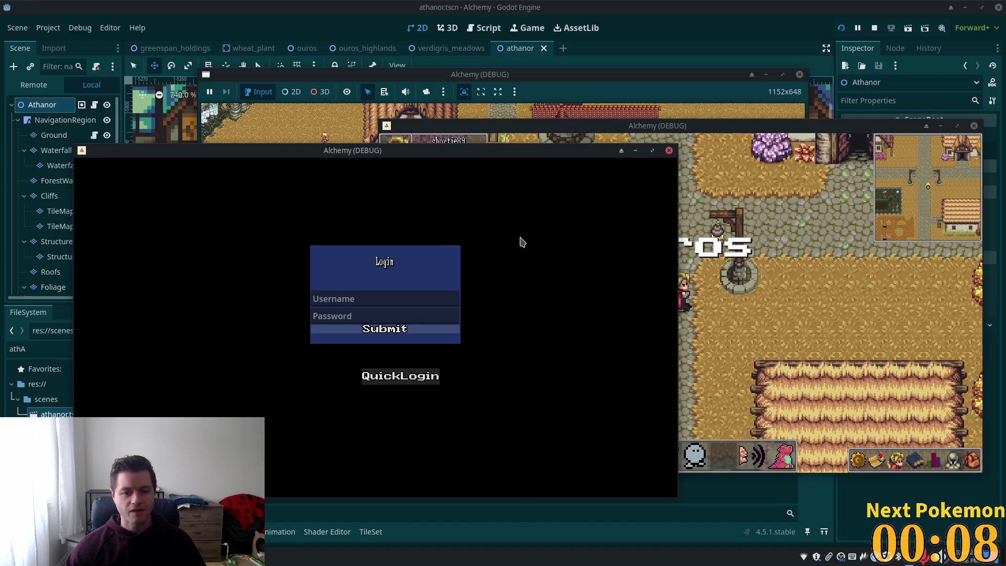
Restart the running game, then stop it so the debugger lists the session's 1199 errors.
click(841, 28)
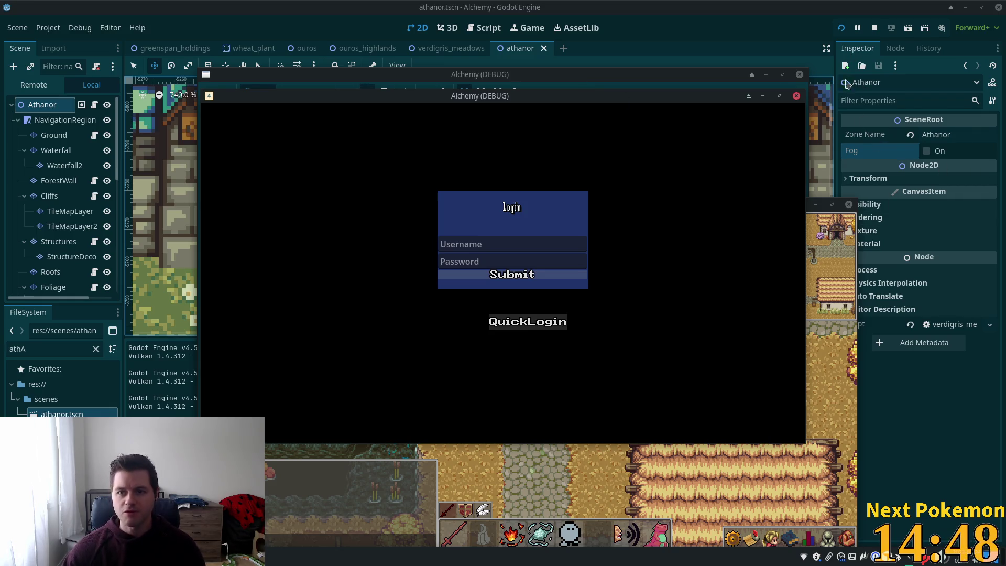
click(874, 27)
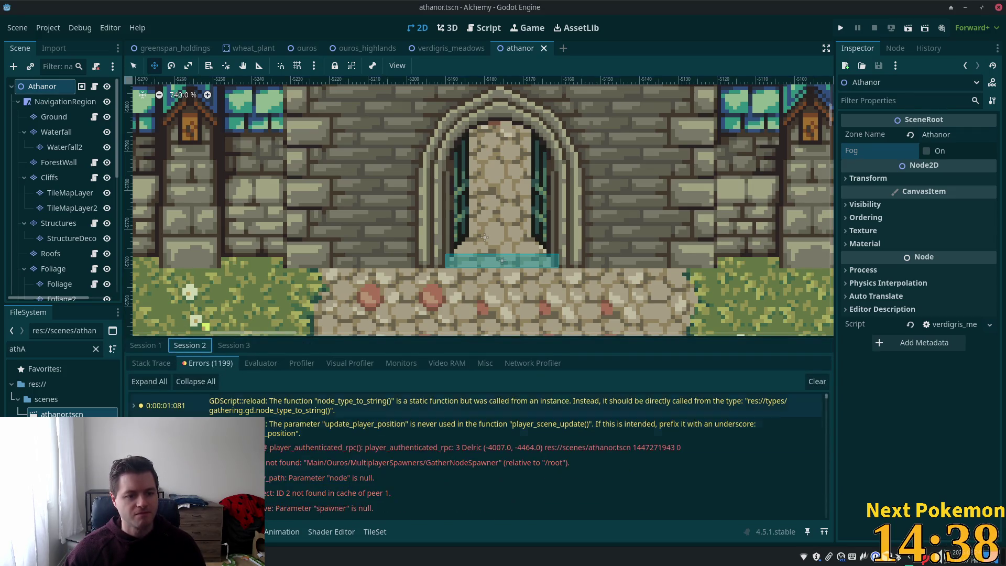
Read the GatherNodeSpawner node-not-found and player_authenticated_rpc error details, then switch to Cursor.
mouse_move(465, 470)
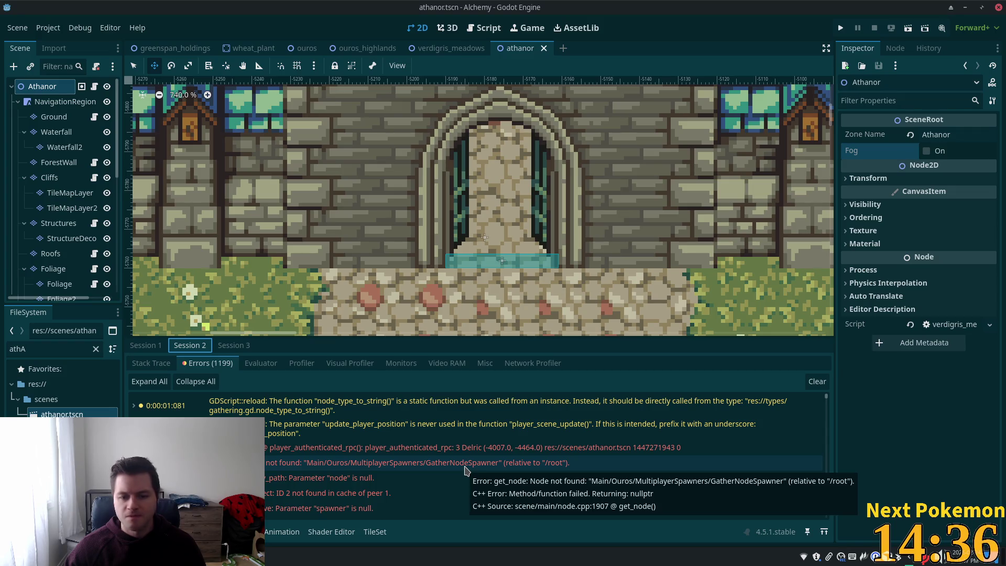
scroll(466, 469, down, 1)
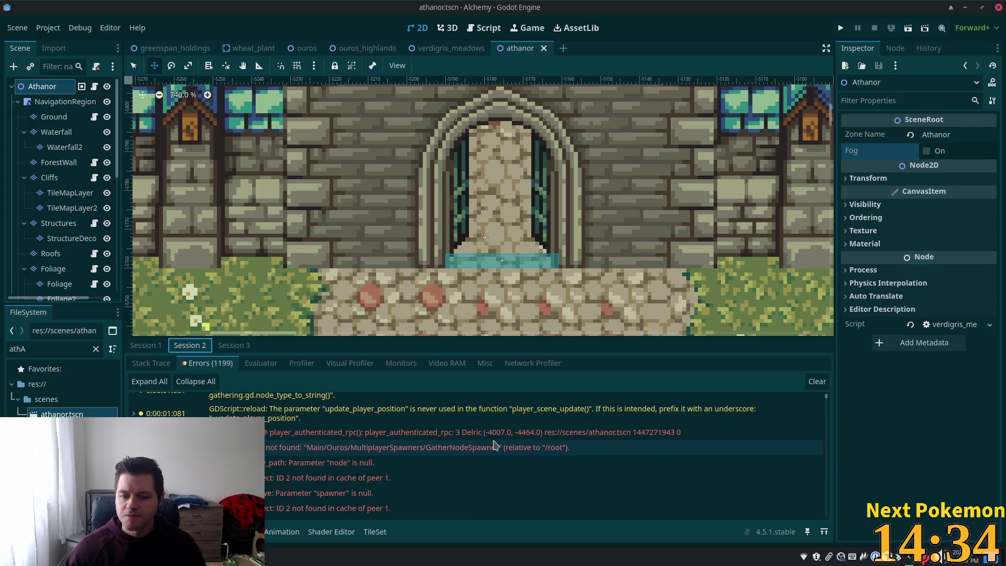
mouse_move(419, 455)
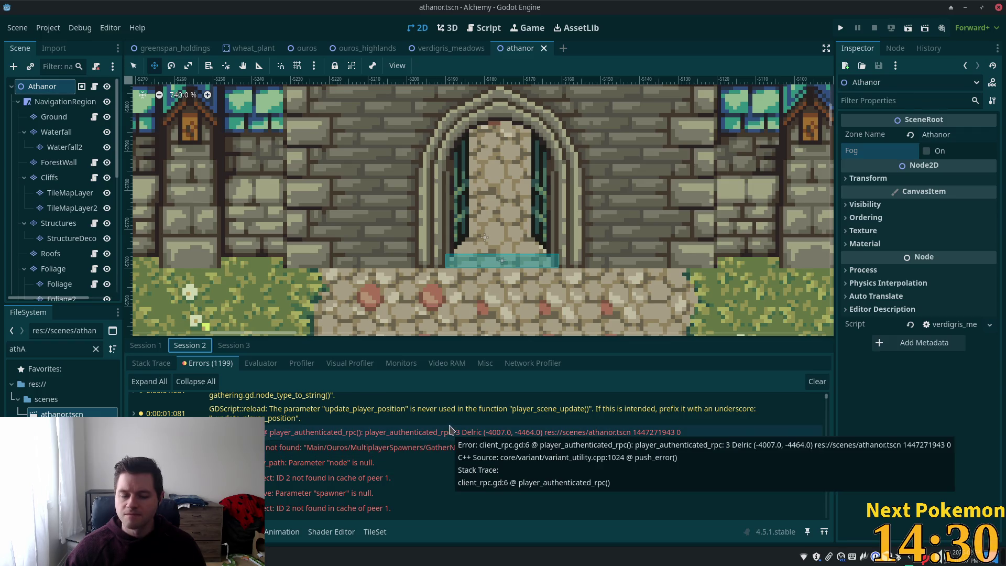
key(alt+Tab)
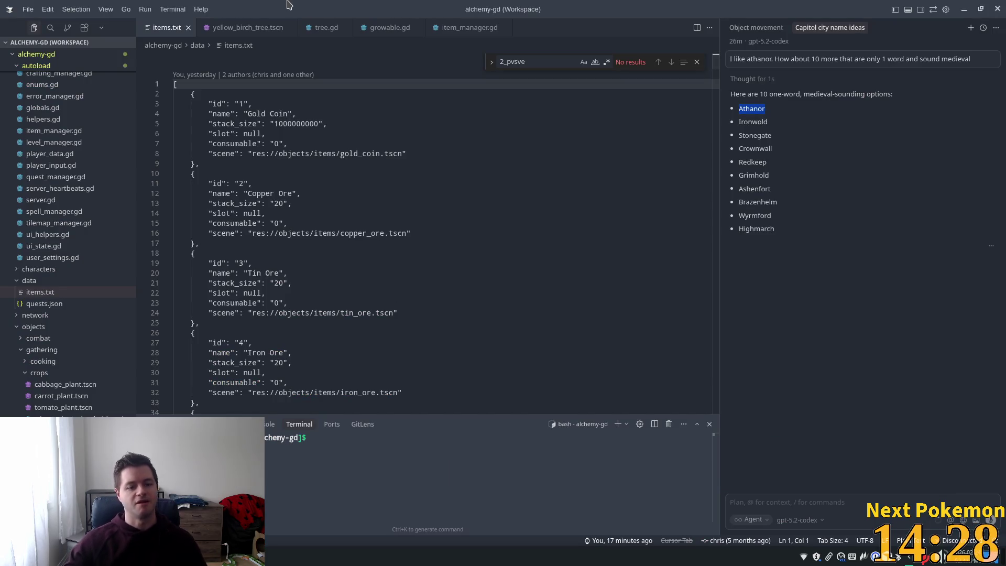
Search the project for 'verdigri' and open the match in scene_loader.gd.
key(ctrl+p)
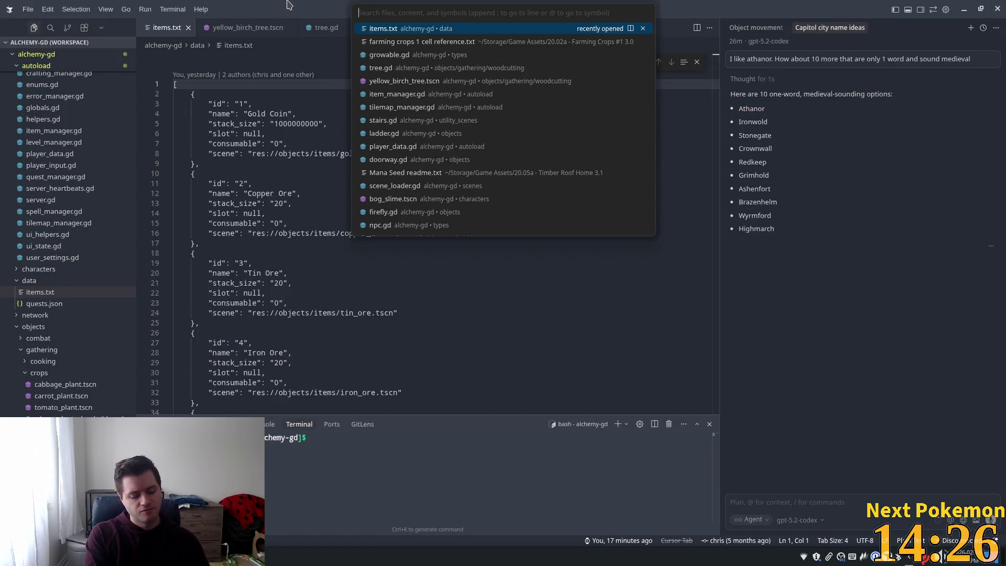
key(Escape)
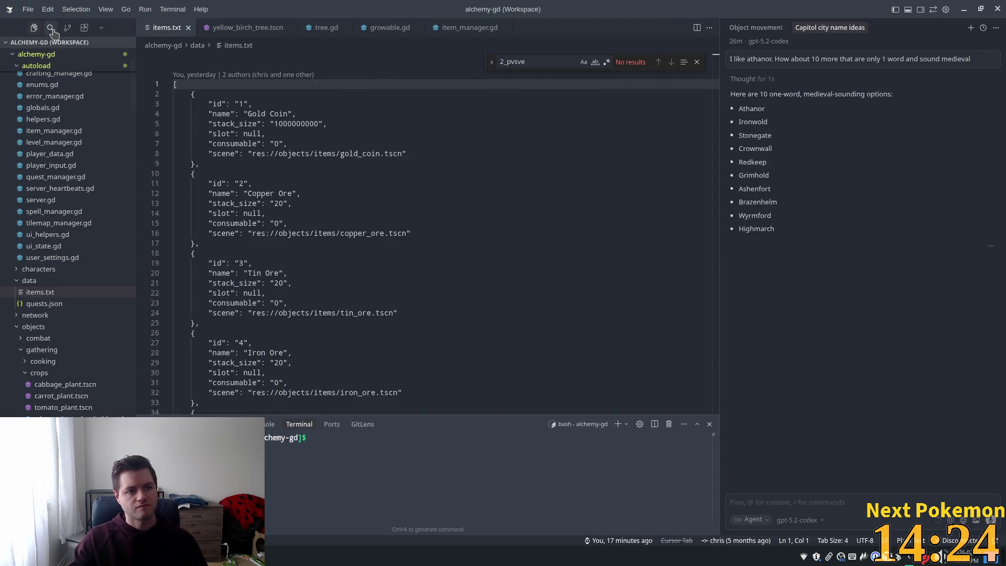
click(51, 28)
text(ver)
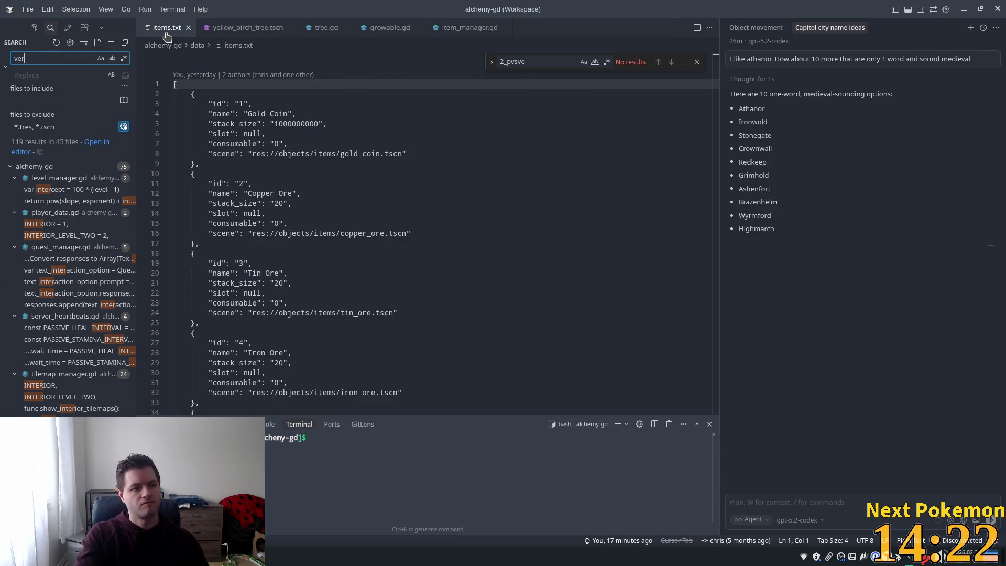
text(digri)
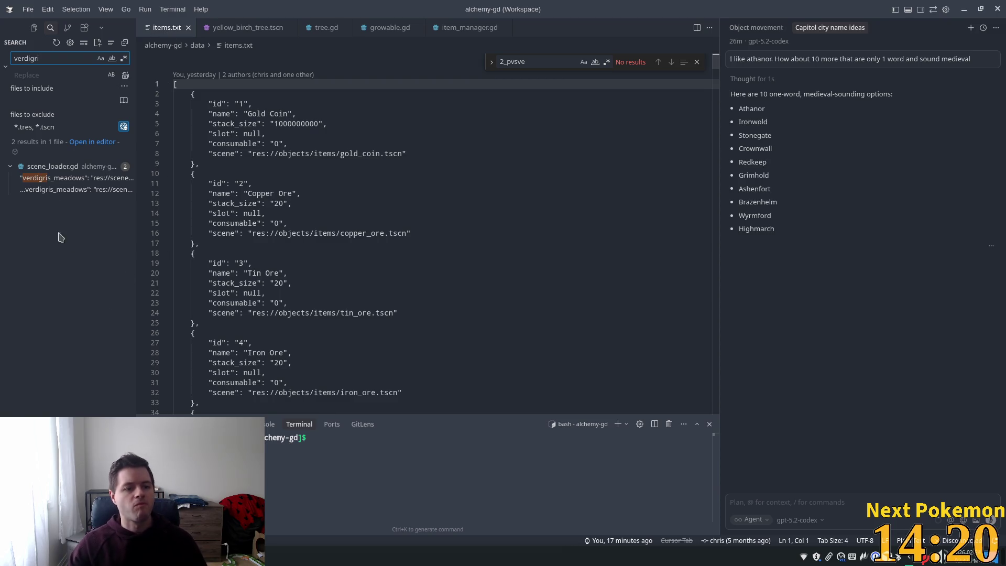
click(63, 178)
Copy the ouros scene_paths entry and paste a duplicate as a new line 10.
drag(382, 283, 188, 279)
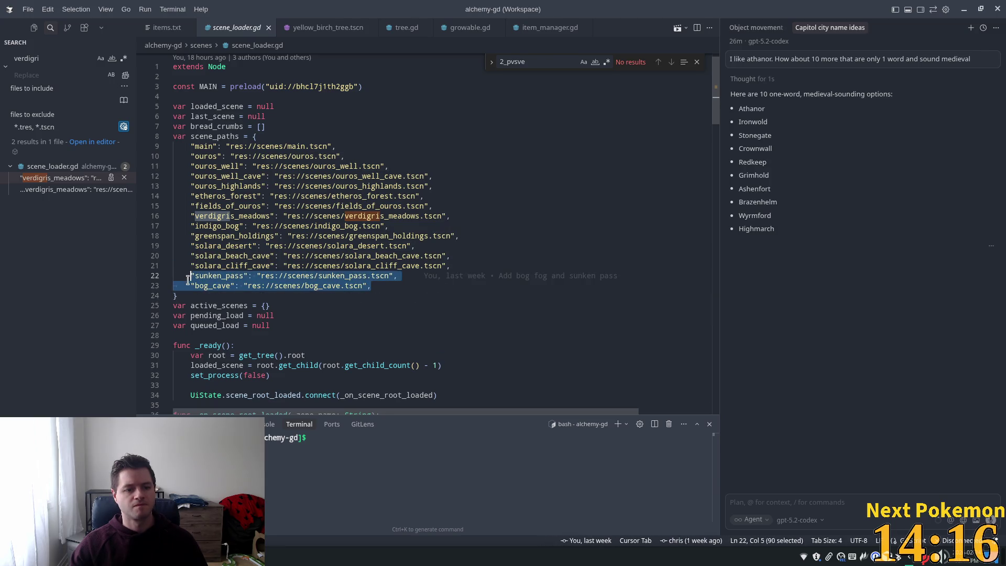
click(325, 147)
drag(345, 157, 190, 159)
key(ctrl+c)
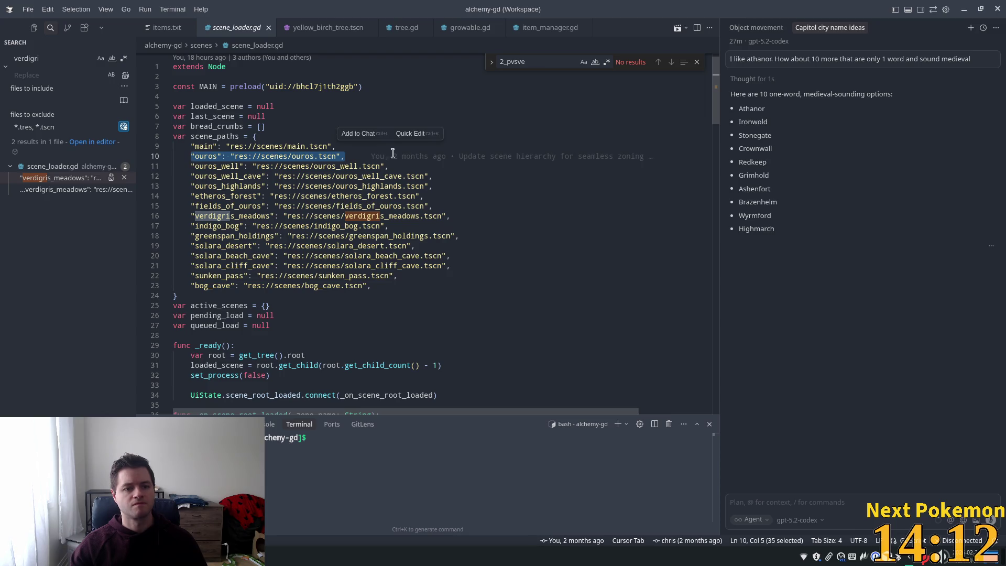
click(393, 154)
click(415, 137)
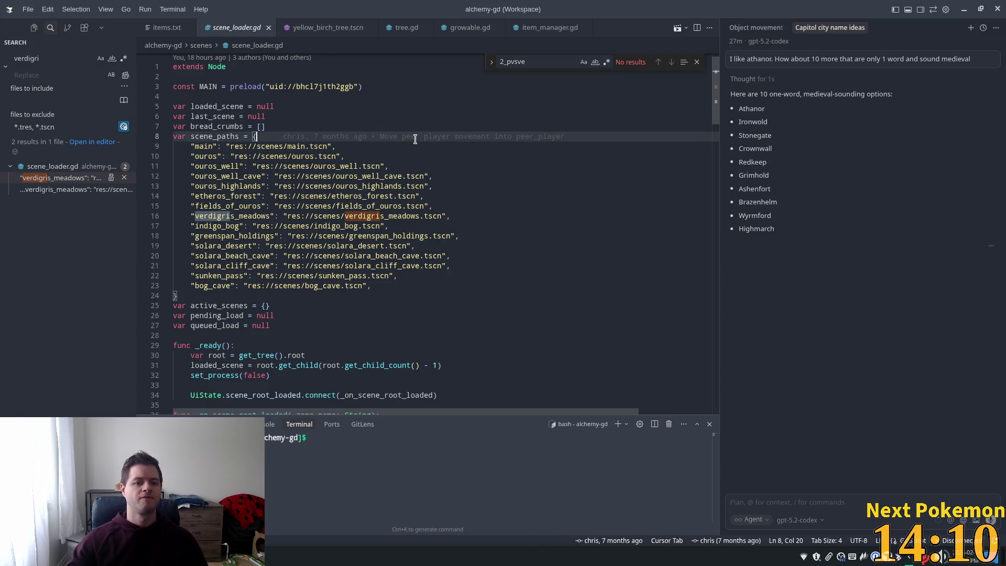
key(Down)
key(Return)
key(ctrl+v)
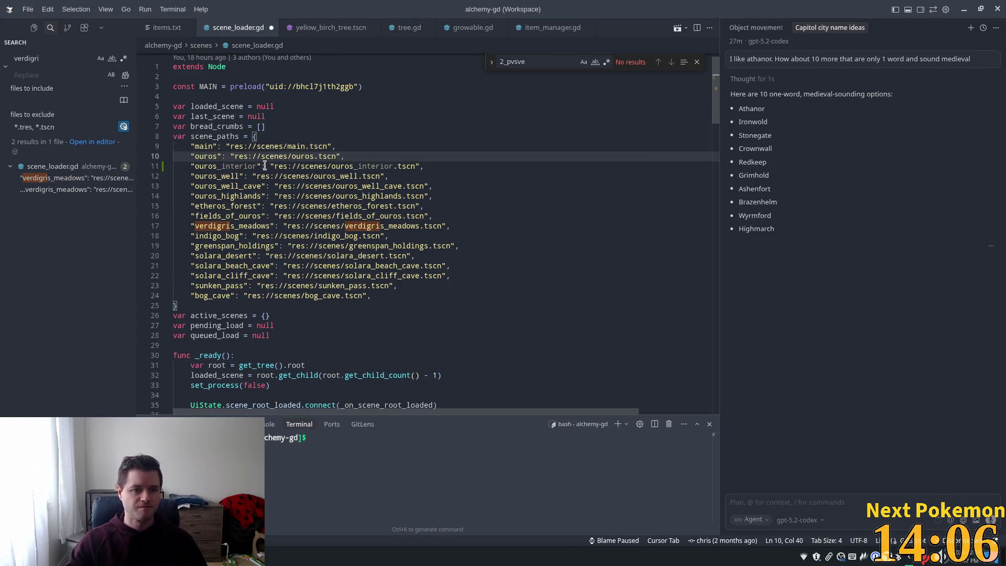
Rename the duplicated key to athanor and accept the suggestion pointing it to athanor.tscn.
double_click(205, 156)
text(a)
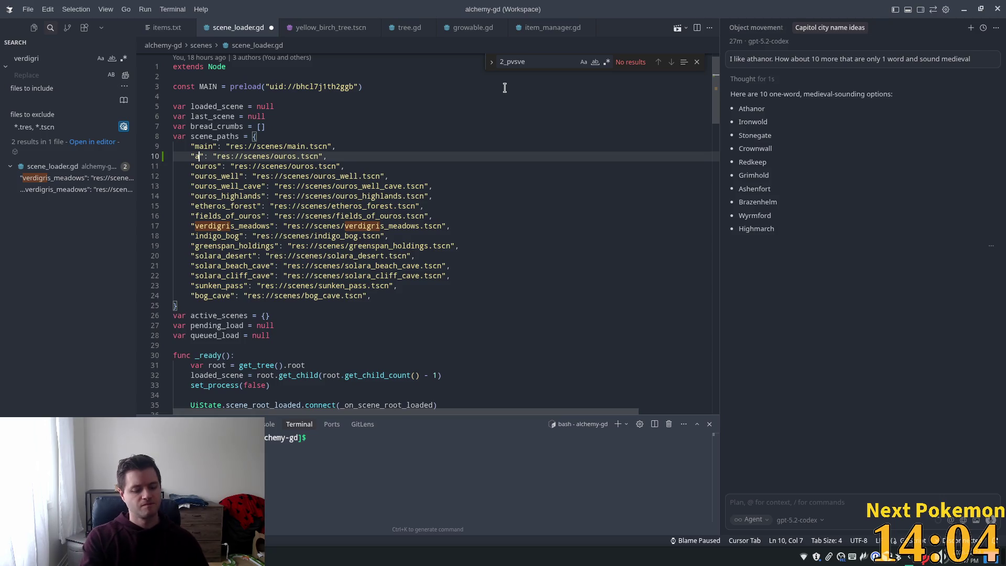
text(theros)
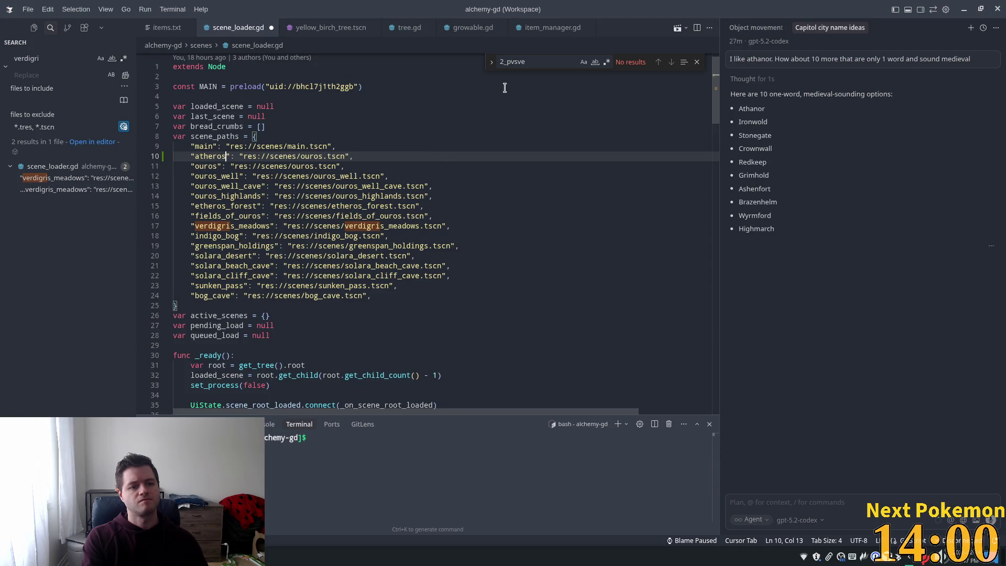
key(alt+Tab)
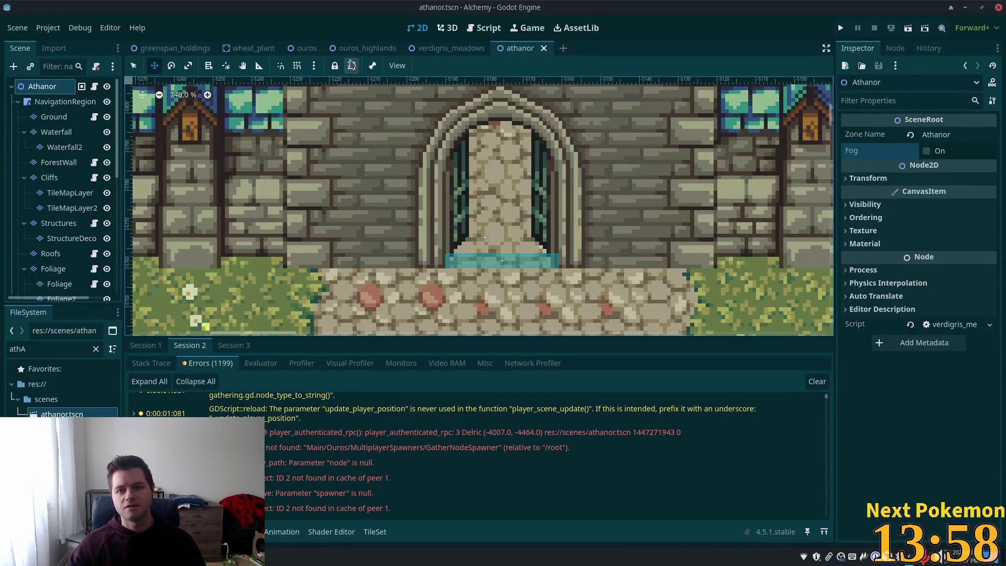
key(alt+Tab)
double_click(207, 155)
text(athanor)
key(ctrl+shift+Left)
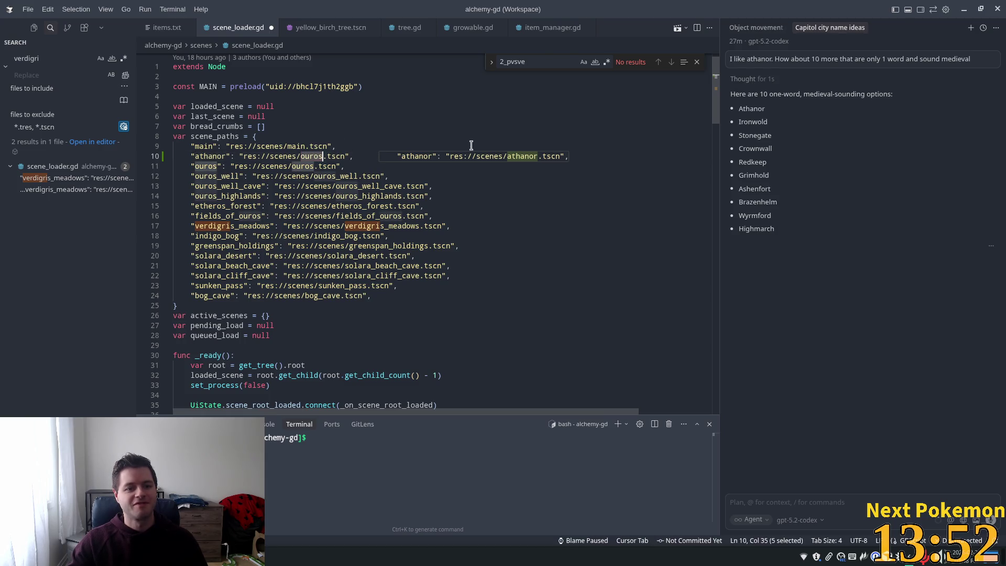
key(Tab)
key(alt+Tab)
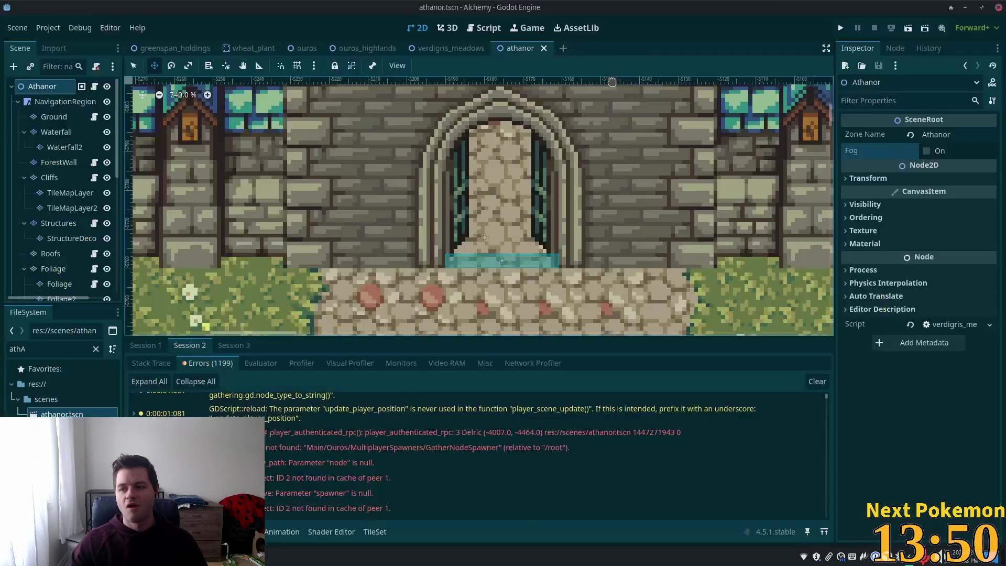
Launch the game, QuickLogin into Ouros, and turn the second client's character to face up.
click(840, 28)
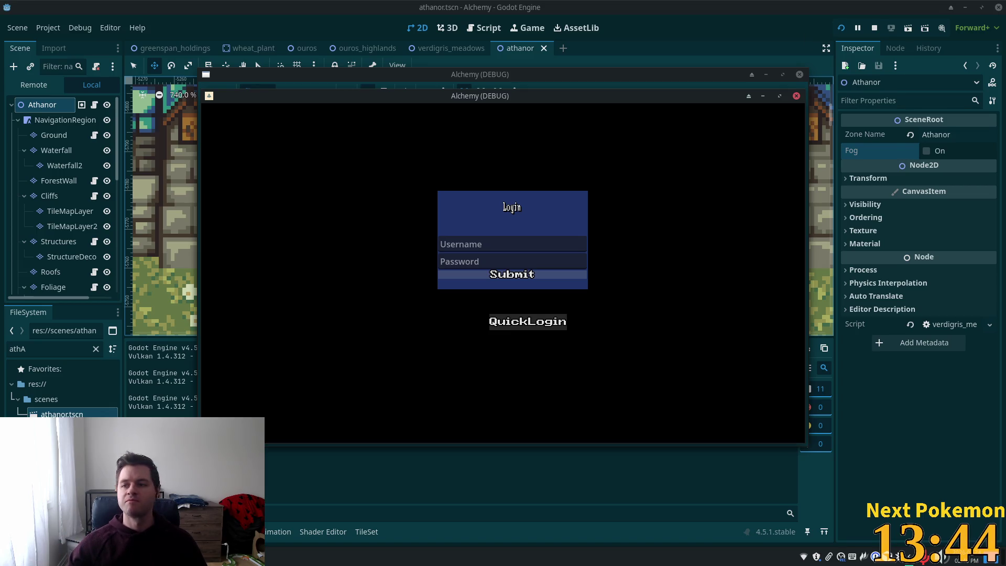
click(528, 322)
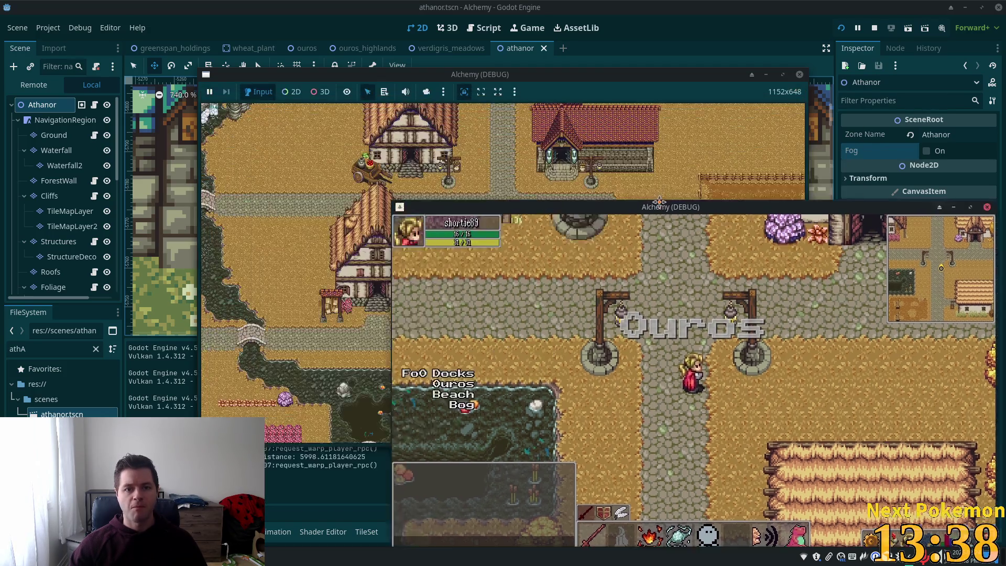
click(651, 73)
click(205, 193)
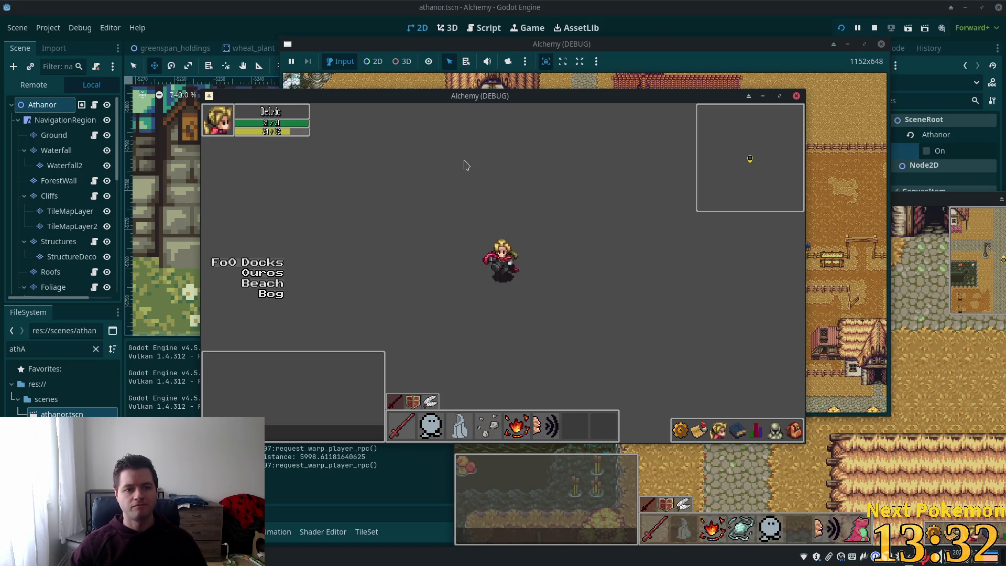
key(w)
Open the world map with M, warp to Indigo Bog, then return to the editor.
click(671, 60)
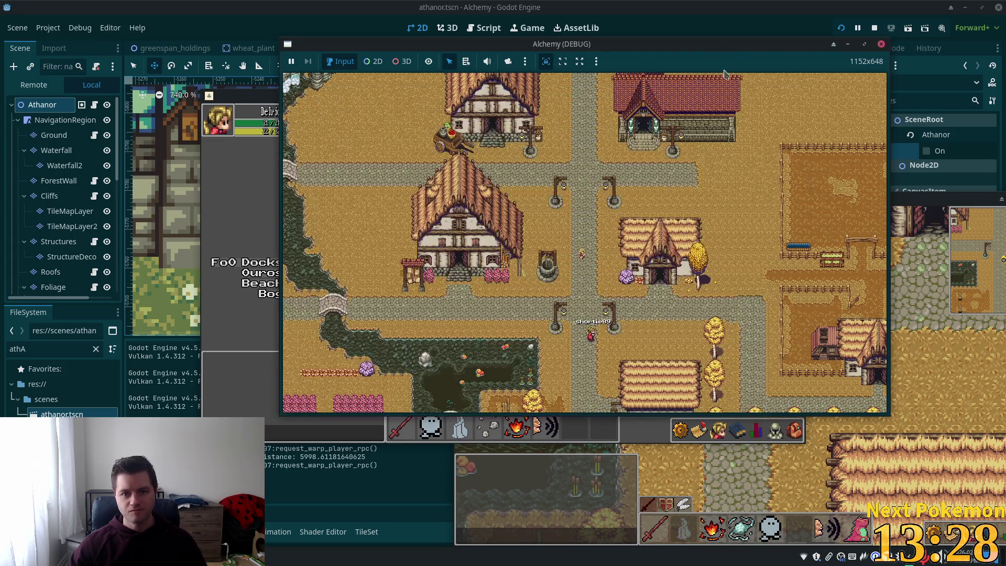
key(m)
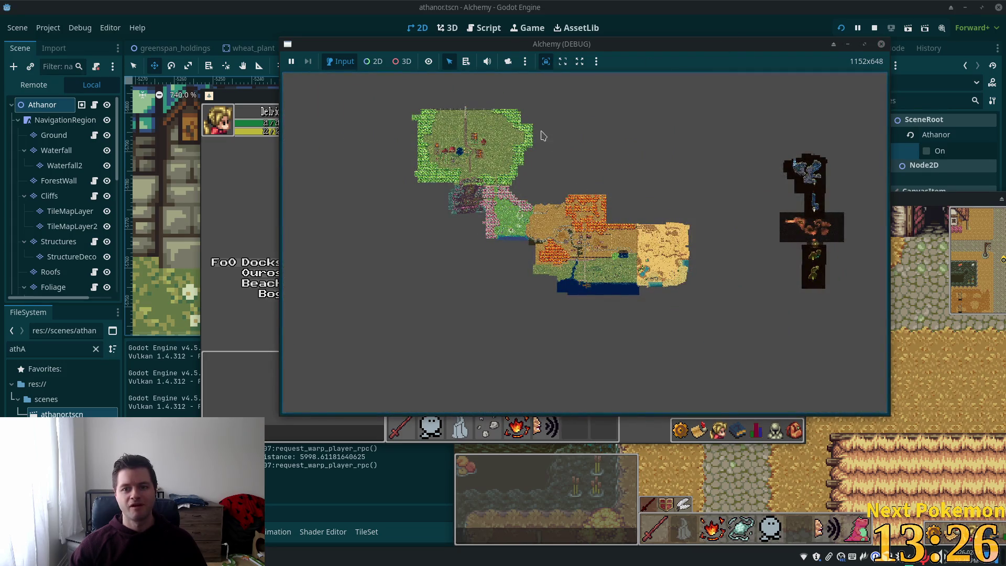
scroll(545, 133, down, 3)
scroll(556, 371, up, 3)
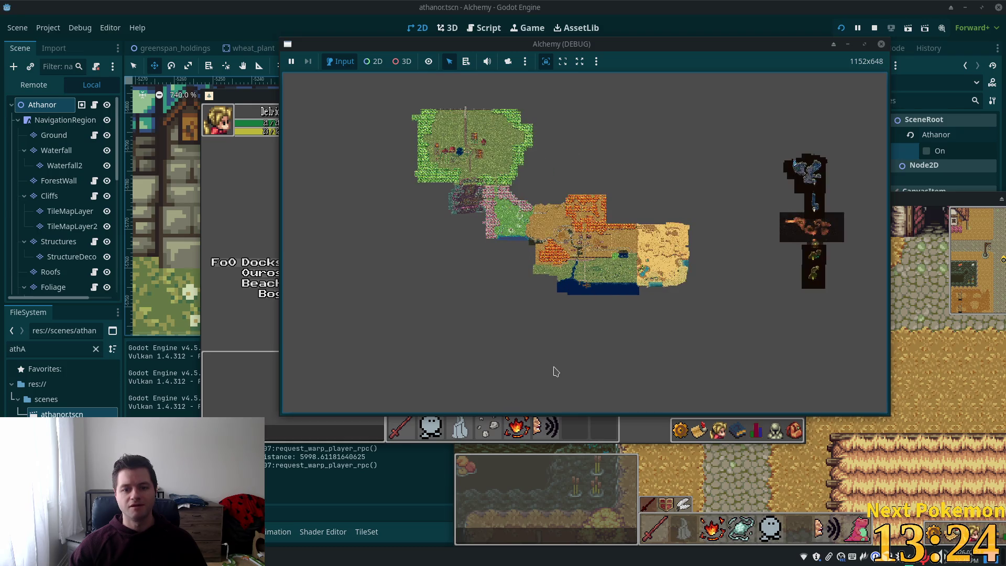
scroll(577, 343, up, 2)
scroll(548, 357, down, 5)
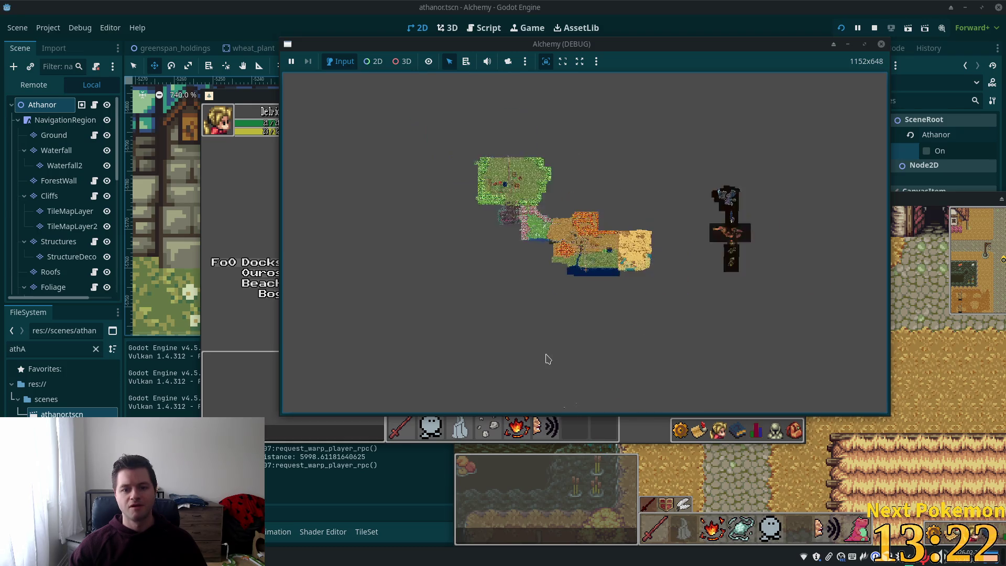
scroll(569, 360, up, 3)
scroll(579, 382, down, 3)
scroll(574, 400, up, 3)
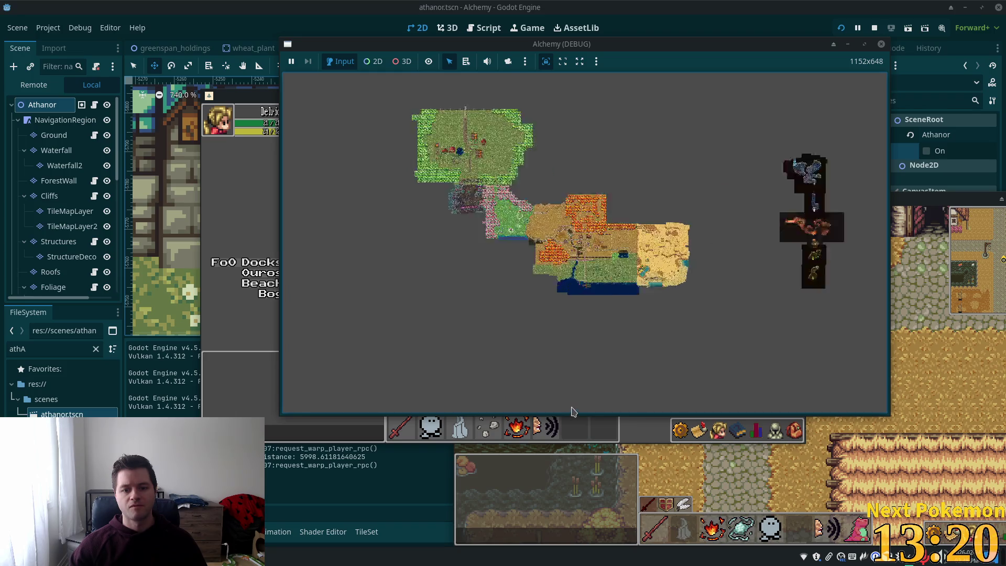
scroll(571, 412, down, 2)
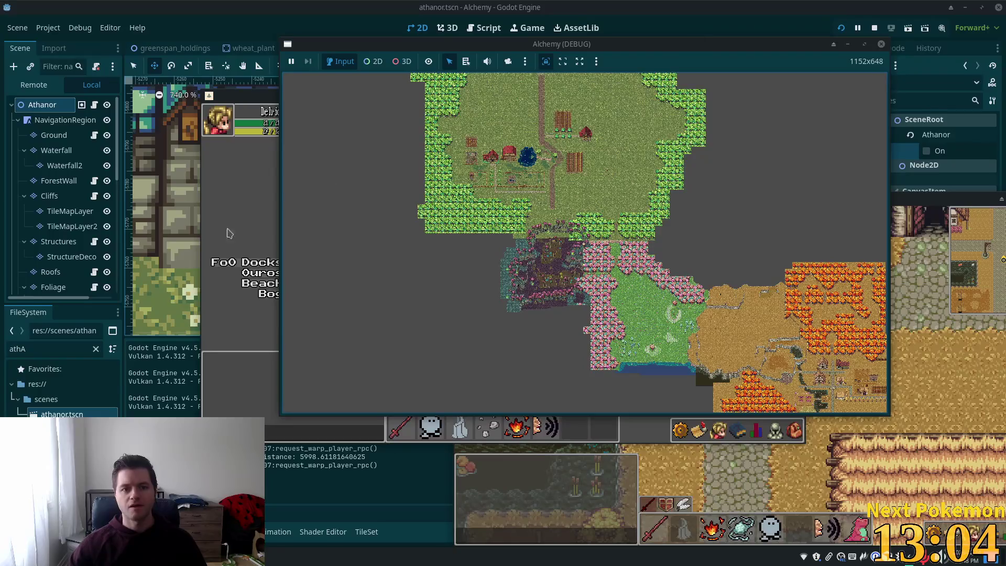
click(270, 220)
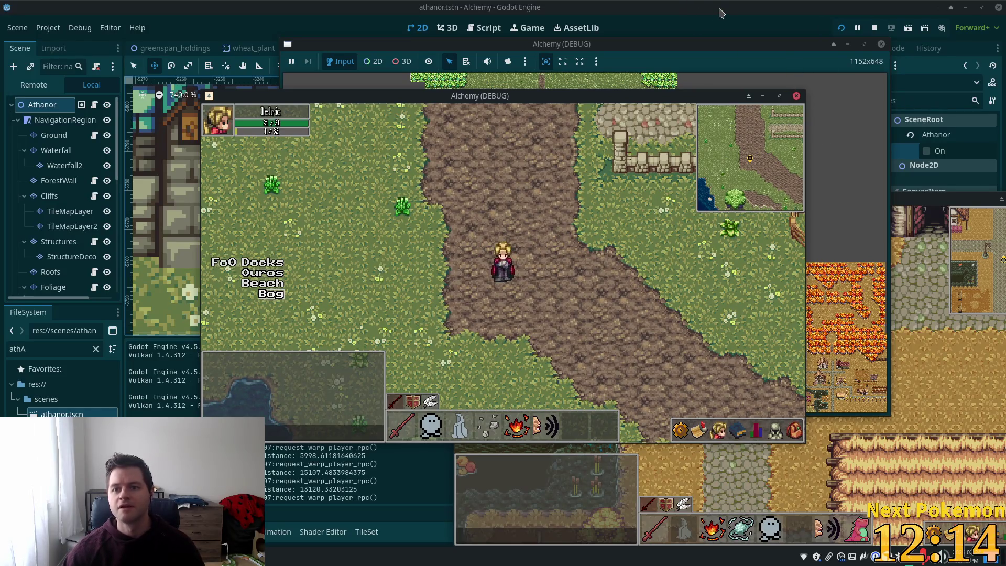
click(696, 6)
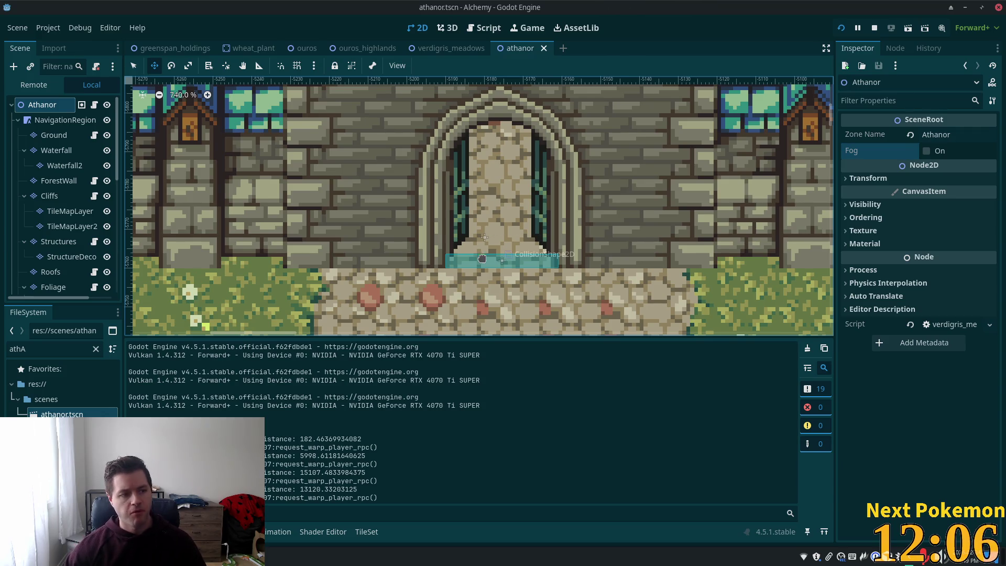
Zoom out, switch to greenspan_holdings, and open hud.tscn via a Quick Open search for 'hud'.
scroll(489, 252, down, 7)
scroll(489, 252, down, 10)
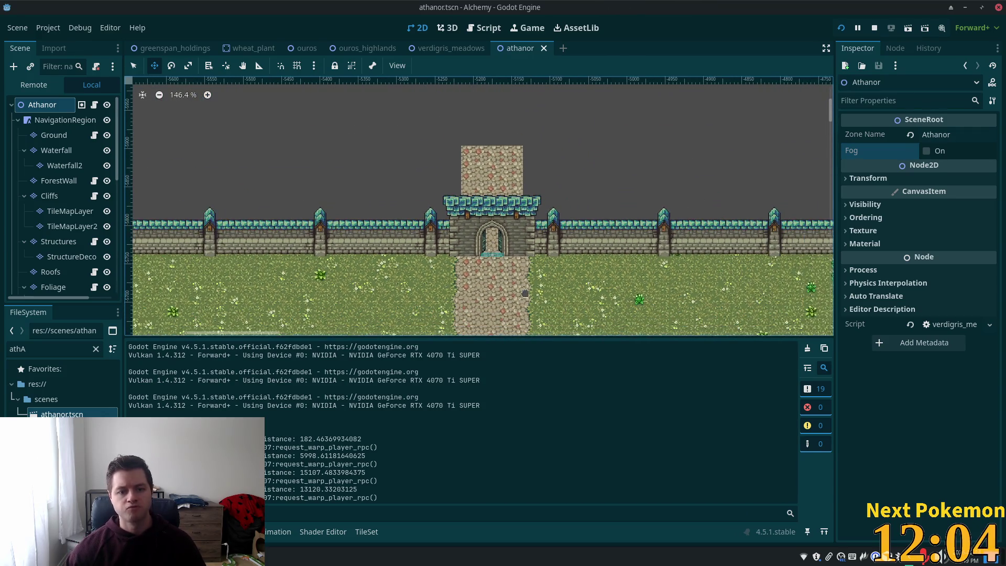
scroll(515, 245, down, 1)
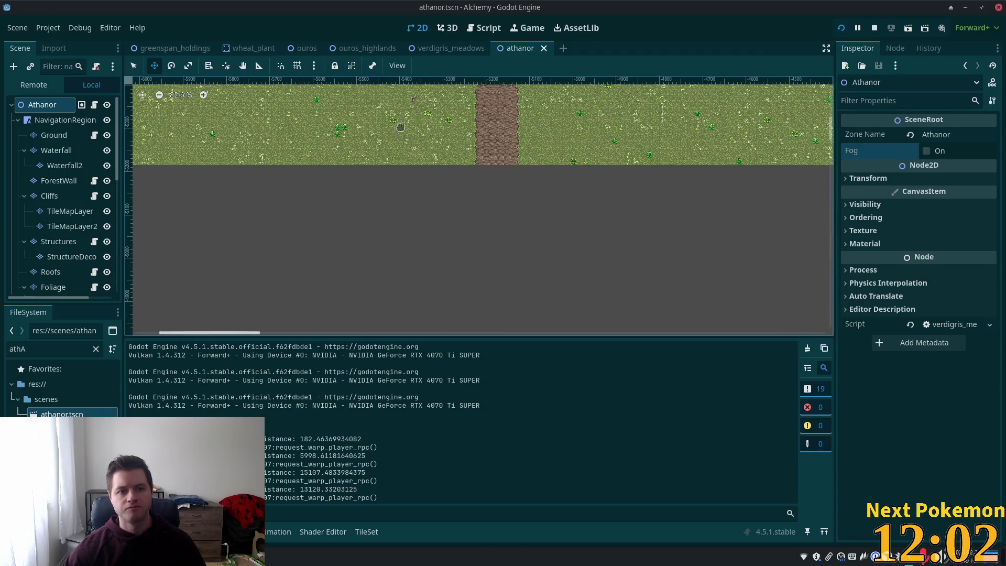
click(171, 48)
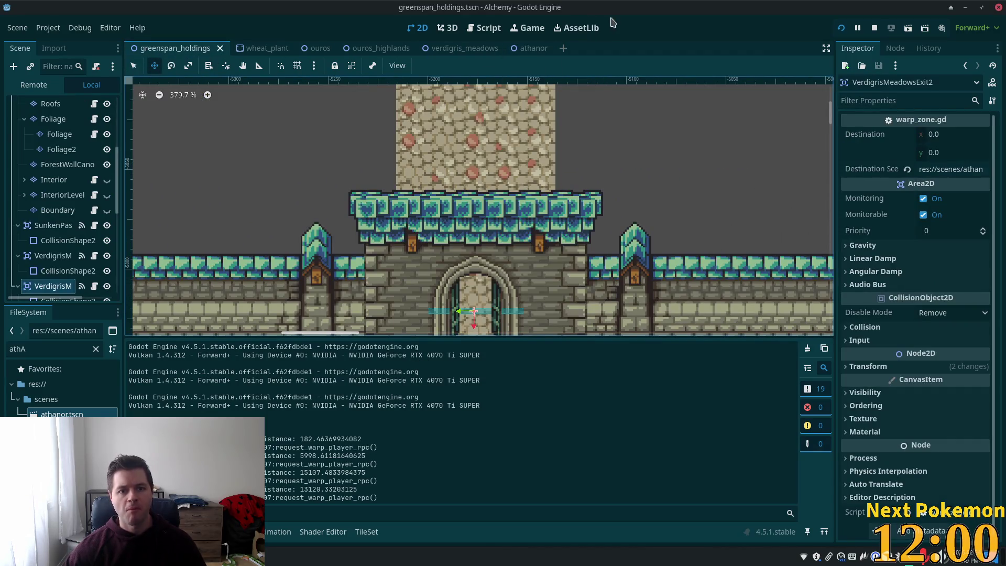
key(shift+alt+o)
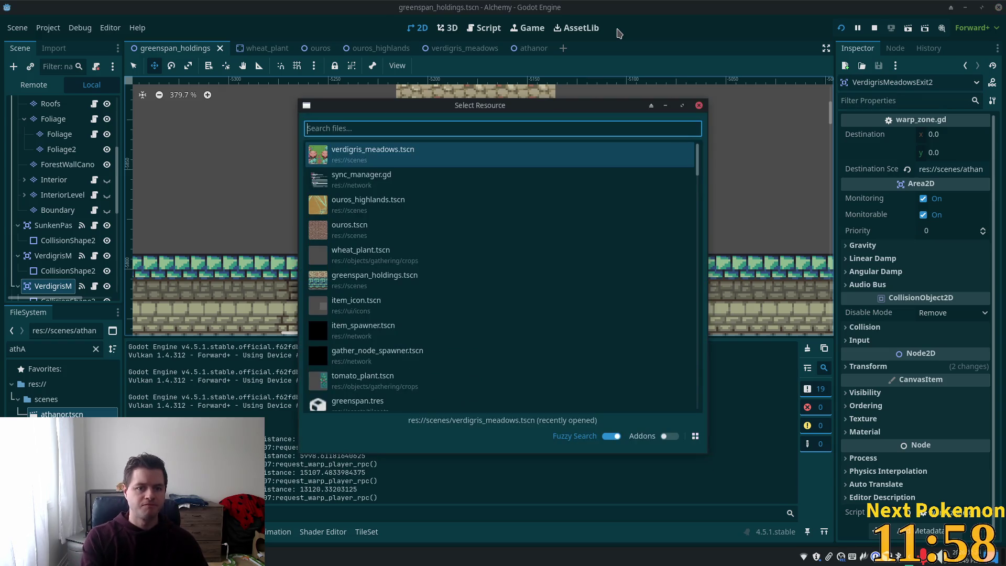
text(hud)
key(Down)
key(Return)
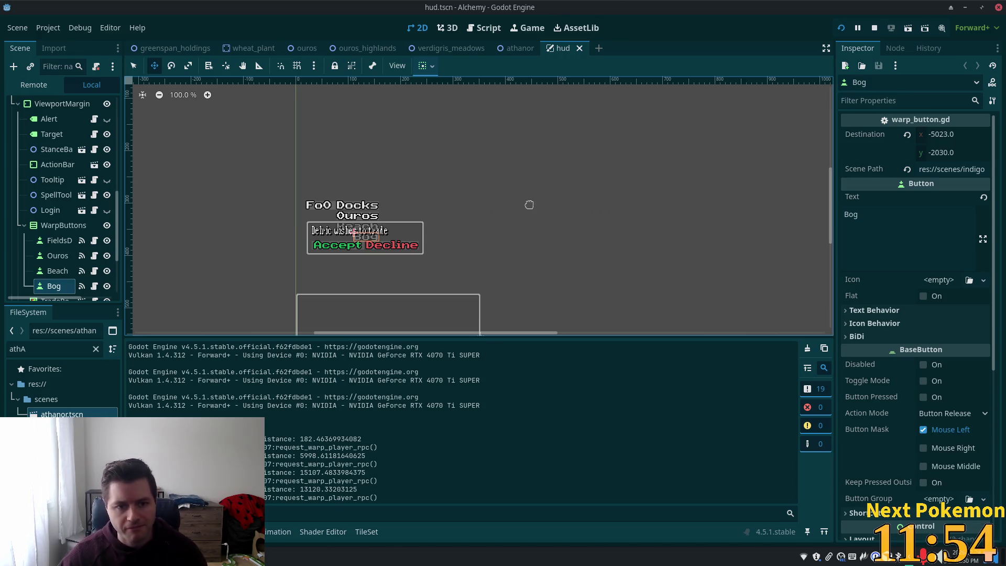
Duplicate the Bog warp button as Greenspan, set its text to Greenspan, and save the HUD.
click(139, 65)
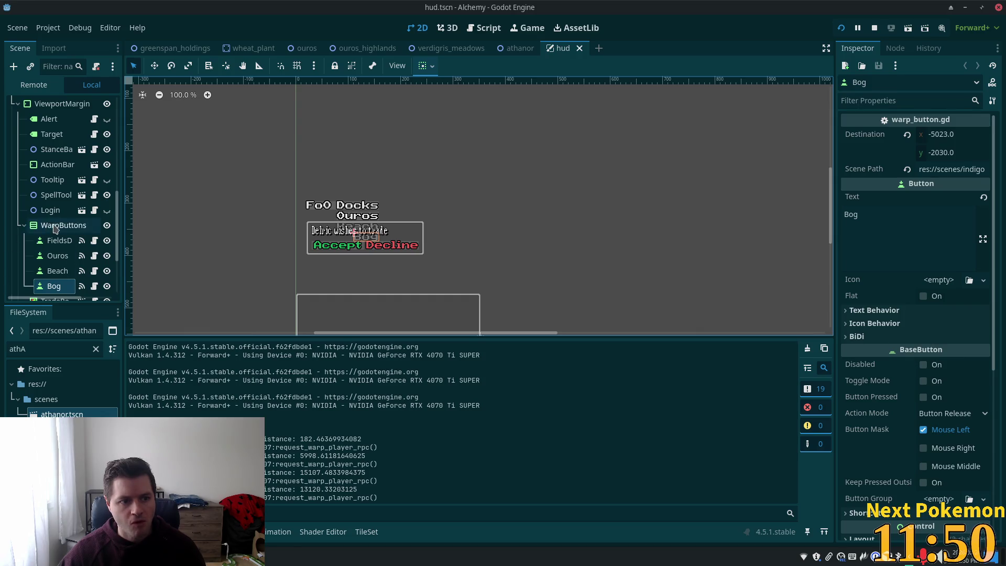
key(ctrl+d)
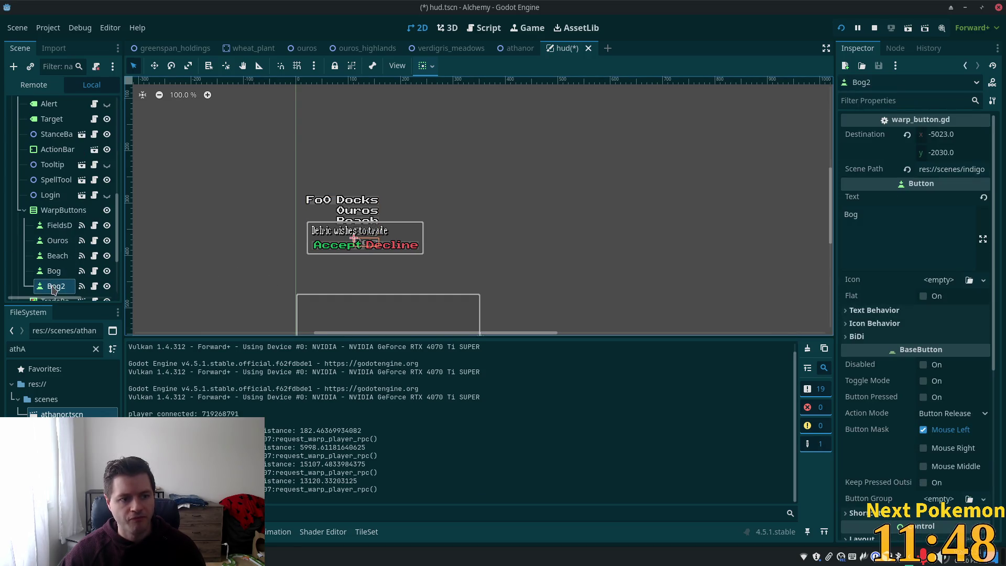
key(F2)
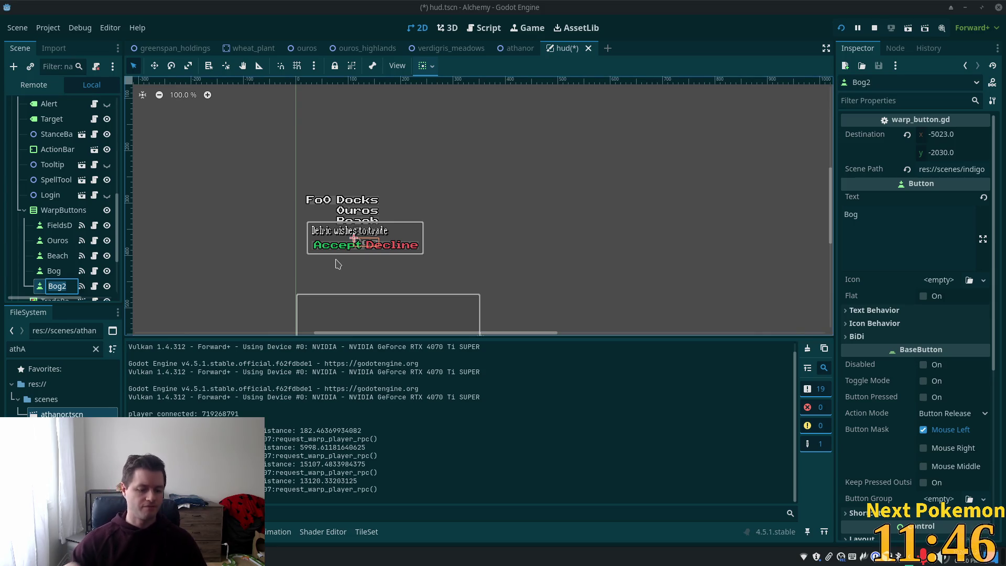
text(nspa)
key(Return)
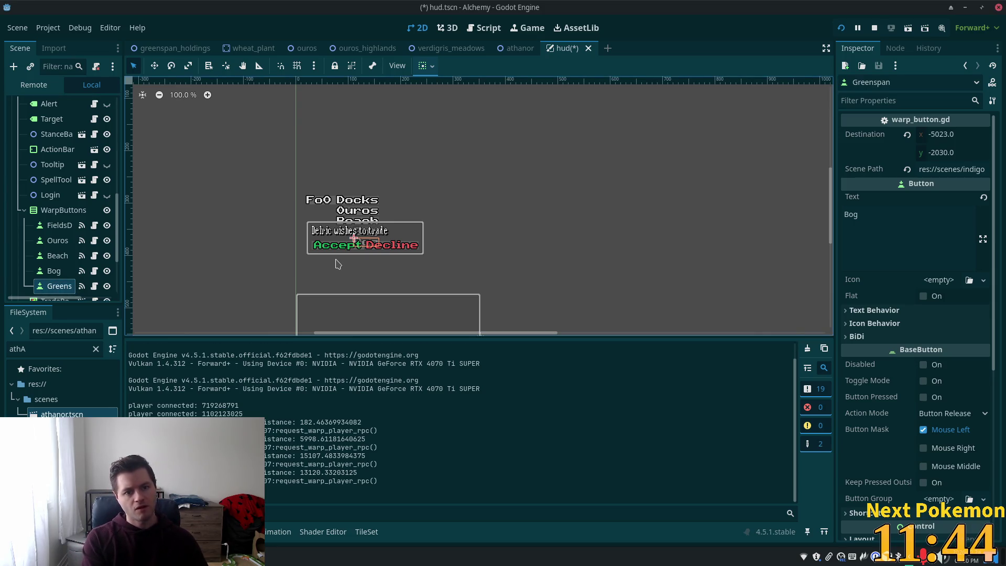
click(892, 242)
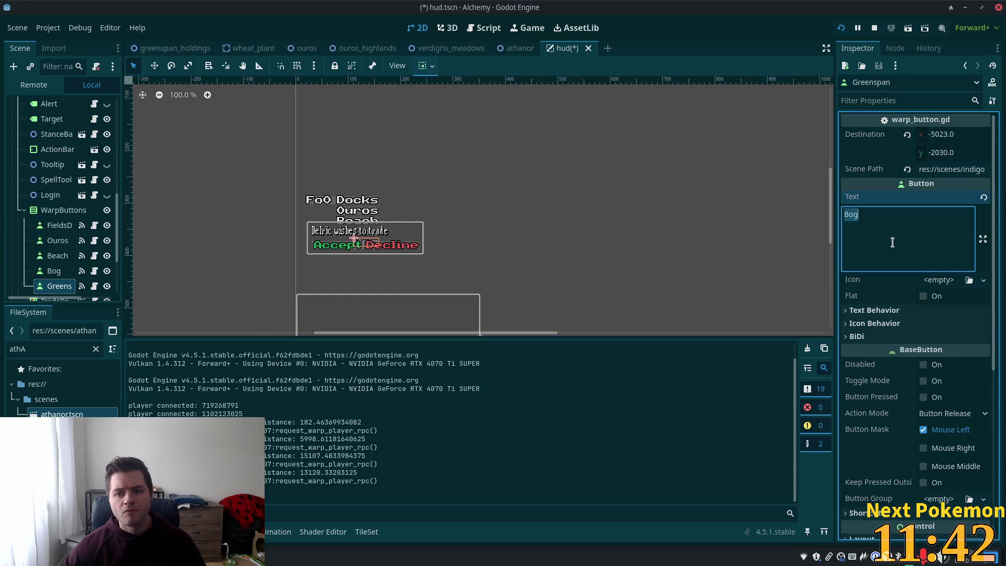
text(Green)
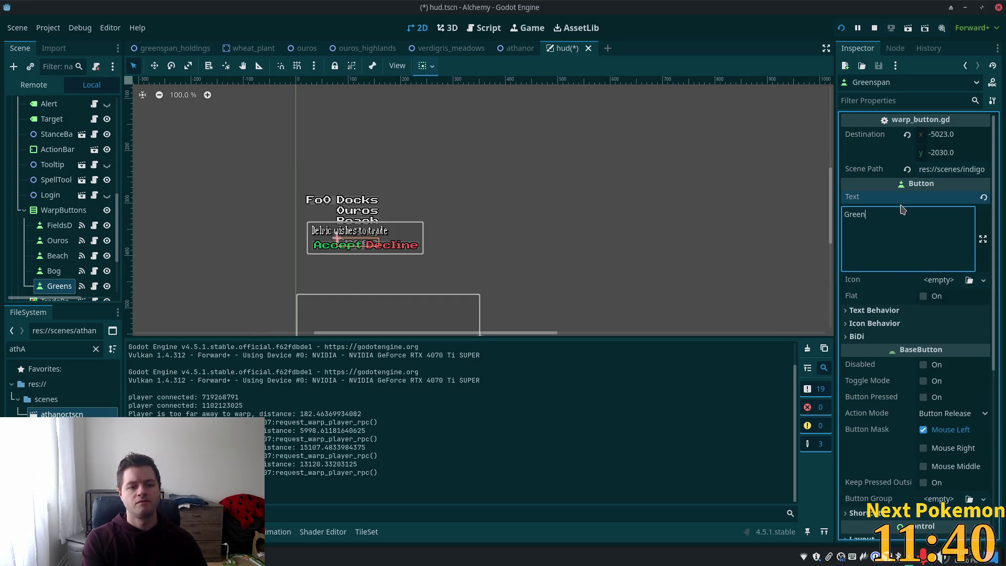
text(span)
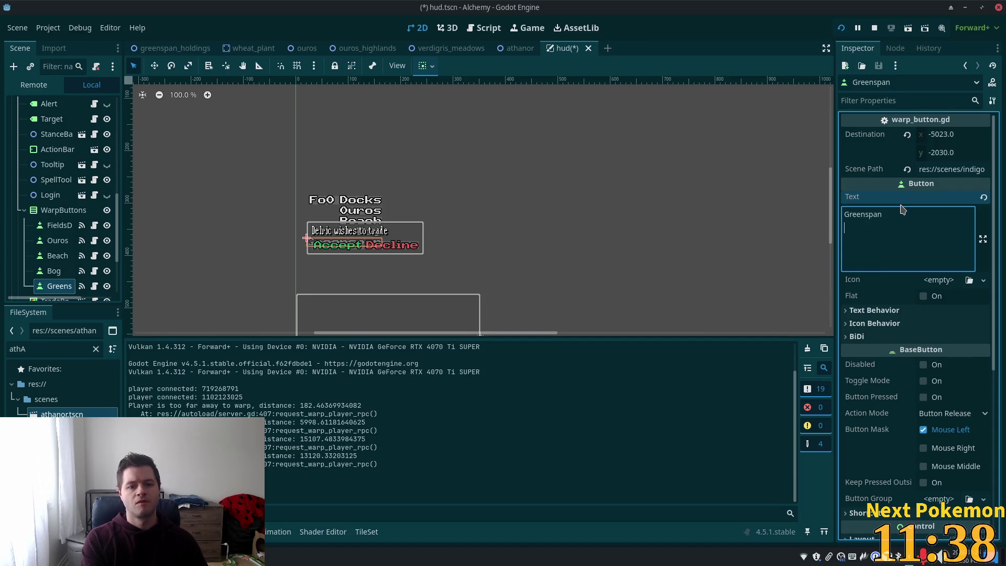
key(BackSpace)
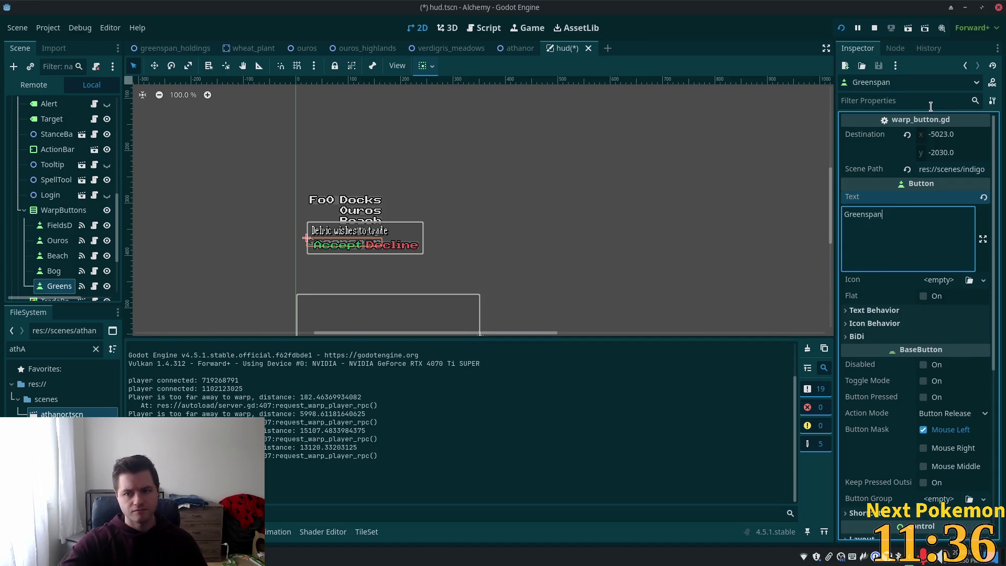
click(872, 293)
key(ctrl+s)
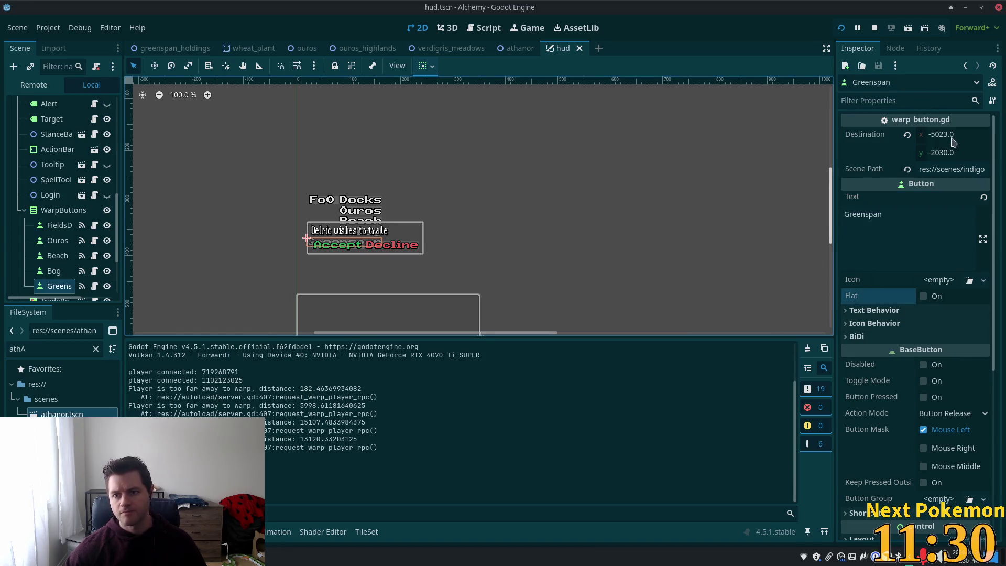
Point the Greenspan button's Scene Path at greenspan_holdings, save, and duplicate the button.
double_click(972, 169)
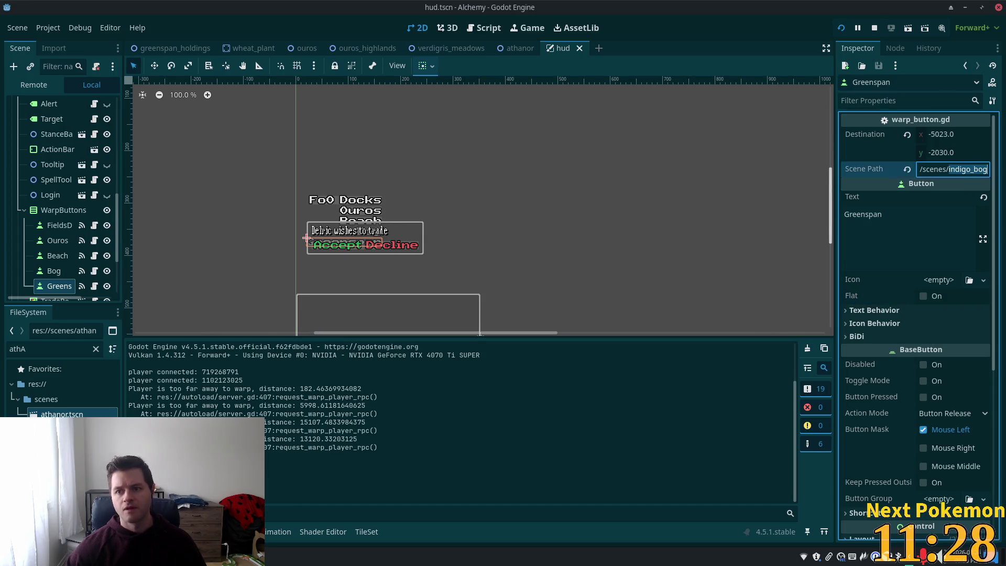
text(green)
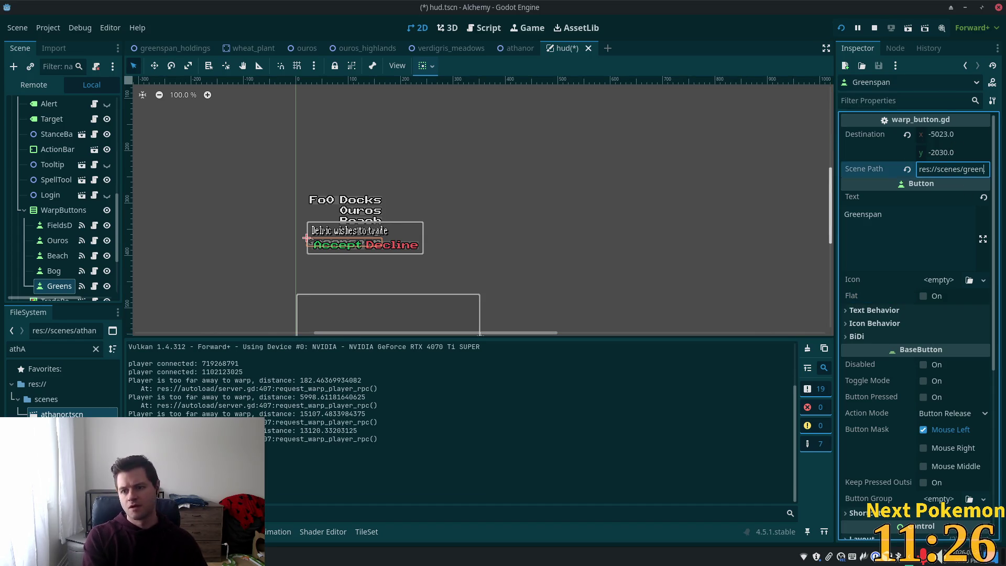
text(span_)
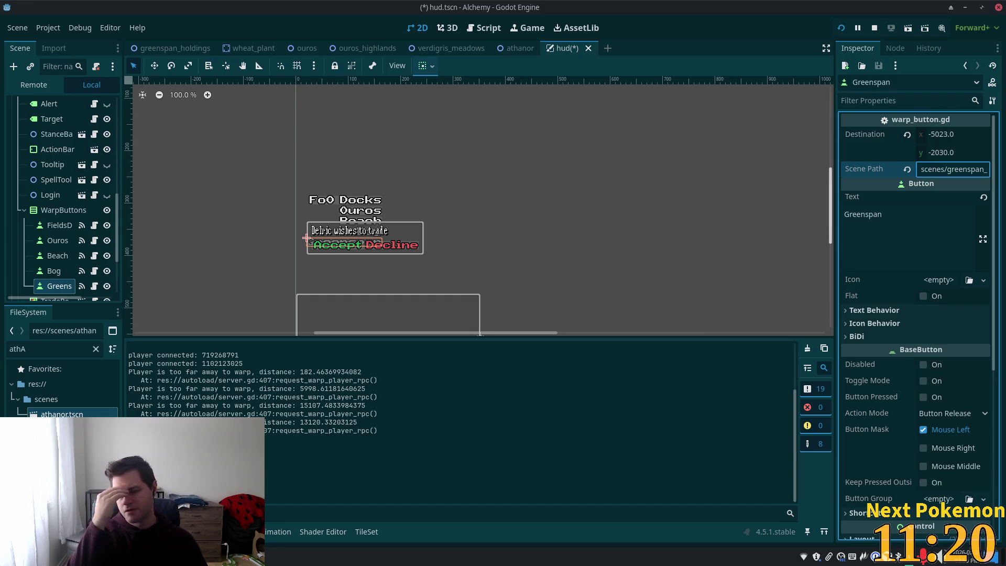
text(holdings)
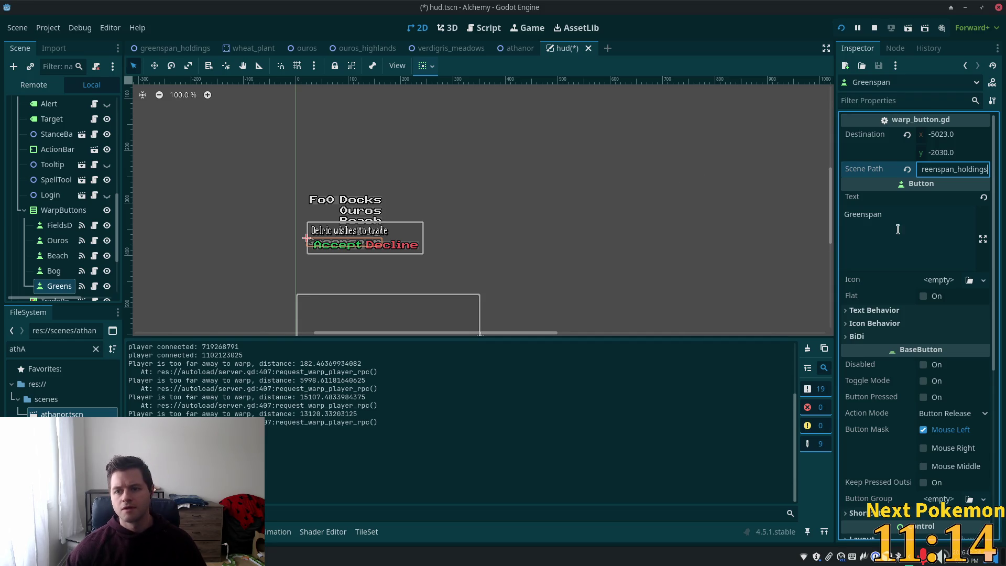
key(Return)
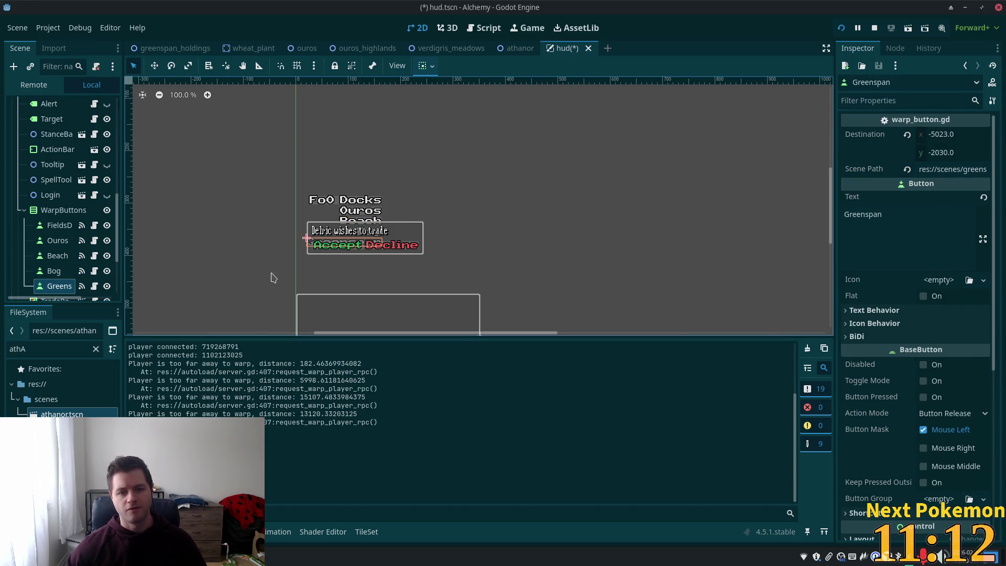
key(ctrl+s)
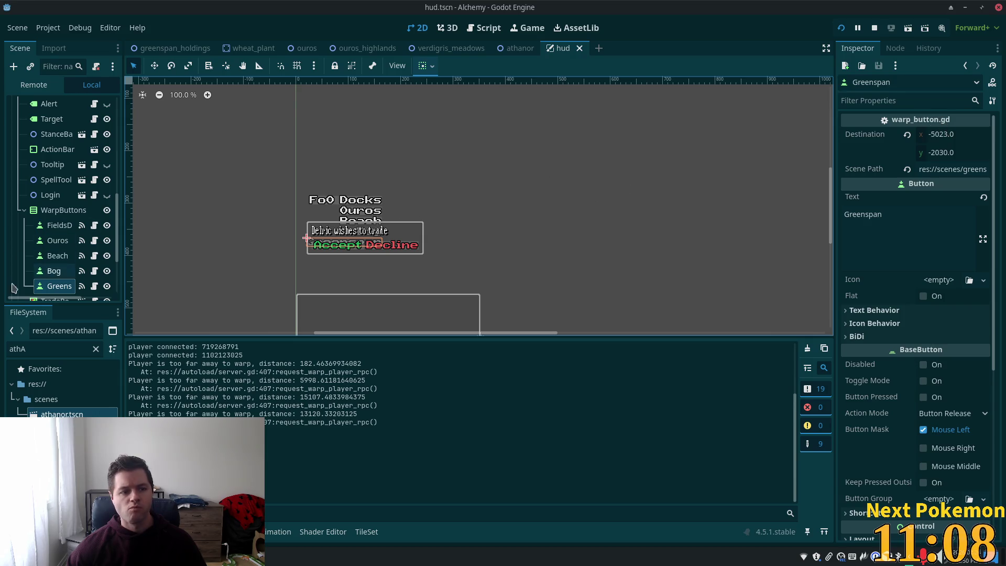
key(ctrl+d)
click(61, 291)
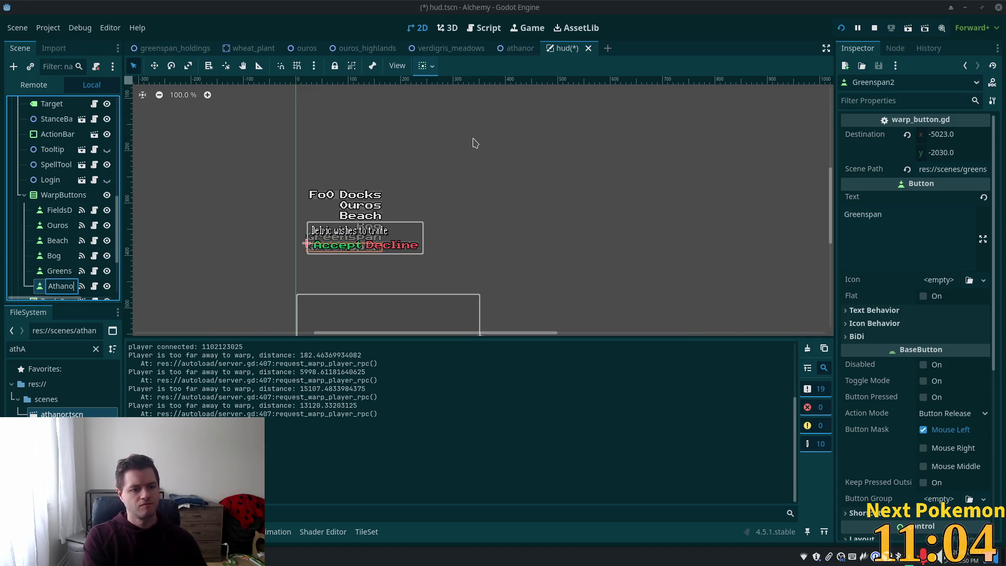
Rename the duplicate to Athanor, set its label to Athanor, and save the HUD.
key(Return)
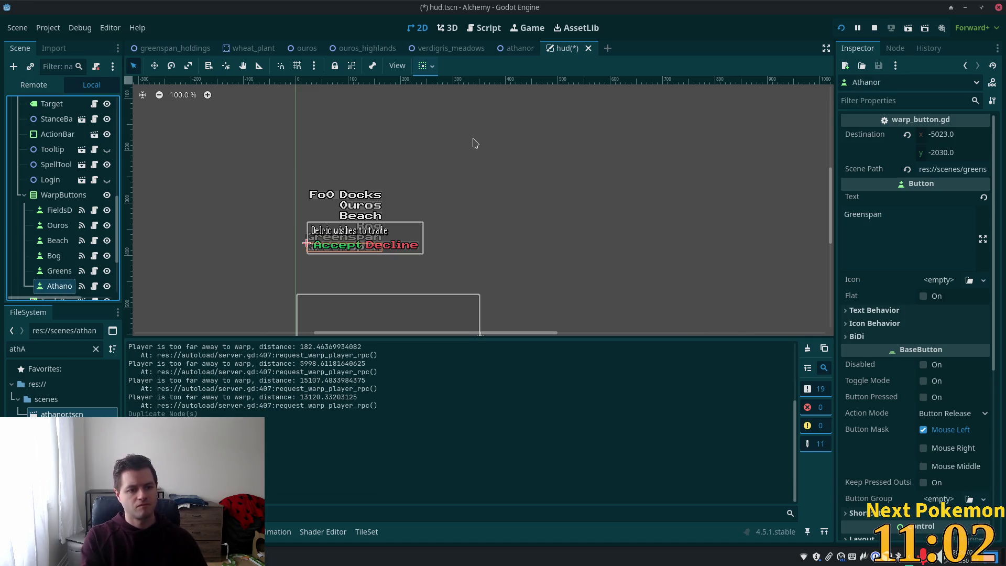
click(875, 236)
key(ctrl+a)
text(Athanor)
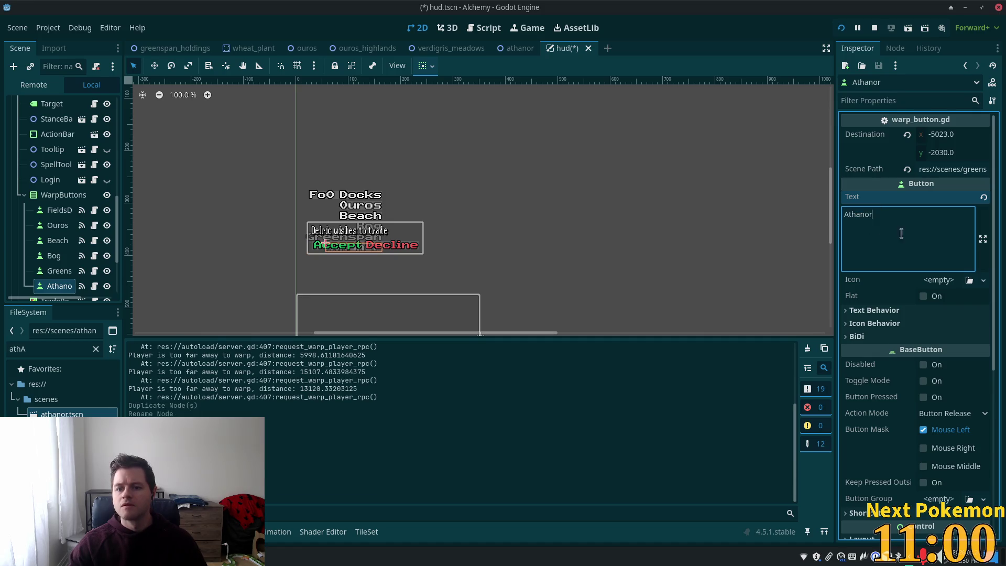
key(ctrl+s)
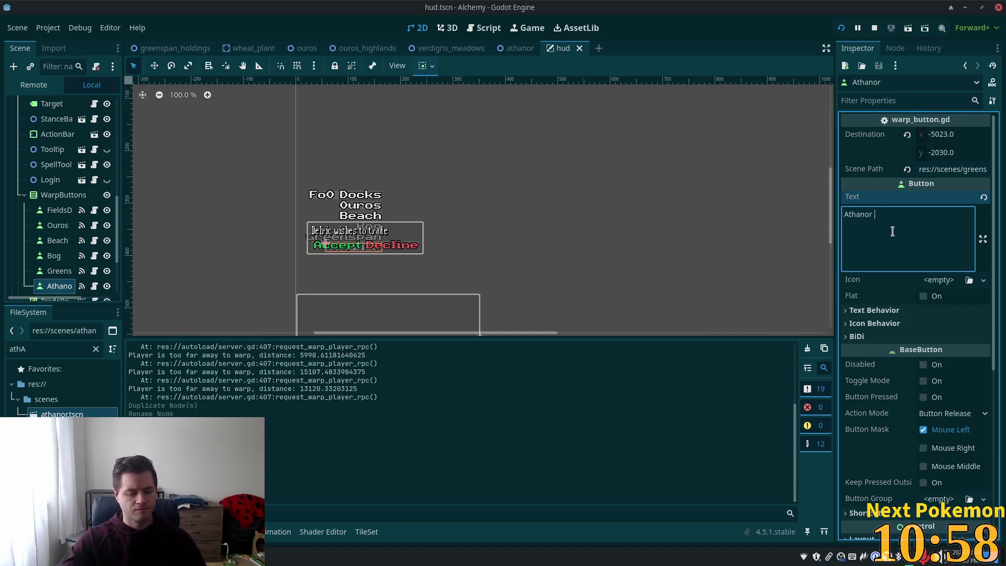
key(BackSpace)
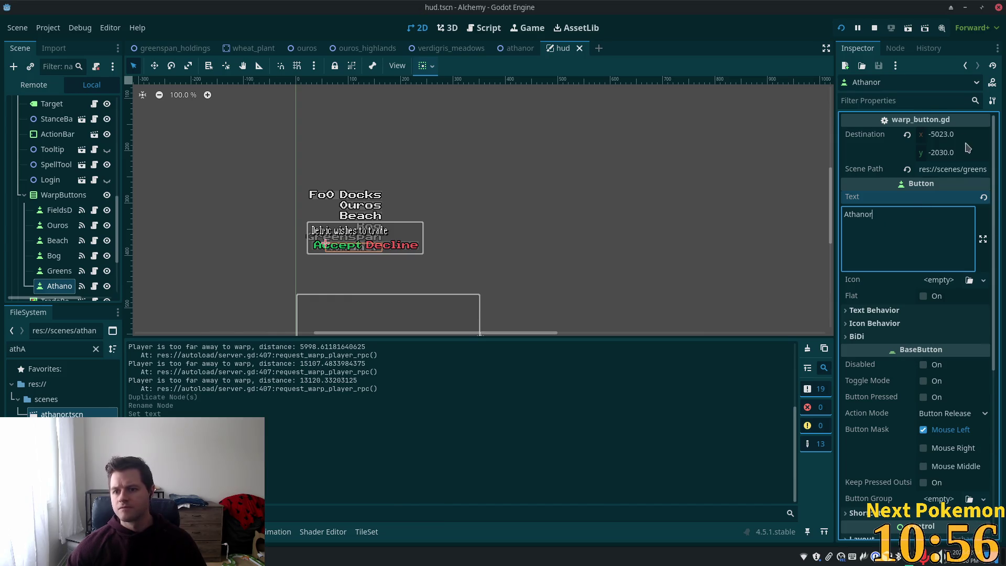
Set the Athanor button's Scene Path to res://scenes/athanor.tscn and save the HUD.
click(972, 167)
key(ctrl+BackSpace)
text(an)
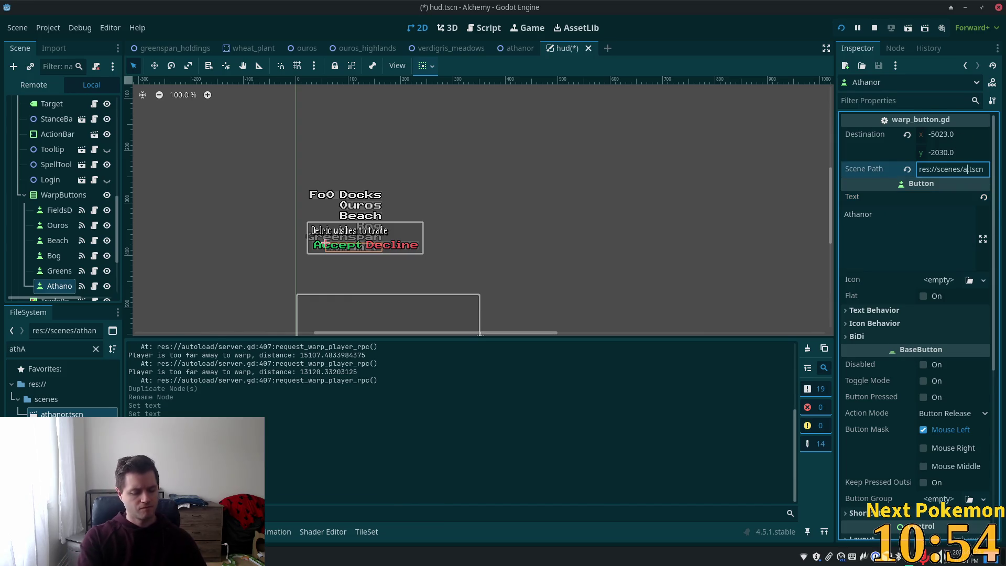
text(or)
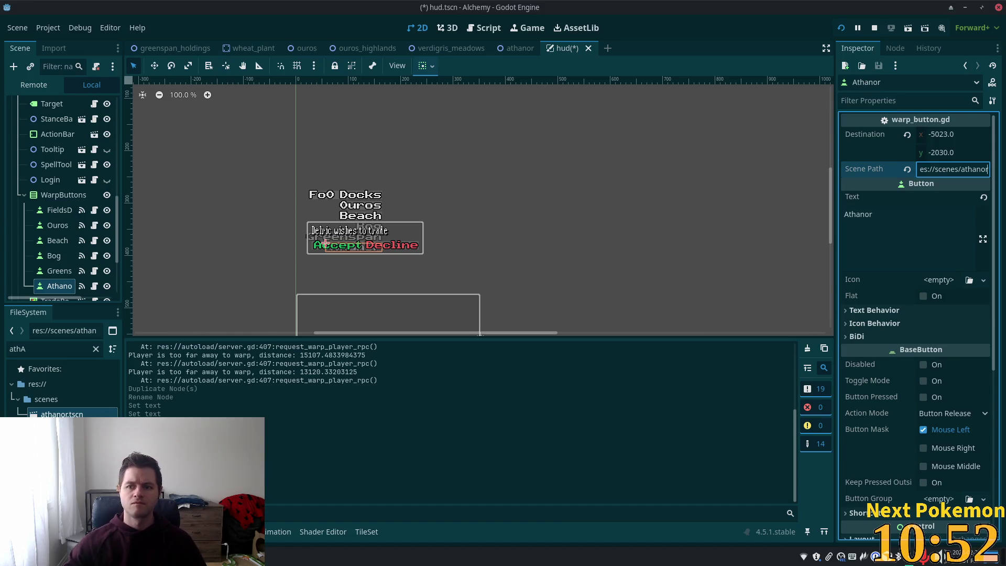
key(Tab)
key(ctrl+s)
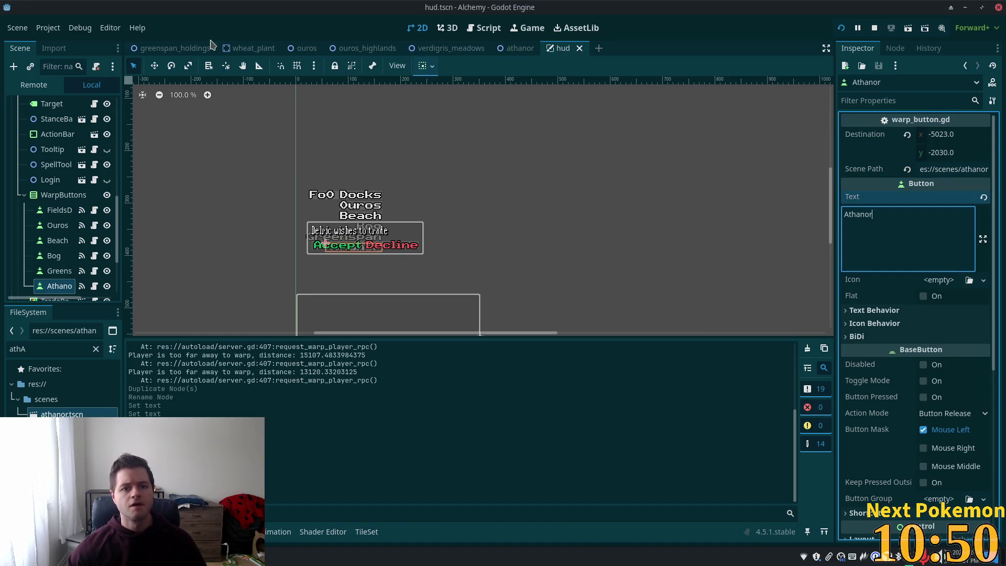
click(149, 48)
Add a Node2D marker on the greenspan_holdings map, deleting a misplaced first attempt.
scroll(513, 205, down, 10)
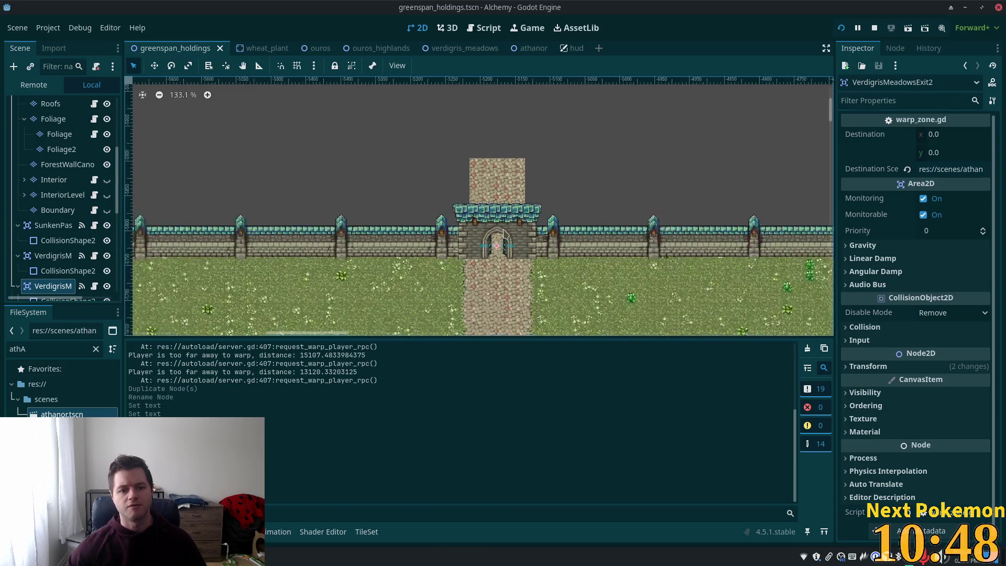
scroll(453, 208, up, 4)
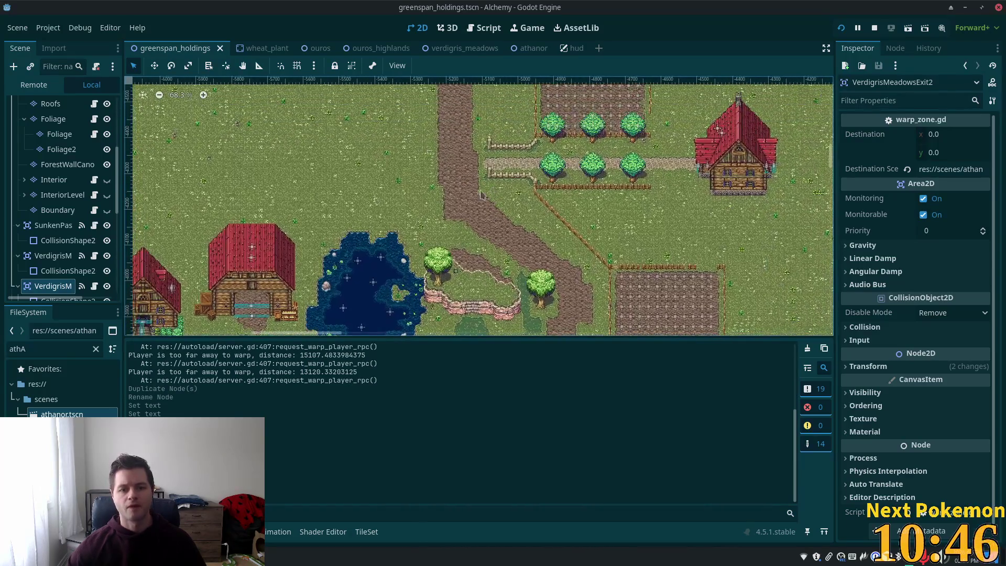
right_click(448, 153)
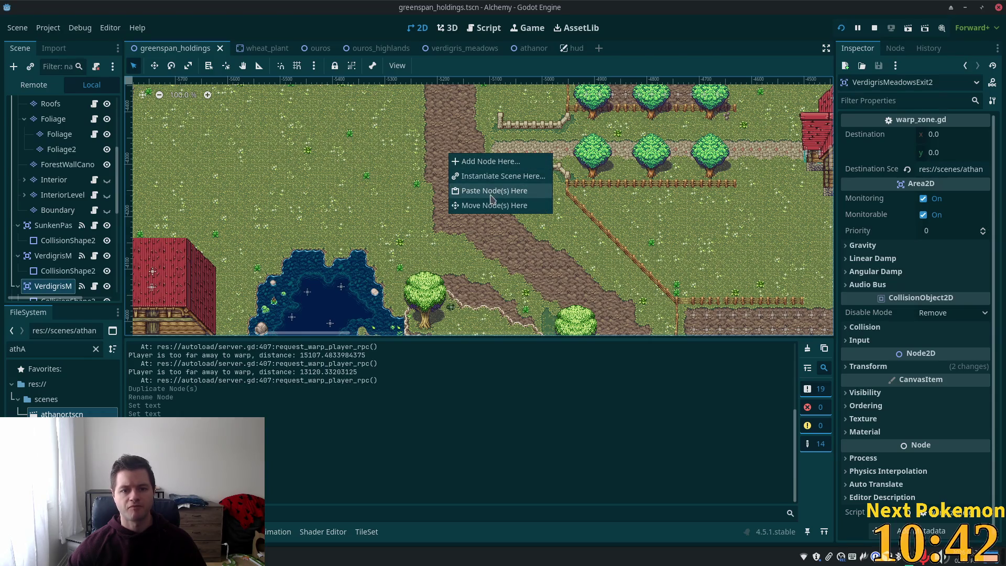
click(477, 162)
click(394, 183)
double_click(394, 186)
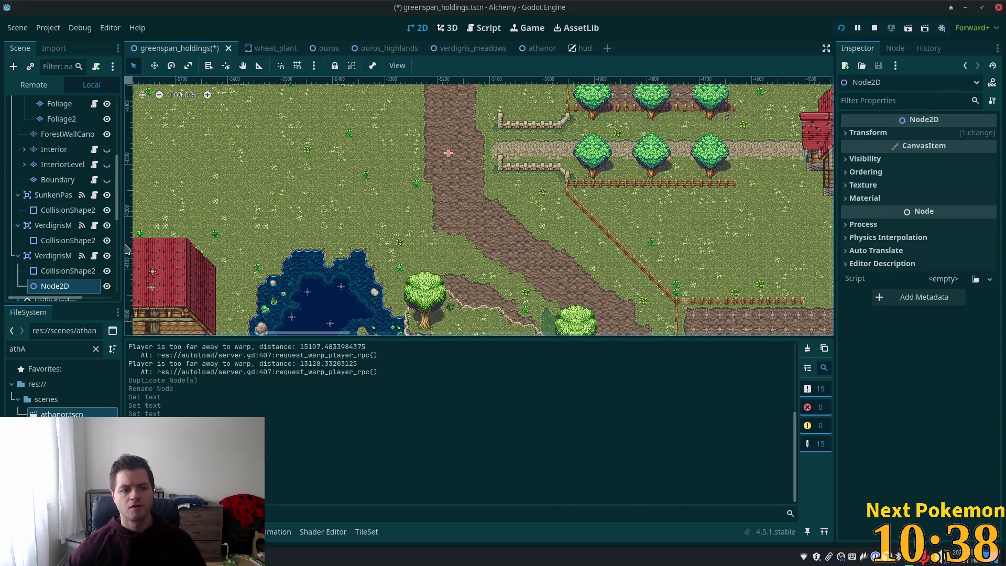
key(Delete)
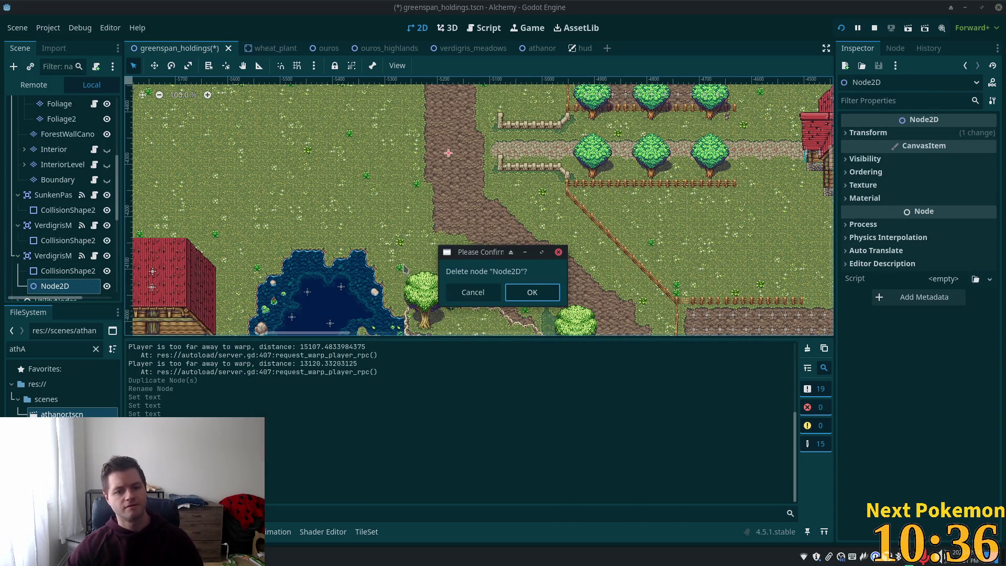
click(460, 290)
click(50, 104)
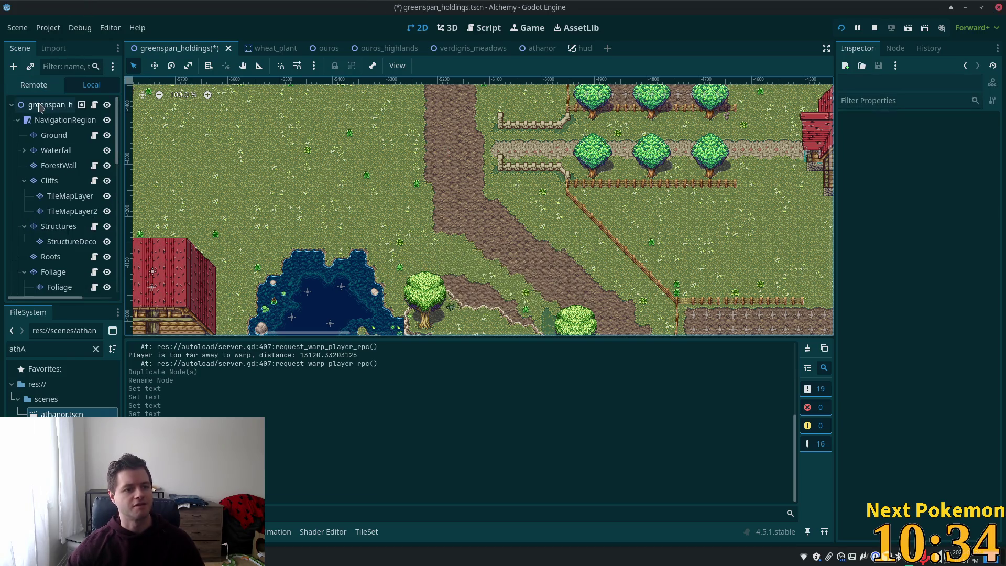
Add a Node2D marker on the path and copy its Position (-5162, -4329).
right_click(457, 151)
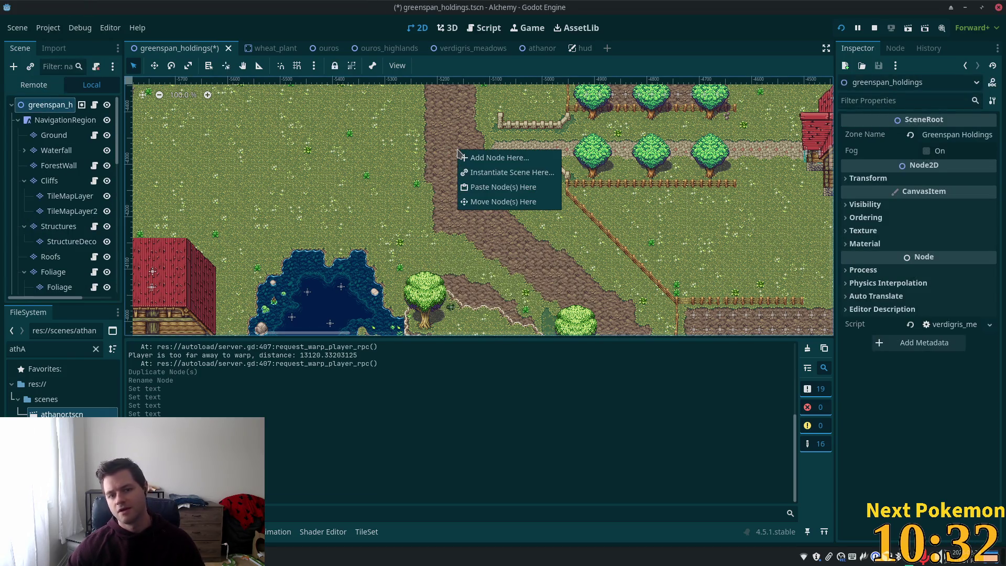
click(479, 158)
click(424, 183)
double_click(425, 183)
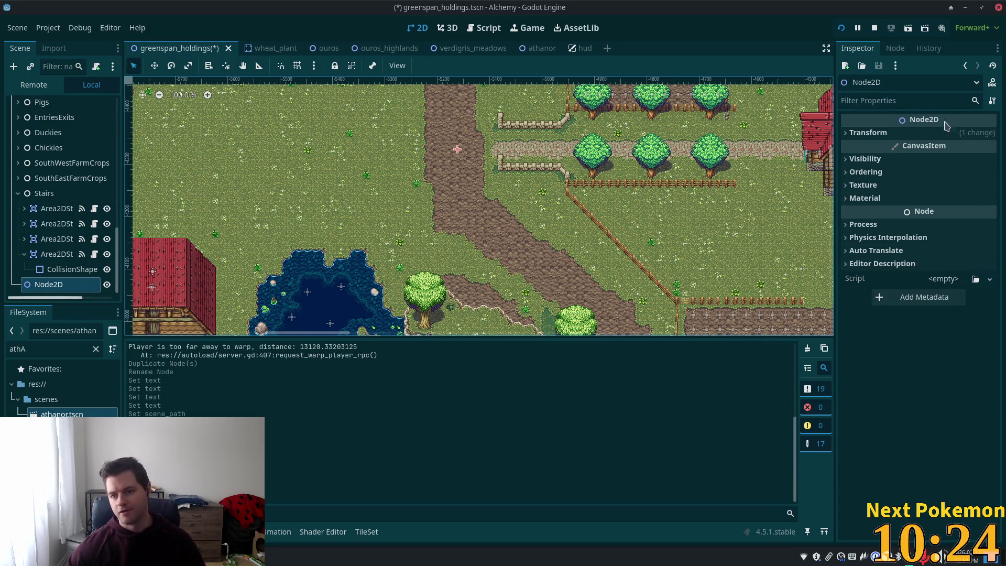
click(864, 133)
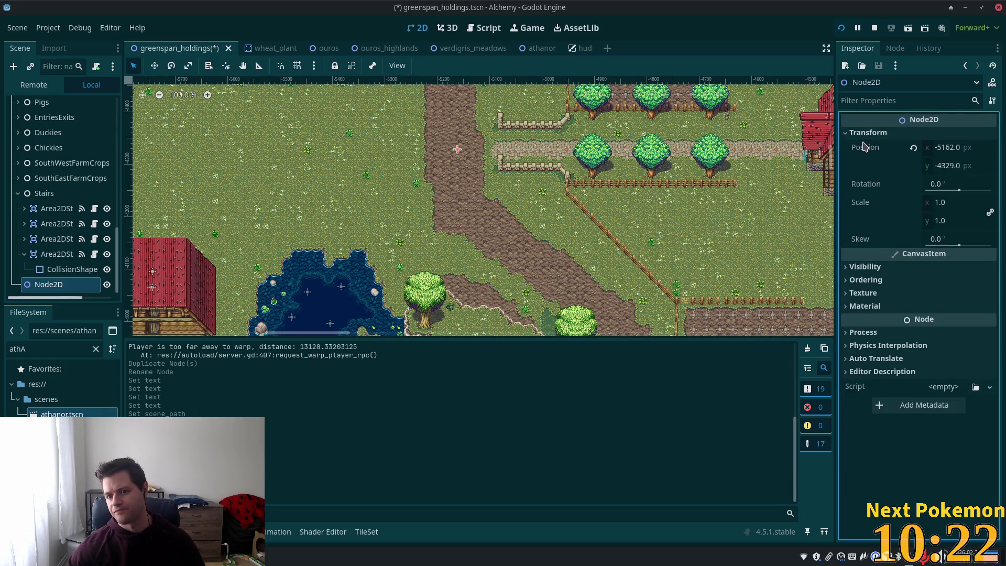
right_click(865, 148)
click(908, 152)
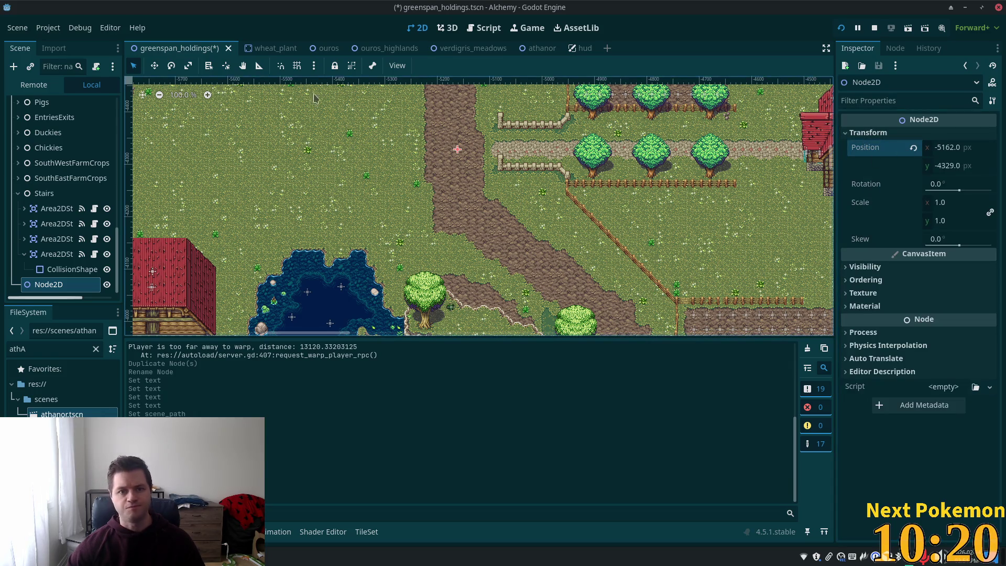
Paste that position into the Greenspan button's Destination in hud, save, and open the athanor scene.
click(582, 48)
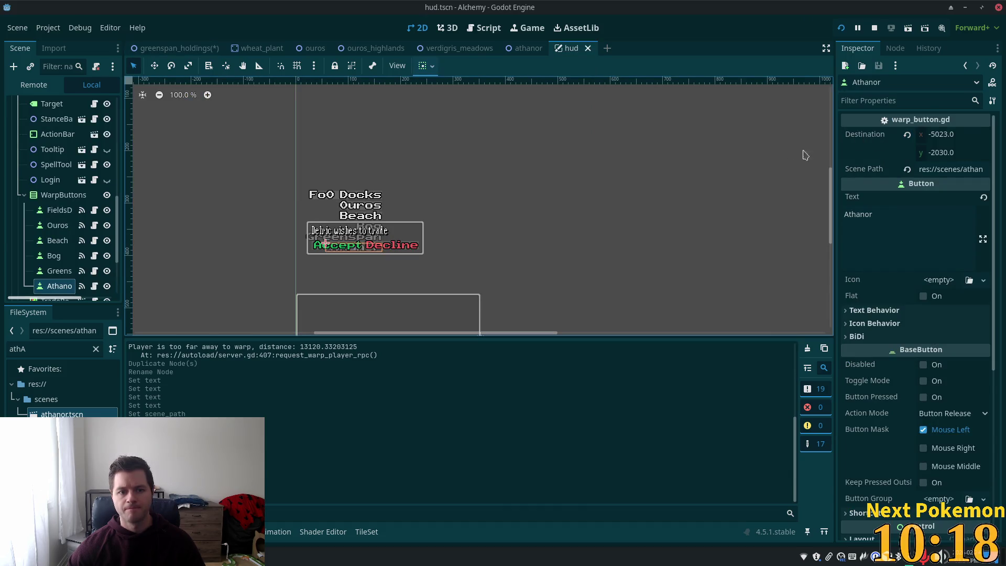
click(59, 271)
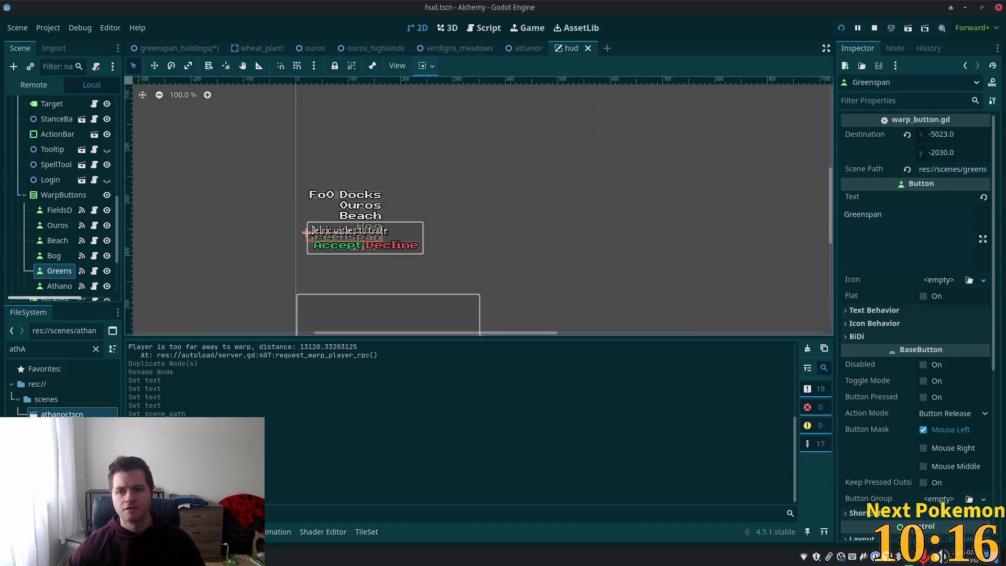
right_click(861, 138)
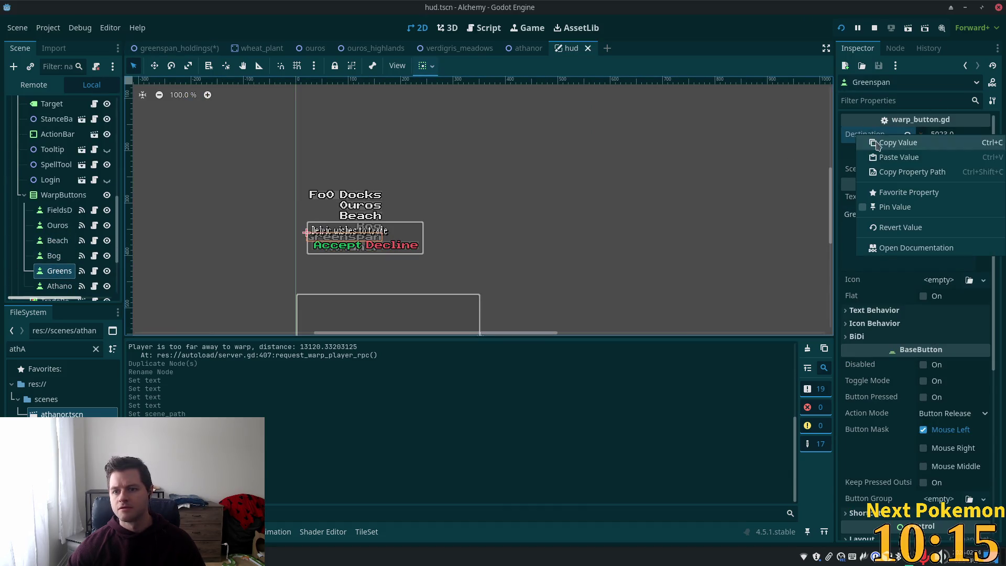
click(910, 156)
key(ctrl+s)
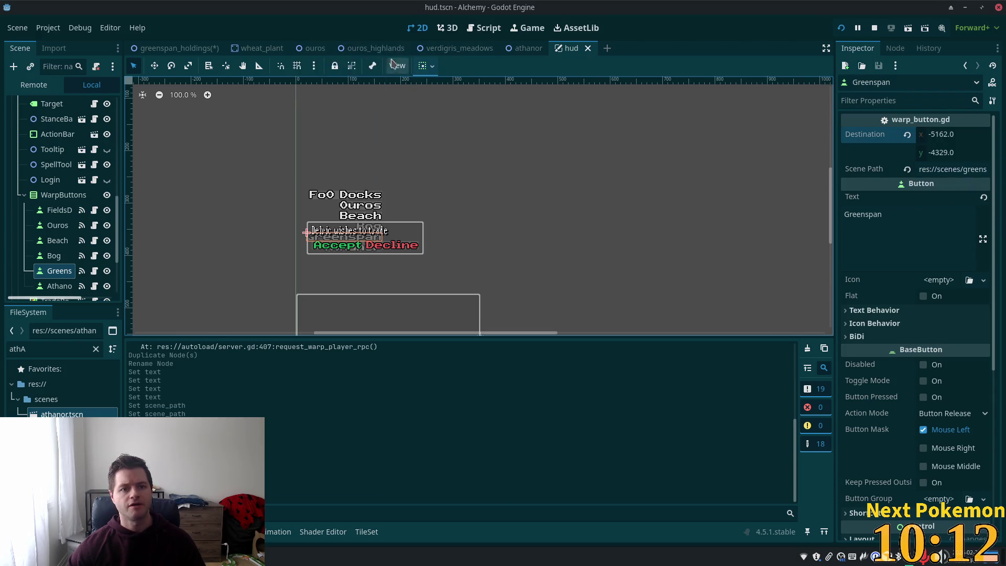
click(164, 49)
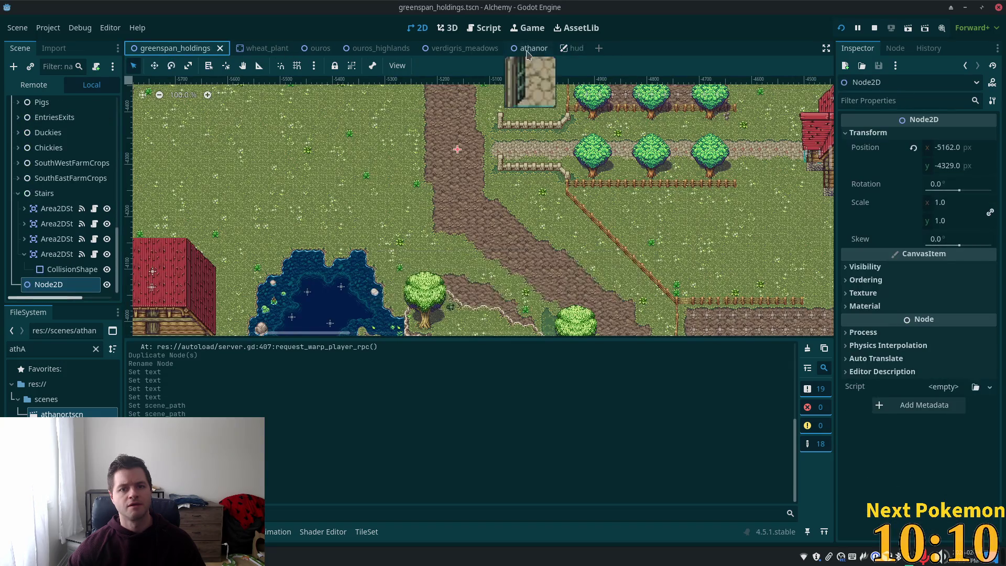
click(521, 48)
scroll(375, 220, up, 4)
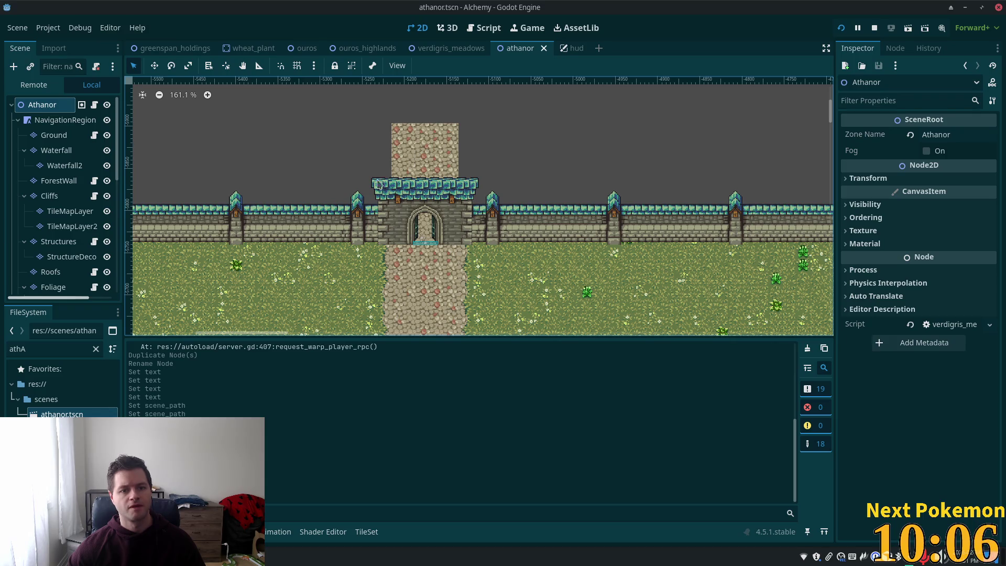
Add a temporary Node2D at the castle tower, copy its Position, delete it, and save athanor.
right_click(426, 167)
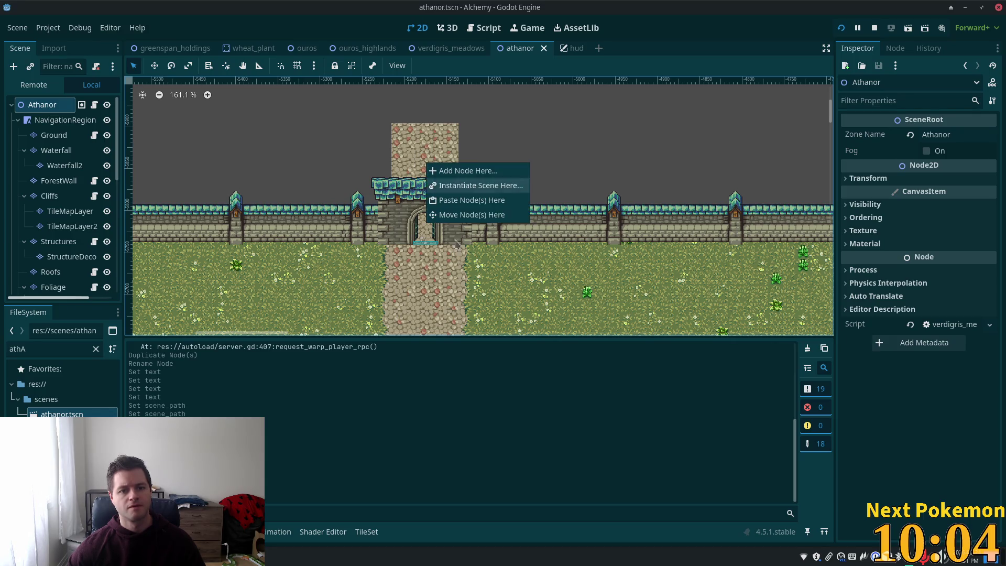
click(456, 177)
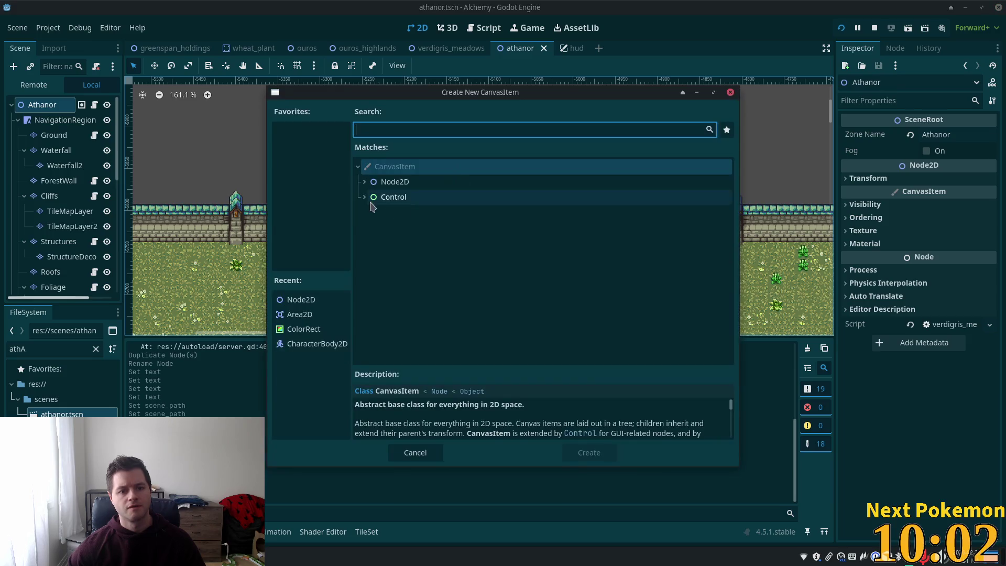
double_click(441, 180)
click(869, 133)
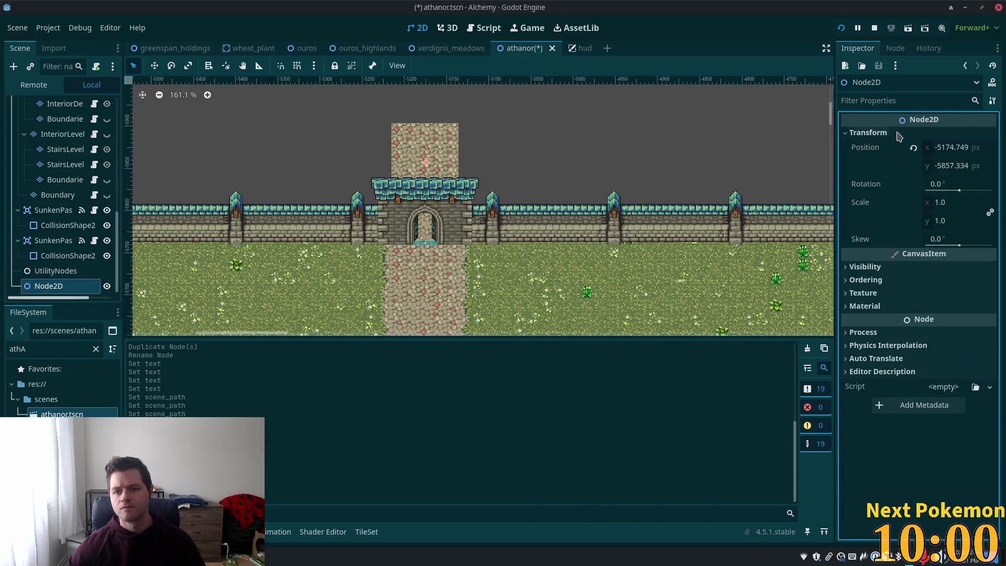
right_click(868, 152)
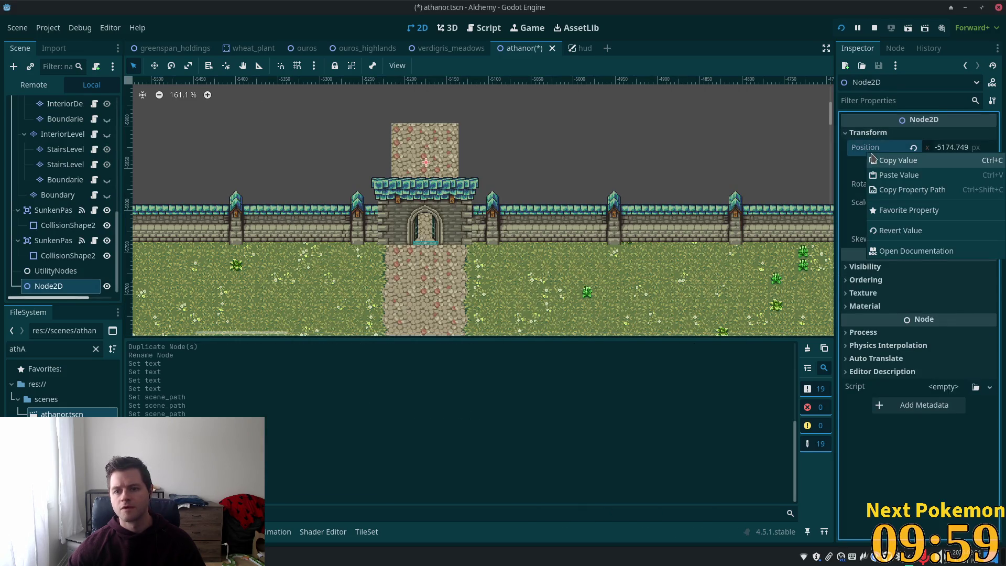
click(899, 160)
key(Delete)
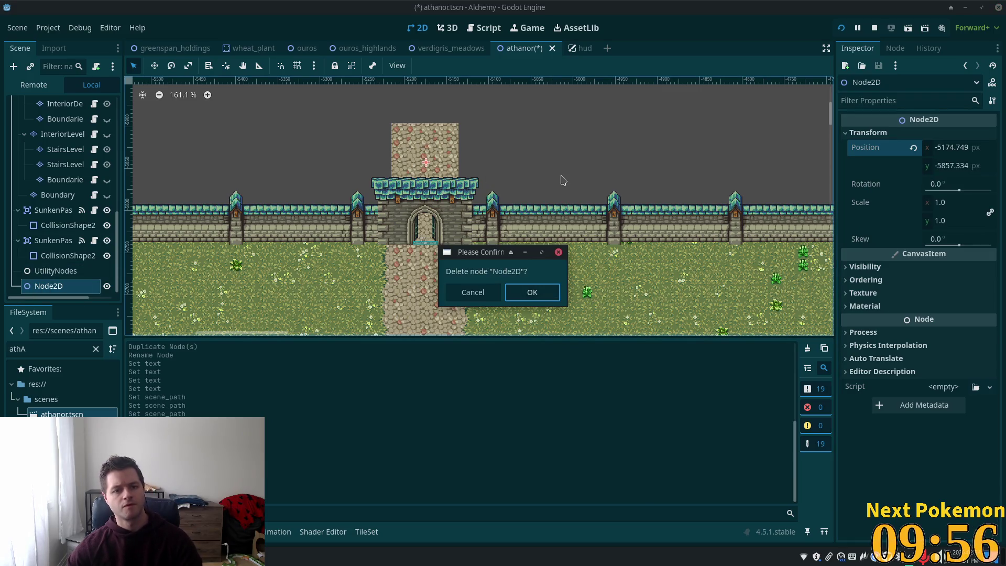
key(Return)
key(ctrl+s)
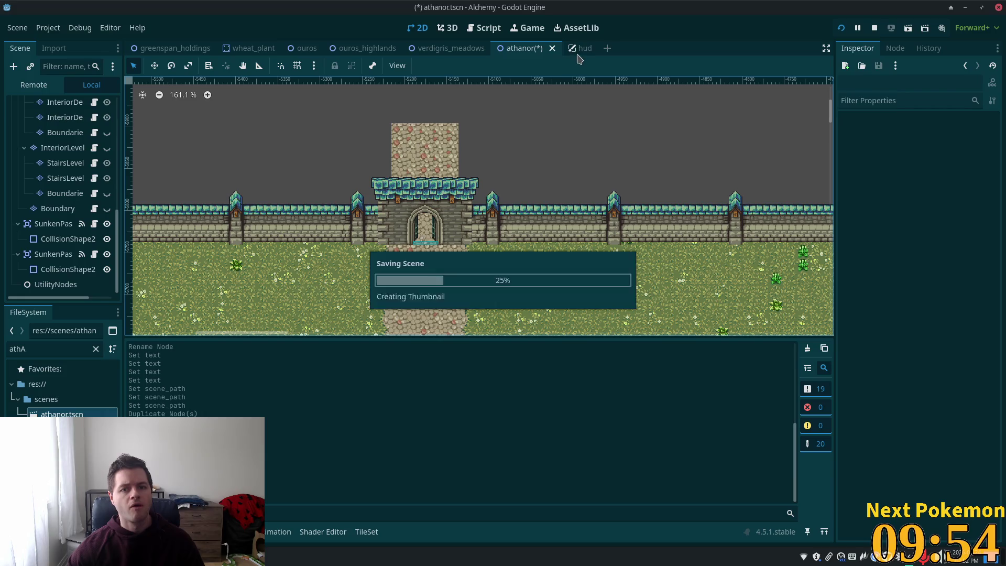
Paste (-5174.749, -5857.334) into the Athanor button's Destination in hud and save.
click(582, 48)
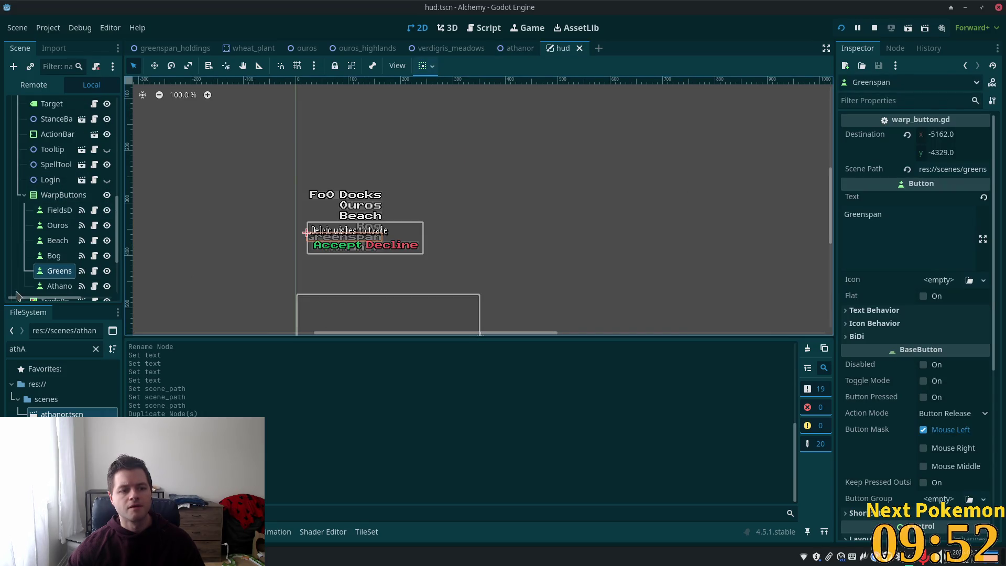
click(59, 286)
right_click(859, 141)
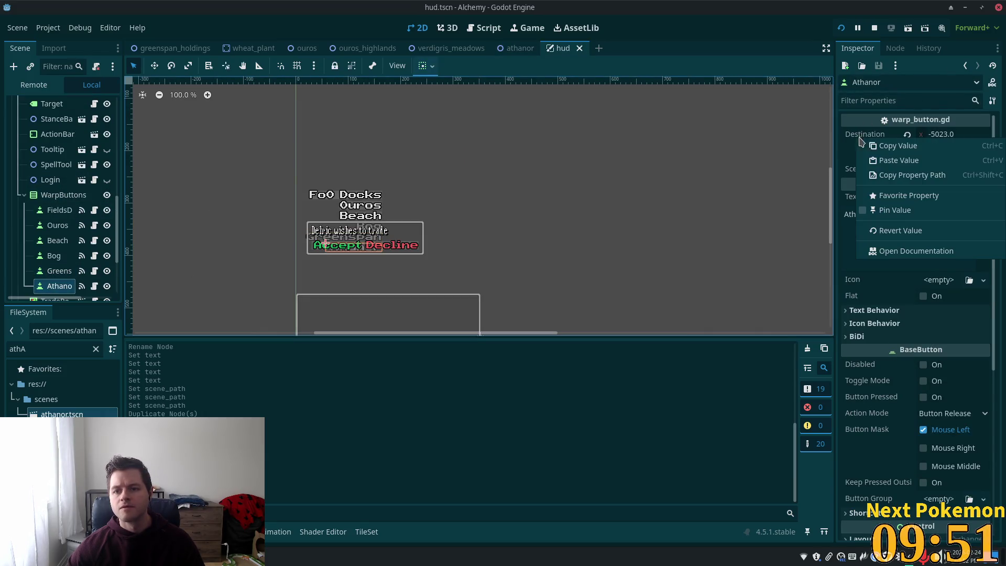
click(915, 161)
key(ctrl+s)
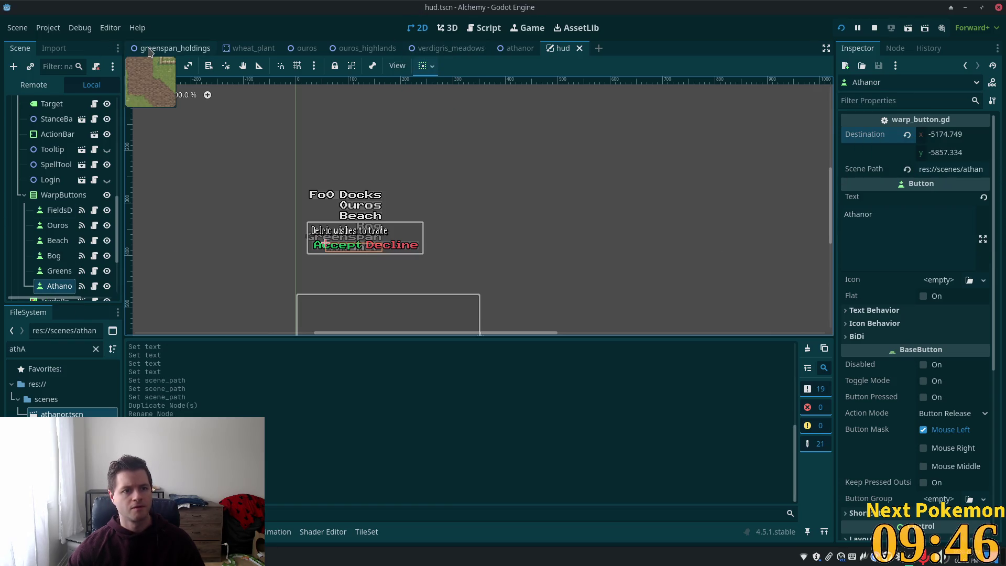
Delete the leftover Node2D from the greenspan_holdings scene.
click(173, 48)
key(Delete)
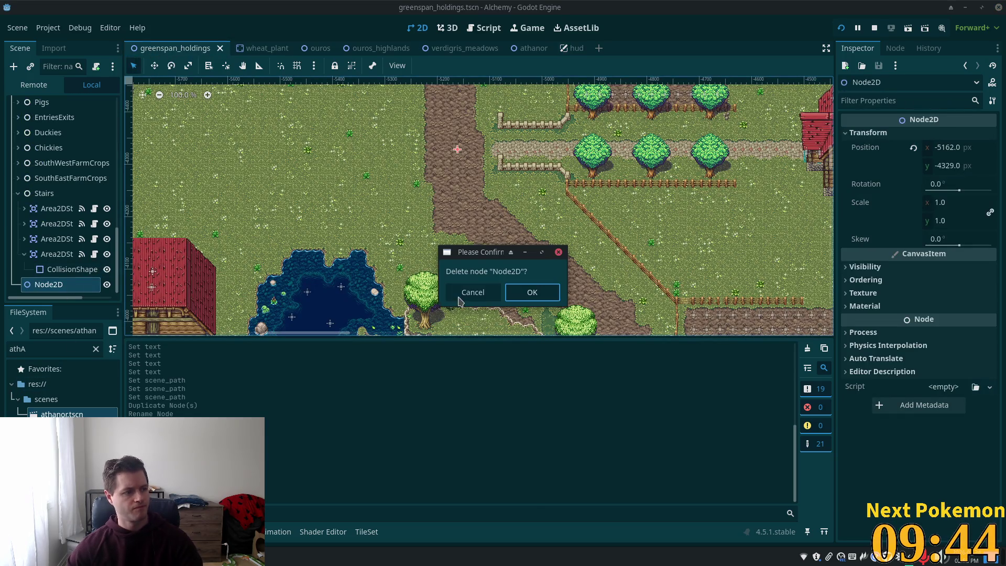
click(530, 300)
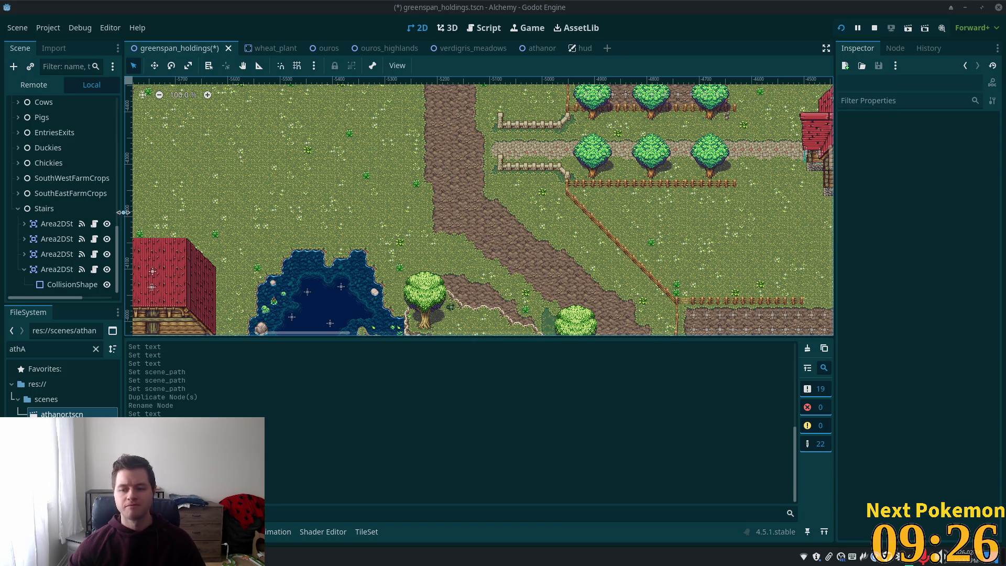
Zoom the greenspan_holdings canvas out to view the whole map.
scroll(447, 225, down, 6)
scroll(447, 225, down, 5)
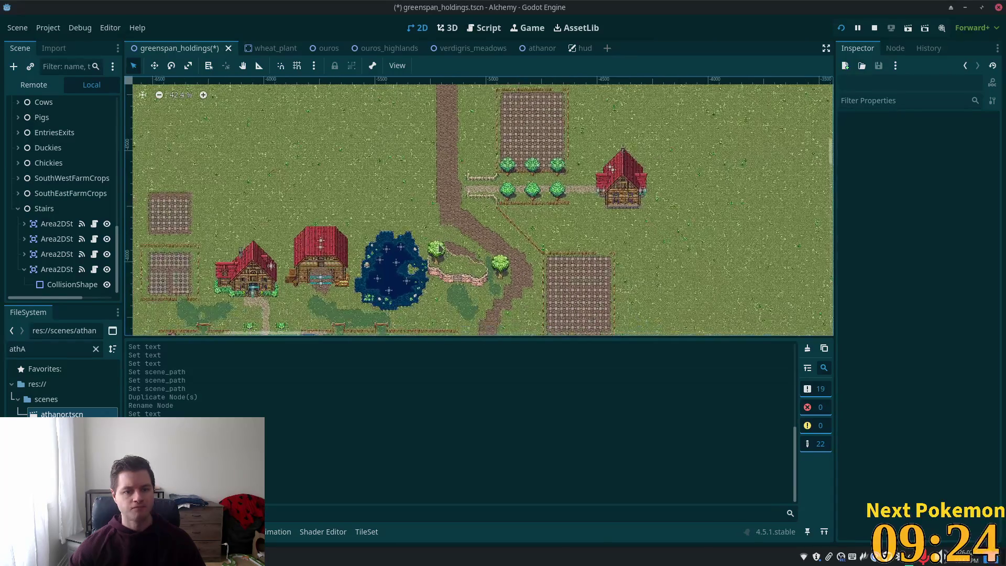
scroll(438, 256, down, 8)
scroll(432, 271, down, 4)
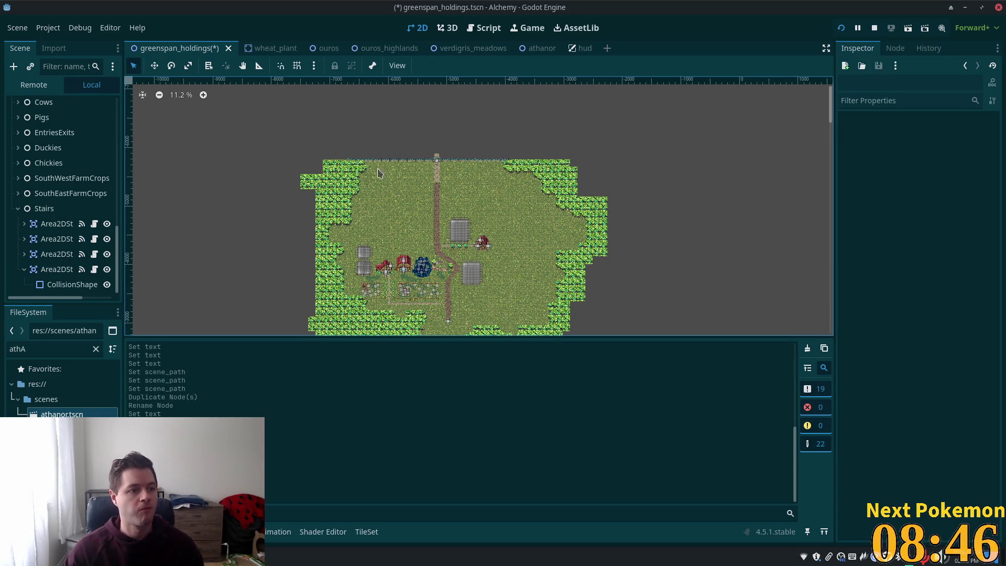
Zoom out and back in on the map, then save greenspan_holdings with Ctrl+S.
scroll(462, 163, down, 2)
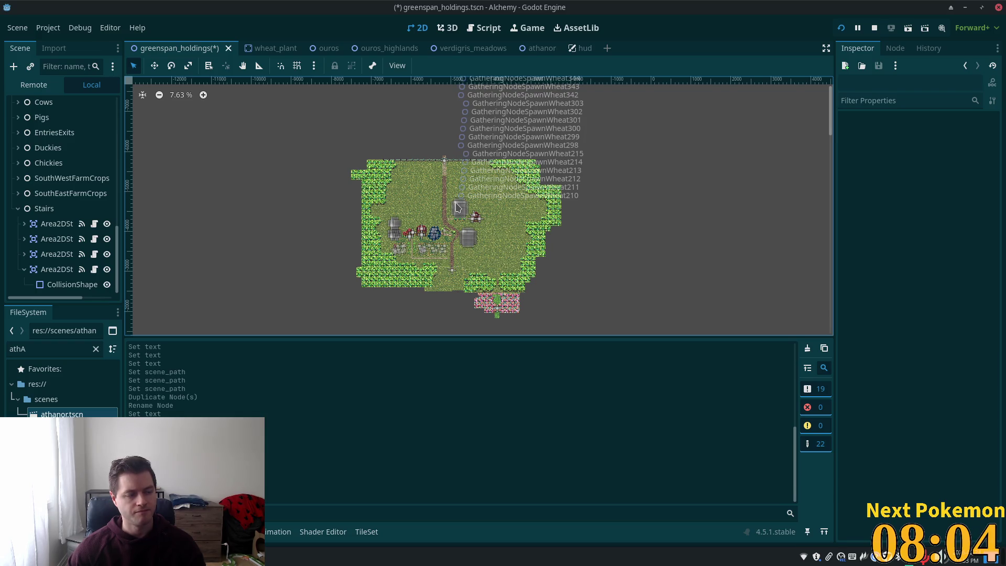
scroll(466, 198, up, 2)
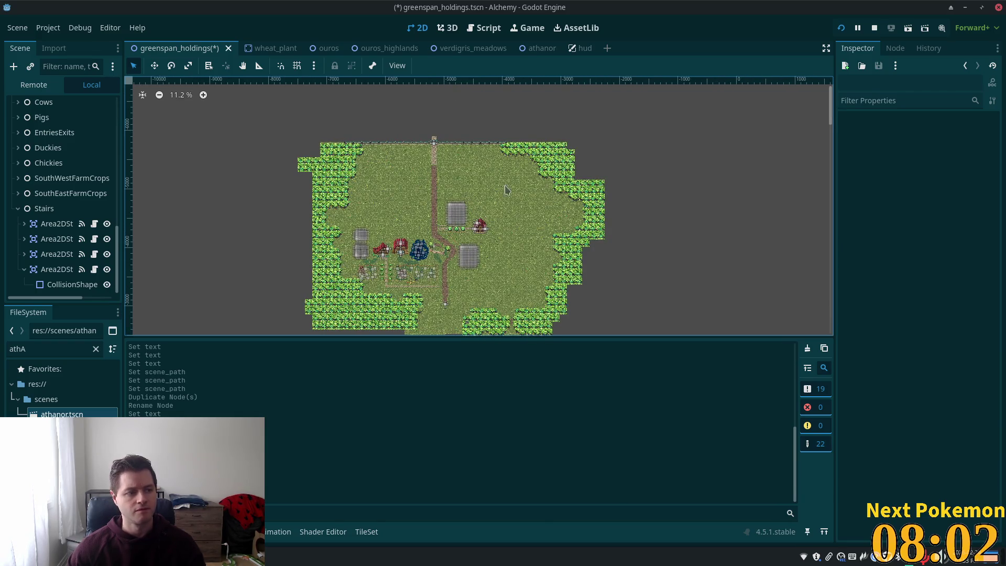
key(ctrl+s)
Run the project as host and try each warp: Greenspan, Athanor, Bog, Beach, Ouros, FoO Docks.
click(839, 30)
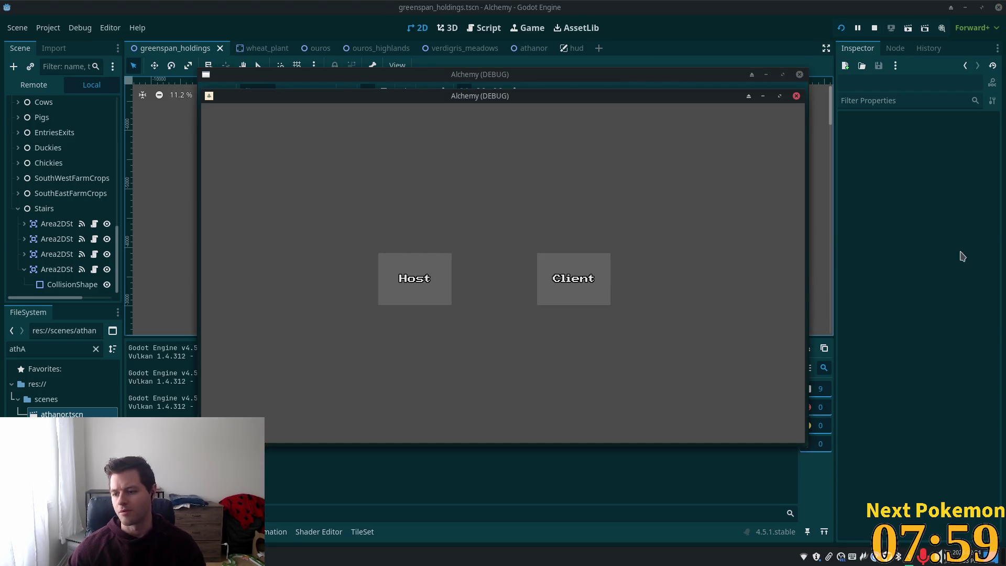
click(558, 276)
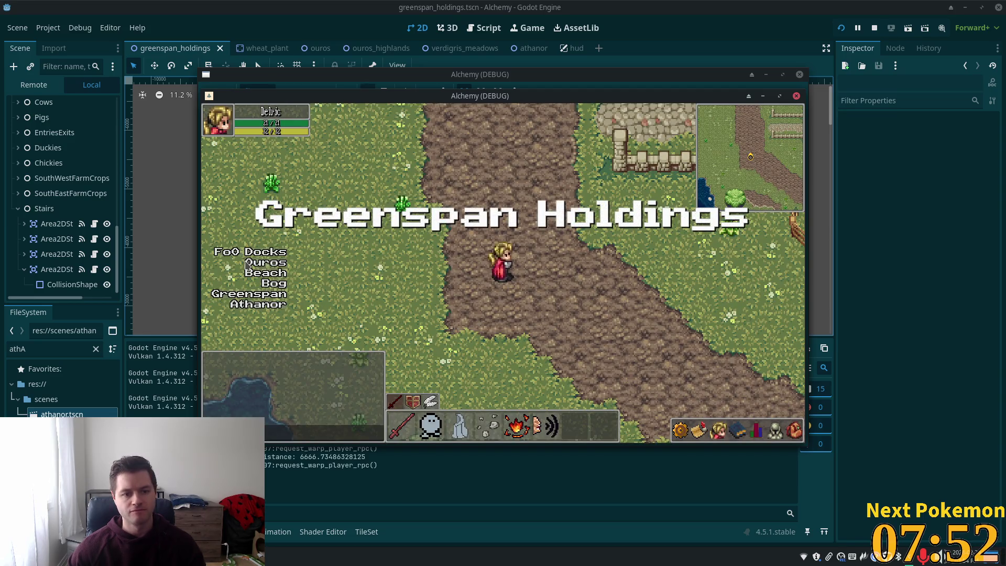
click(262, 294)
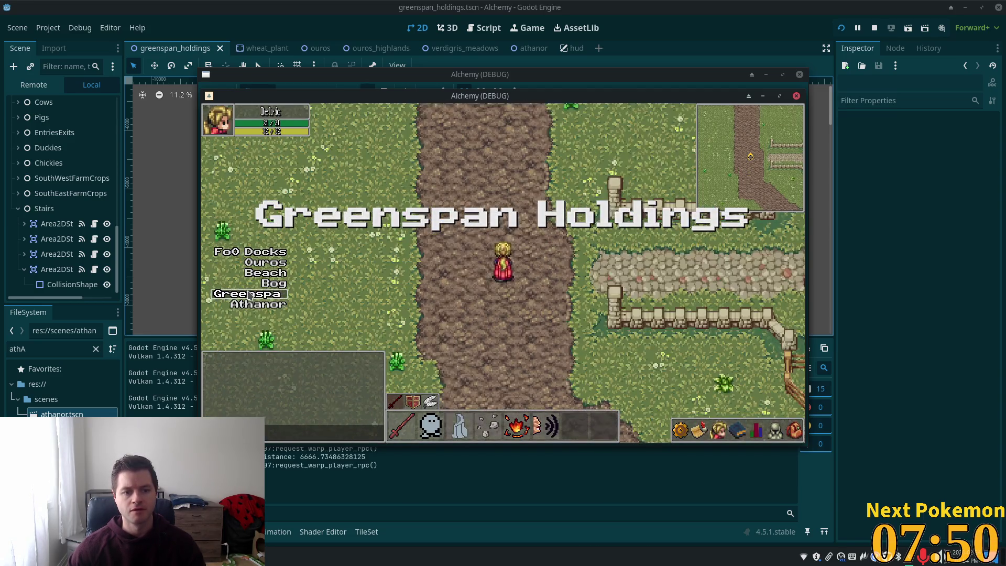
click(260, 304)
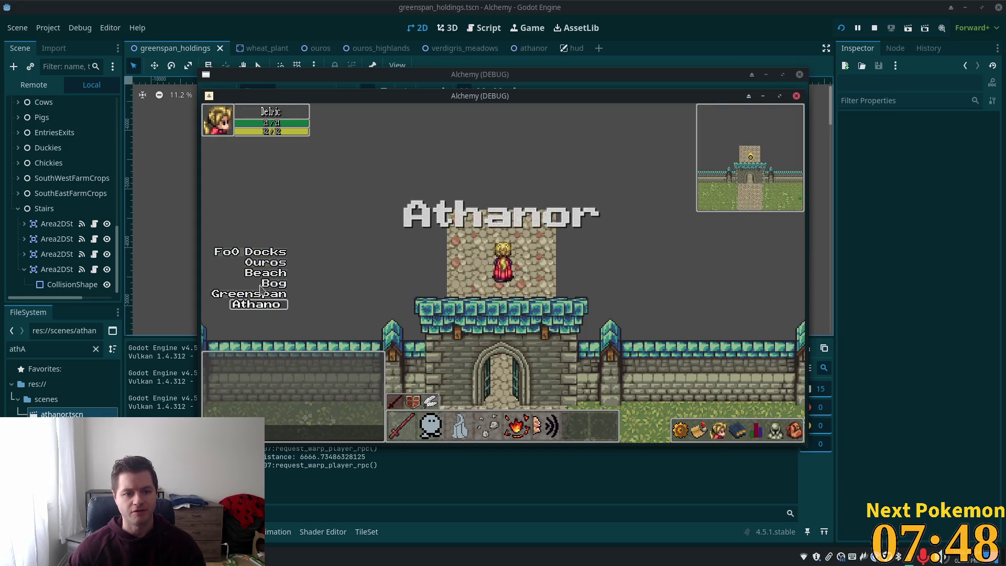
click(287, 282)
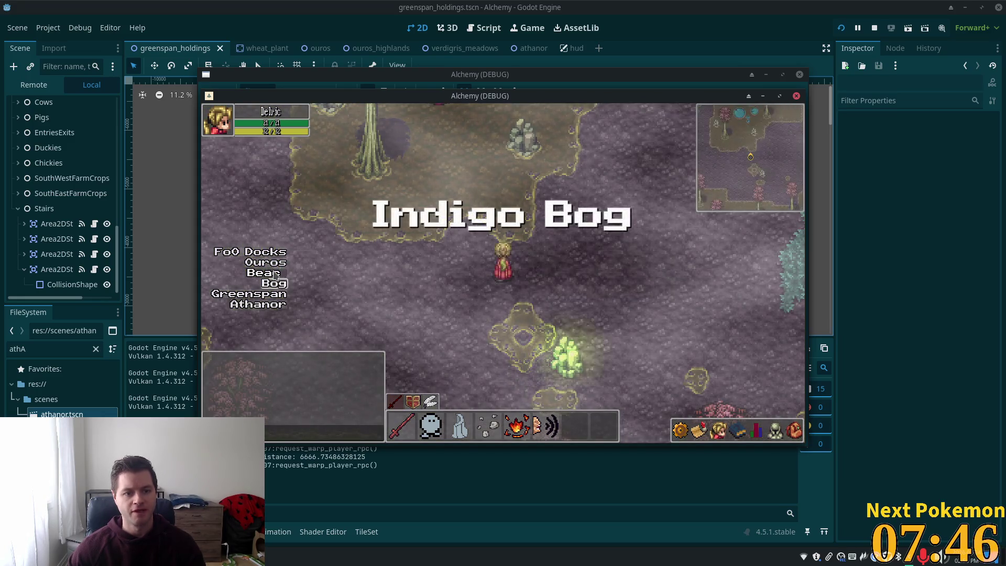
click(274, 274)
click(266, 261)
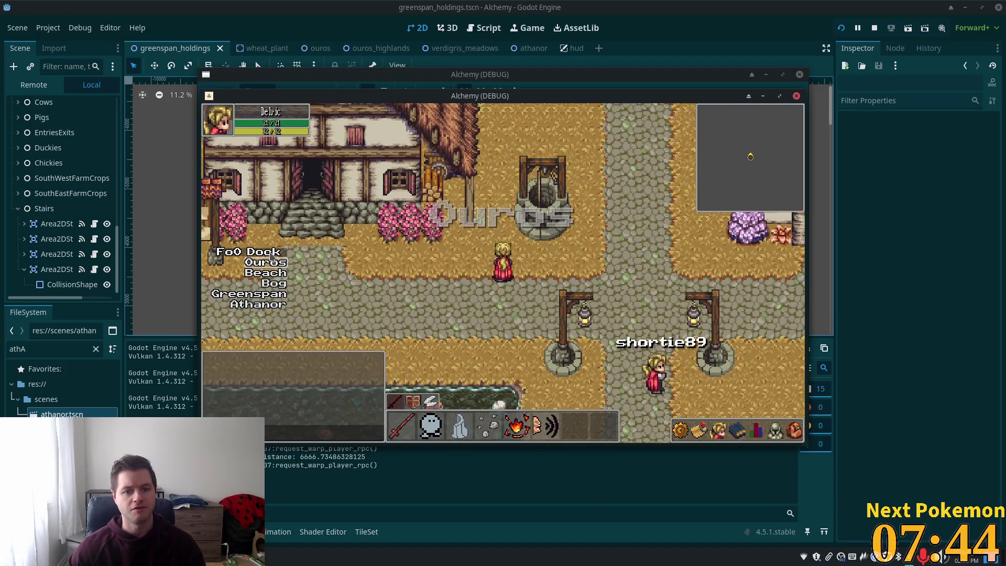
click(265, 254)
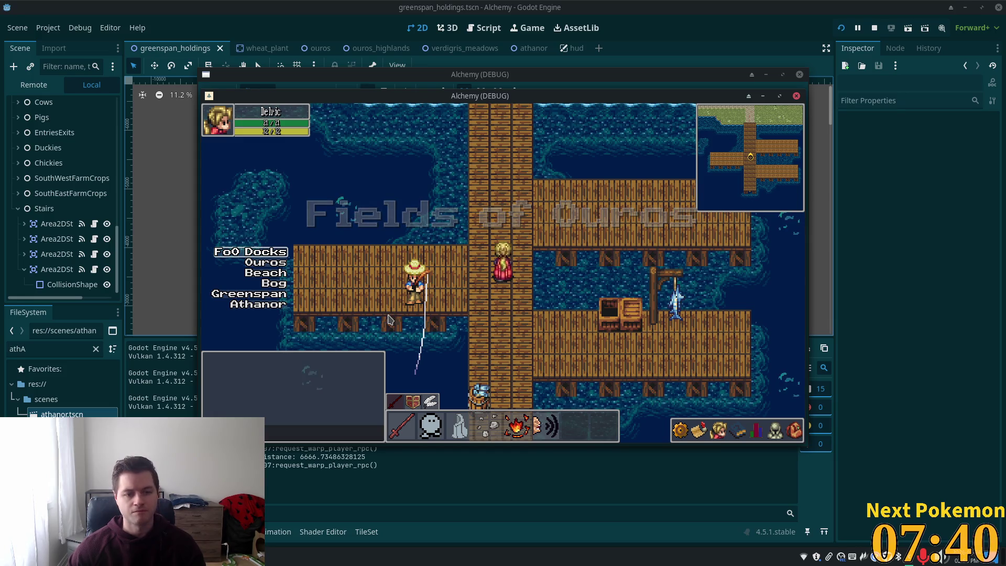
Walk the player from the docks pier up onto the grassy path, then return to the editor.
key(Left)
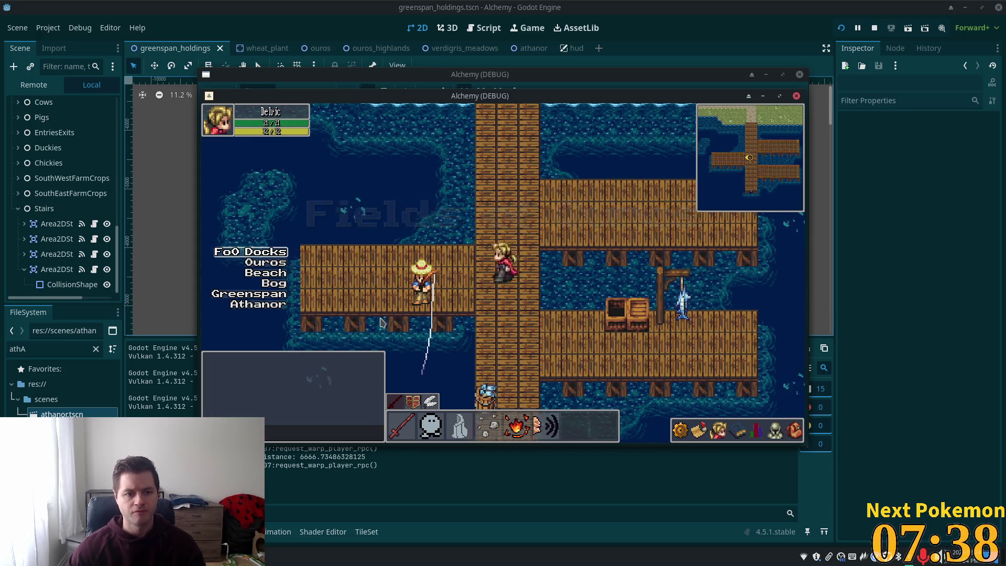
key(Right)
key(Up)
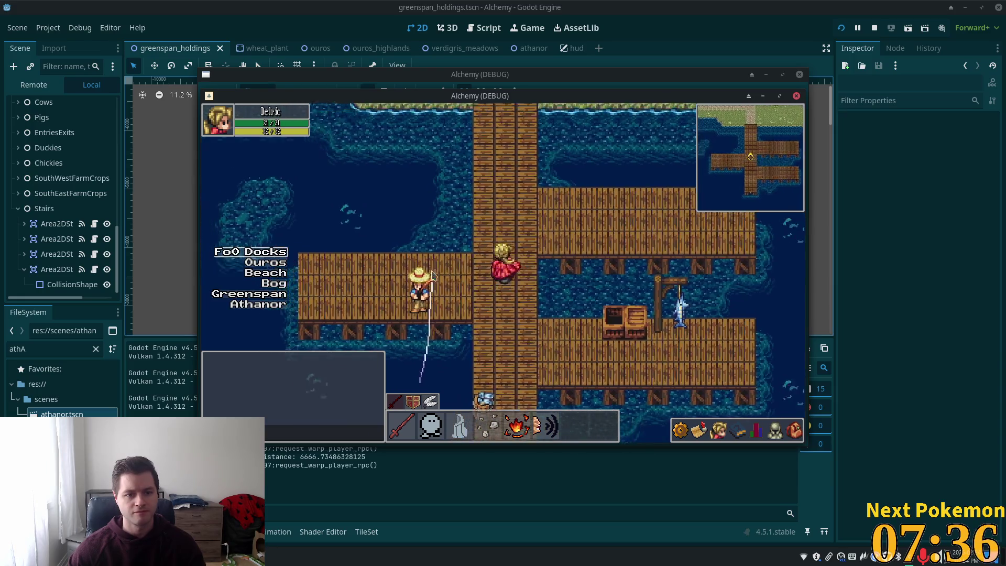
key(Up)
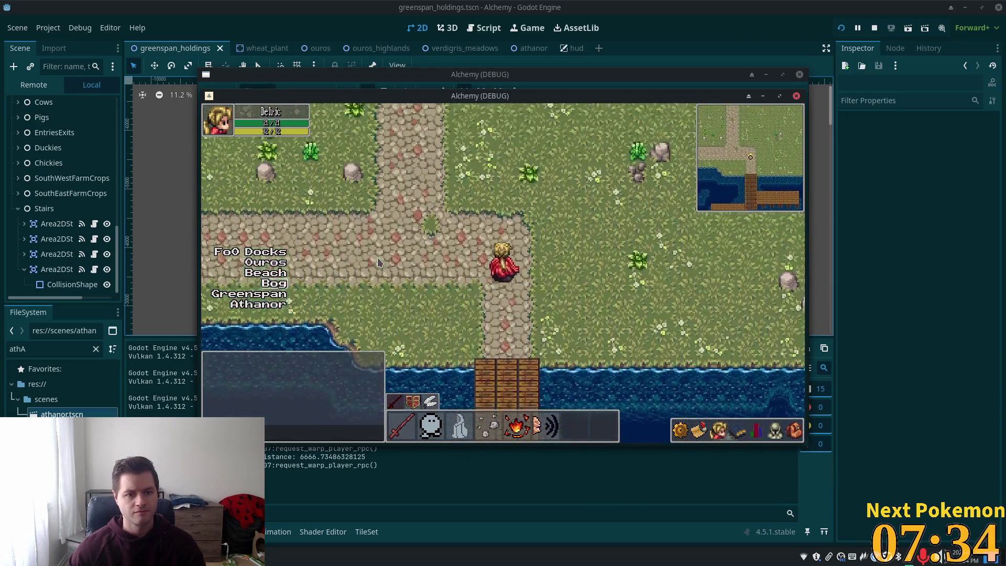
key(Up)
key(Escape)
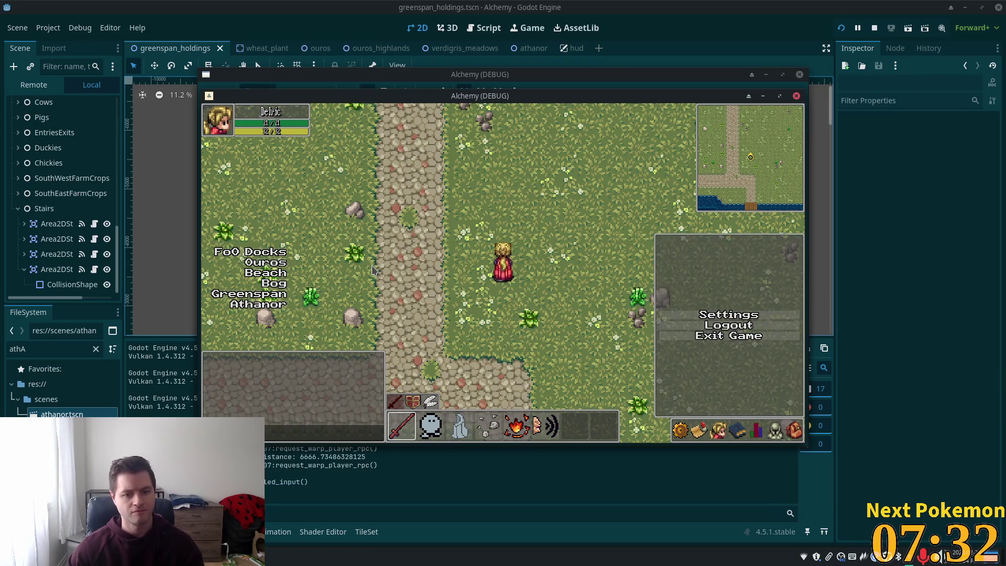
key(Escape)
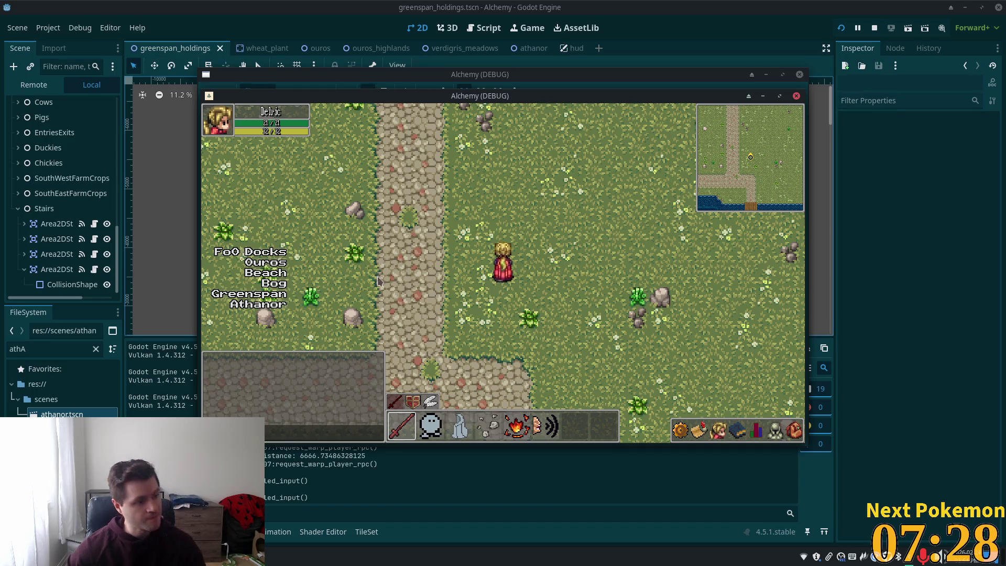
click(742, 20)
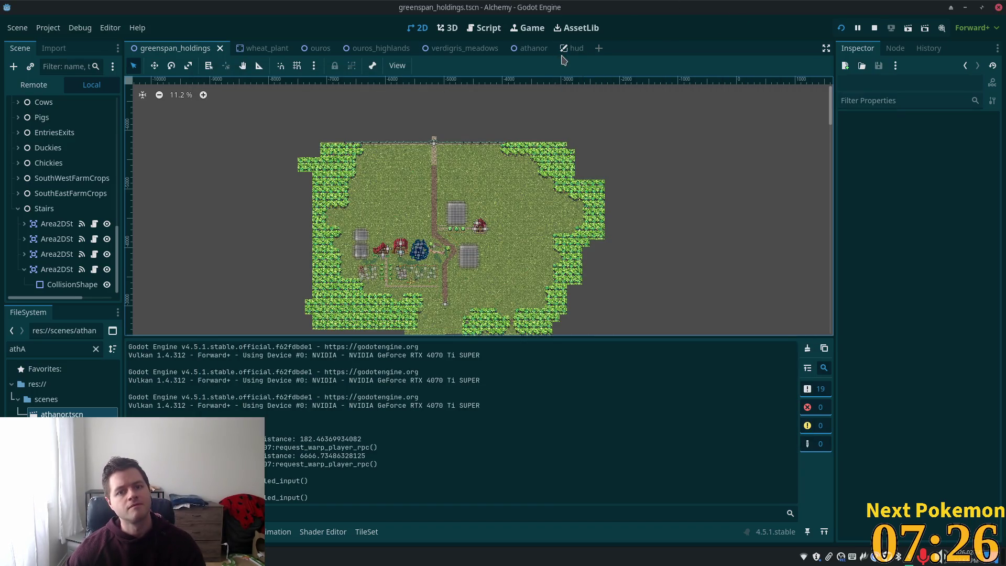
Select the FieldsDocks warp button in hud and review its Action Mode options without changing them.
click(573, 48)
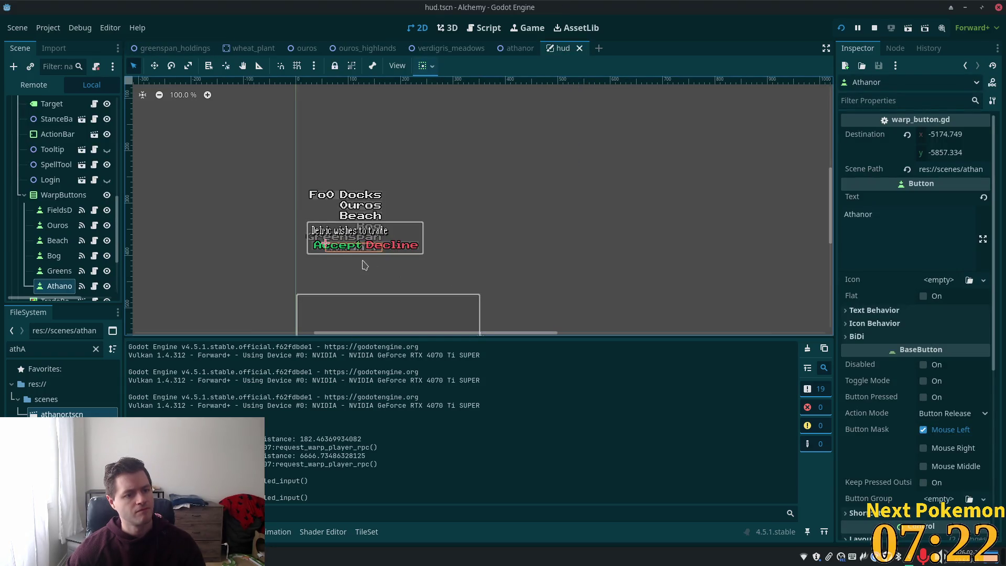
click(60, 210)
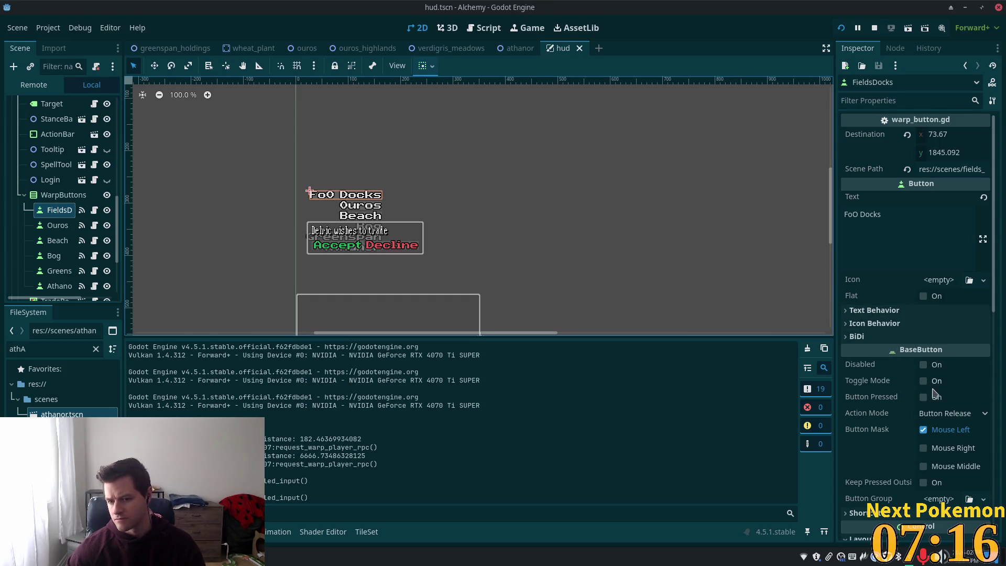
scroll(900, 408, down, 2)
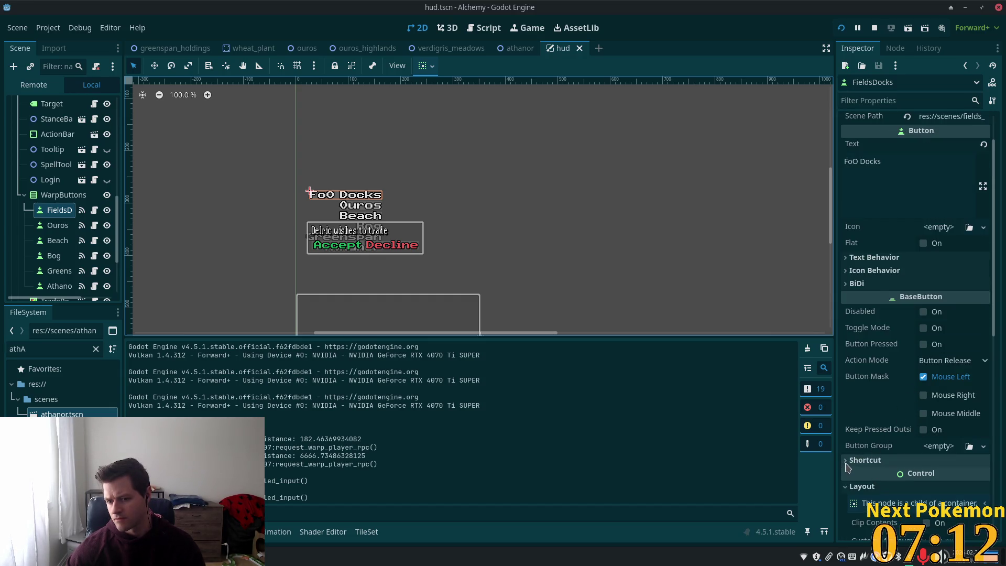
scroll(869, 272, up, 2)
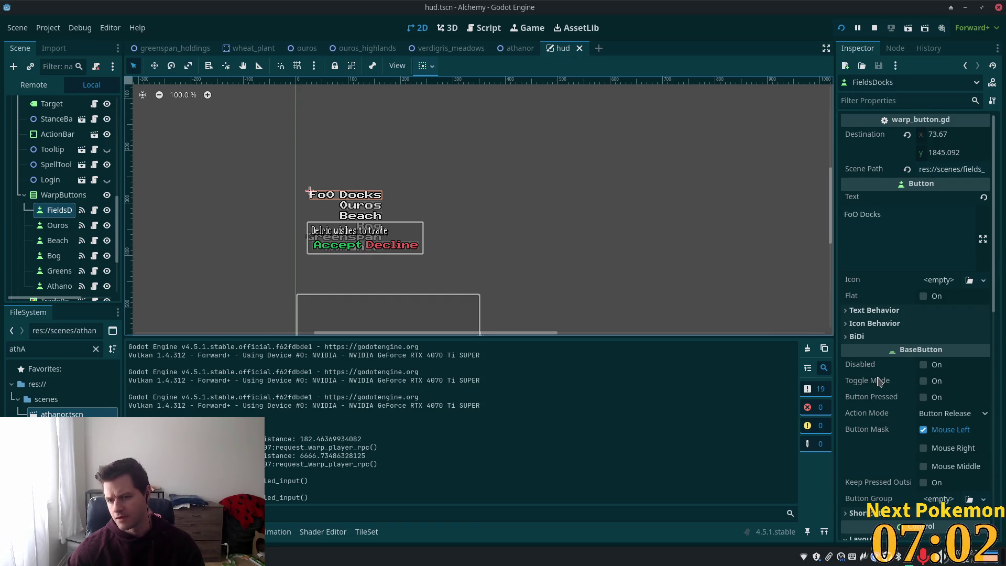
mouse_move(880, 381)
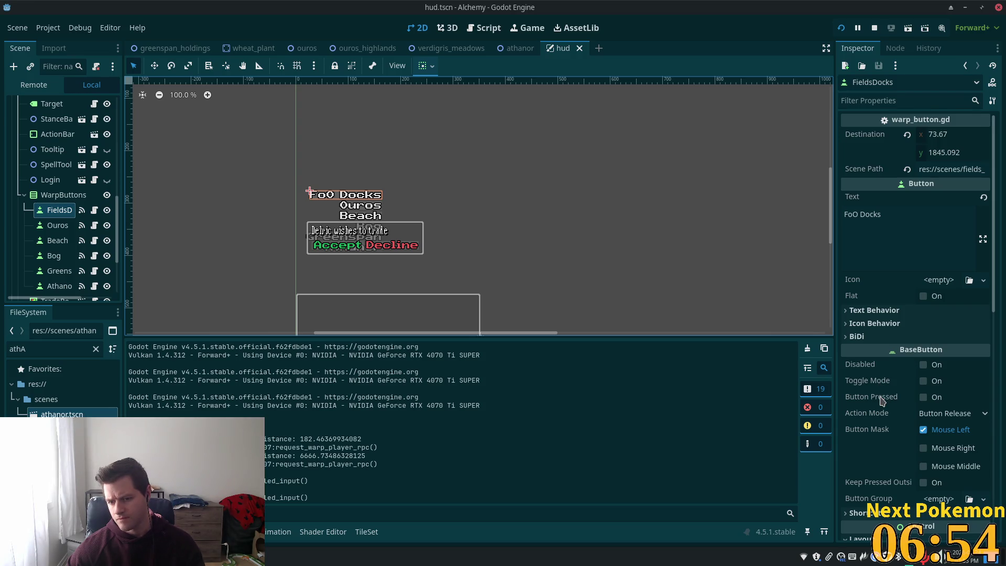
mouse_move(882, 401)
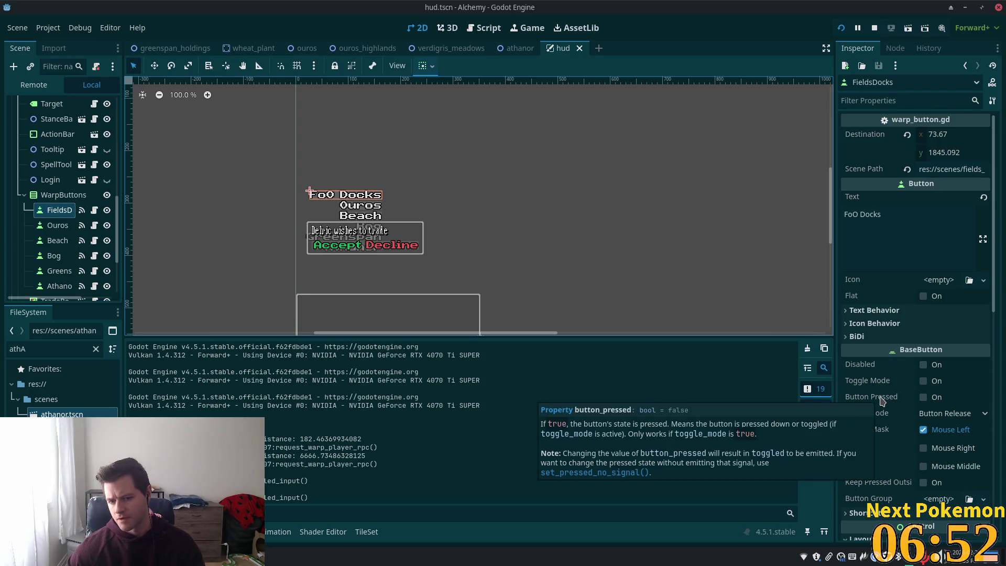
click(959, 413)
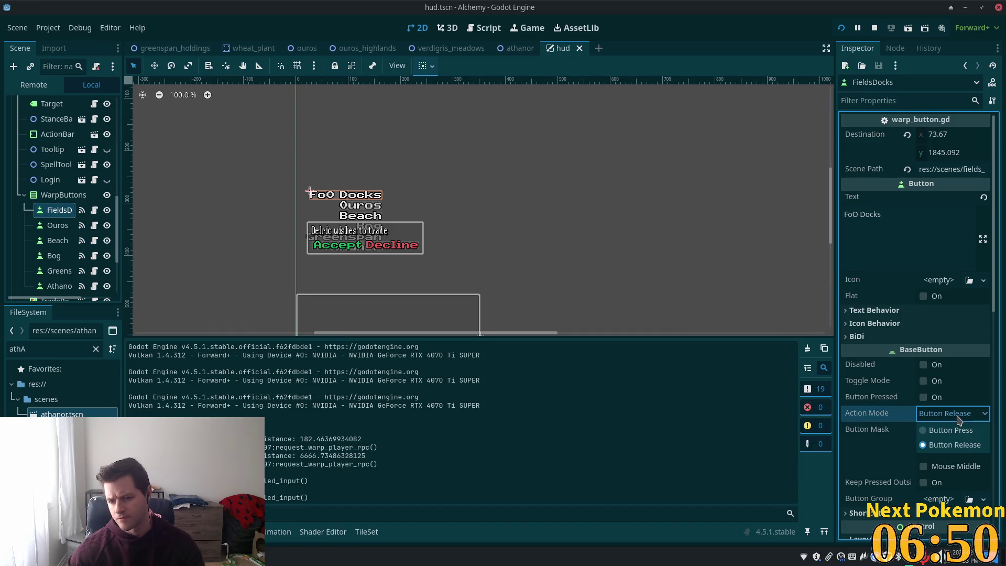
click(870, 449)
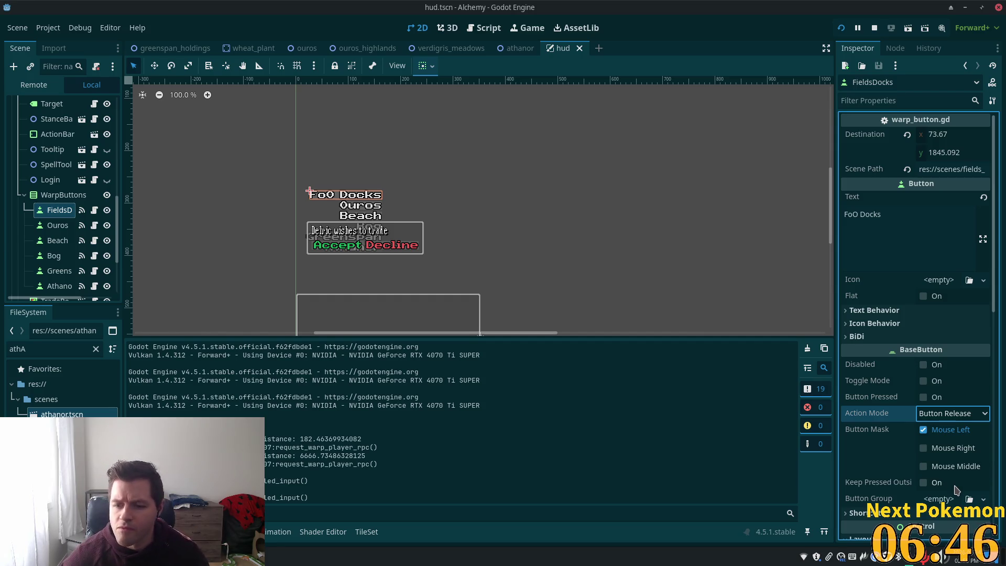
Expand FieldsDocks' Shortcut, Theme Overrides, Input and Focus sections, confirming Focus Mode is still All.
scroll(938, 461, down, 5)
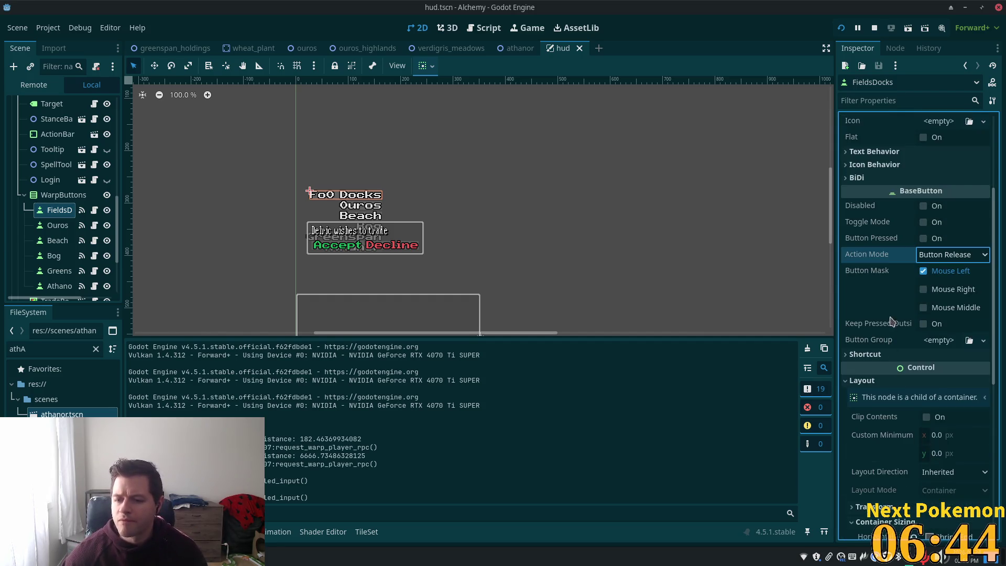
click(889, 355)
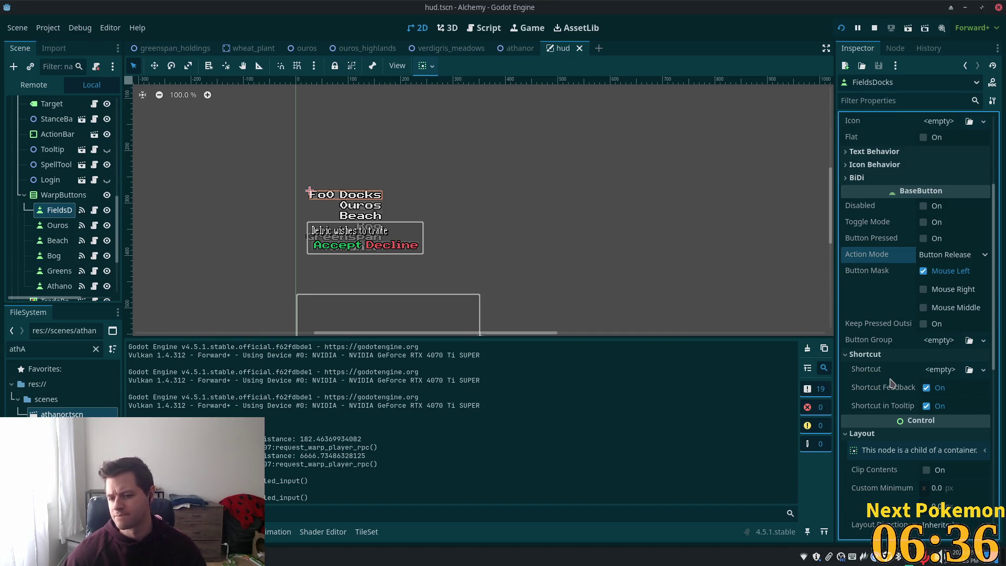
scroll(891, 383, down, 3)
scroll(893, 384, down, 3)
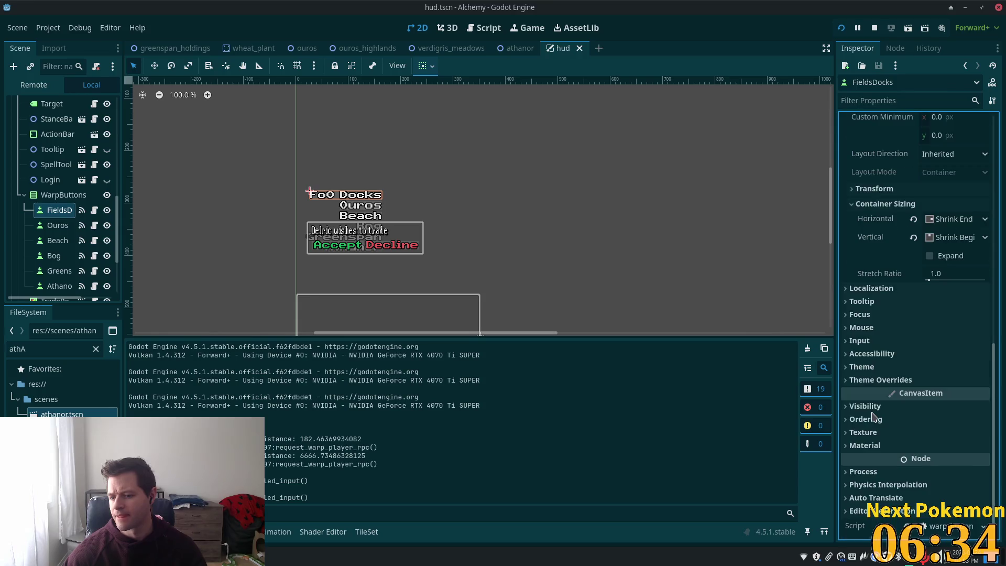
click(847, 385)
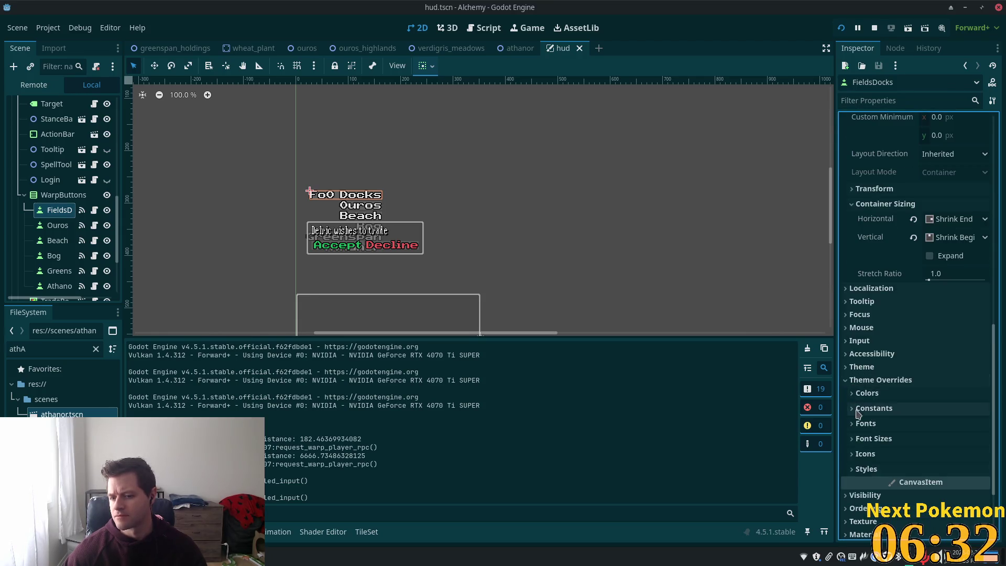
scroll(858, 409, down, 2)
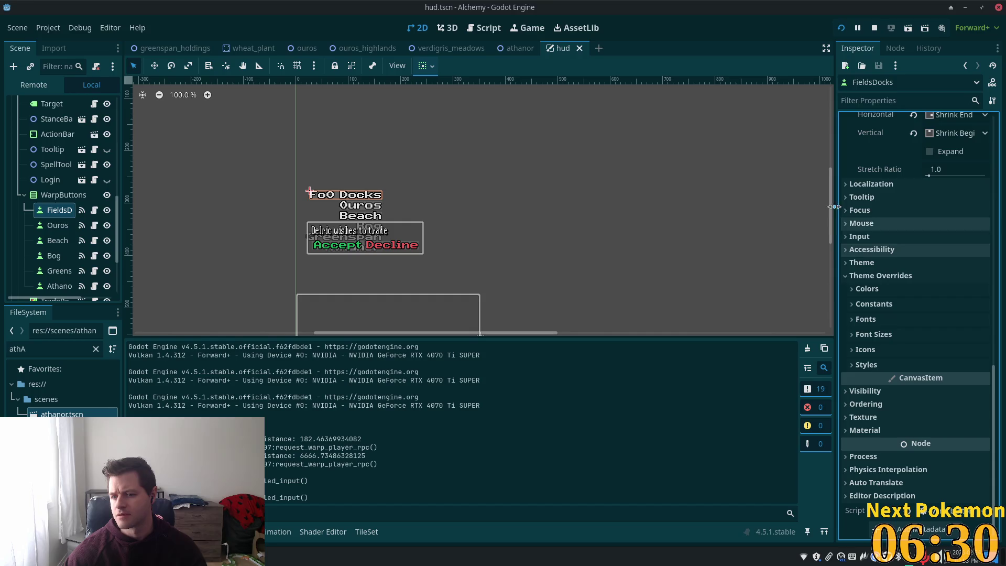
click(854, 236)
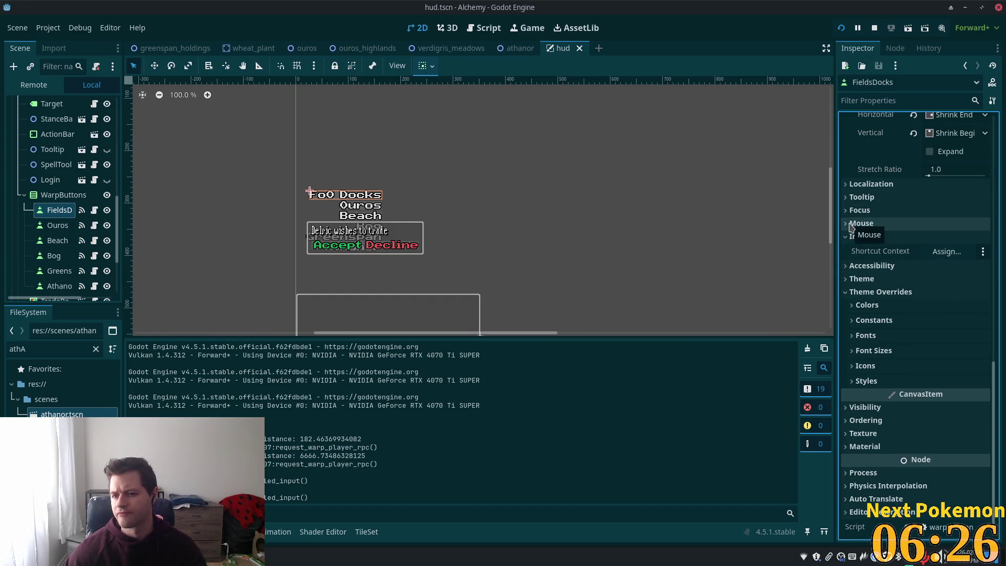
click(862, 210)
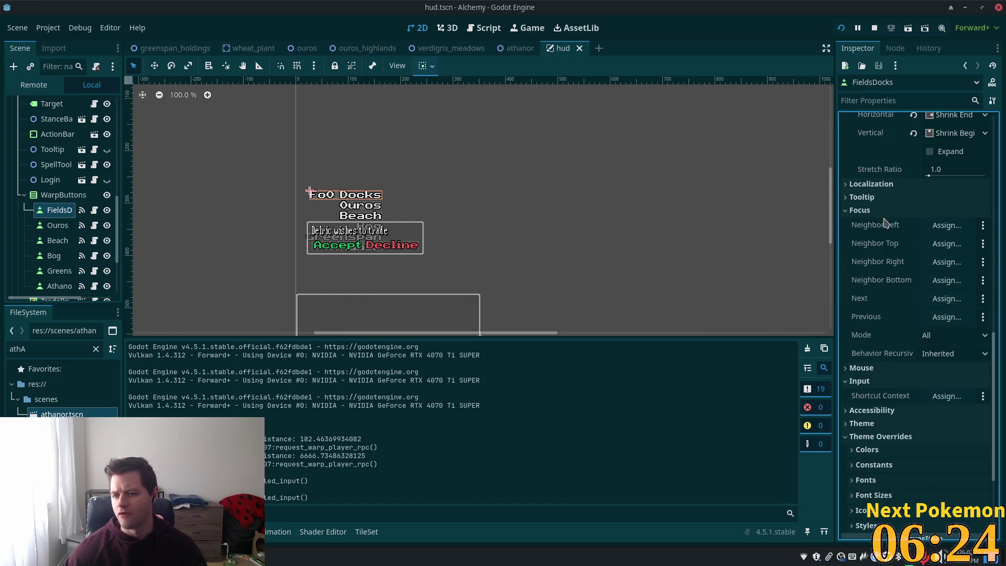
click(962, 338)
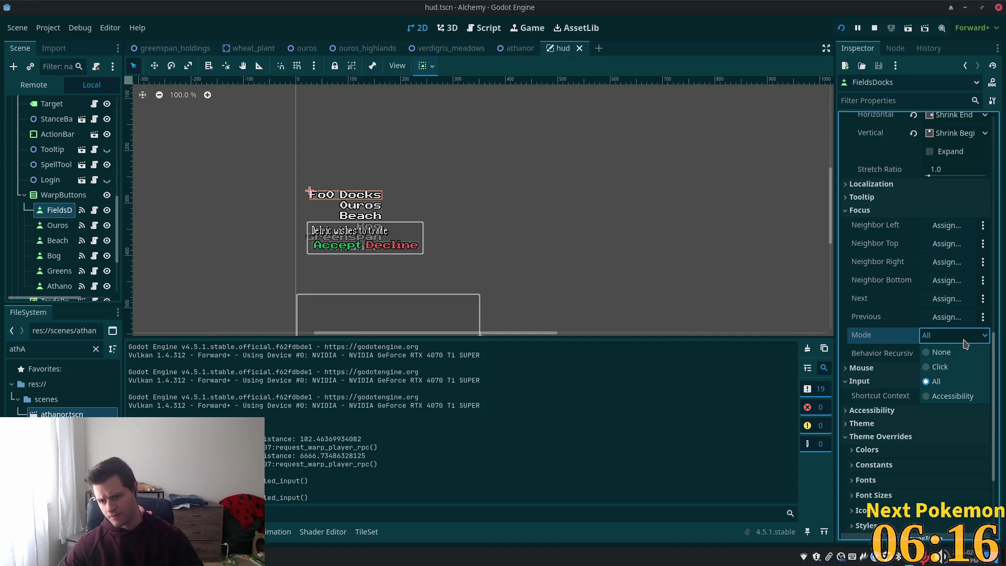
click(878, 313)
click(64, 194)
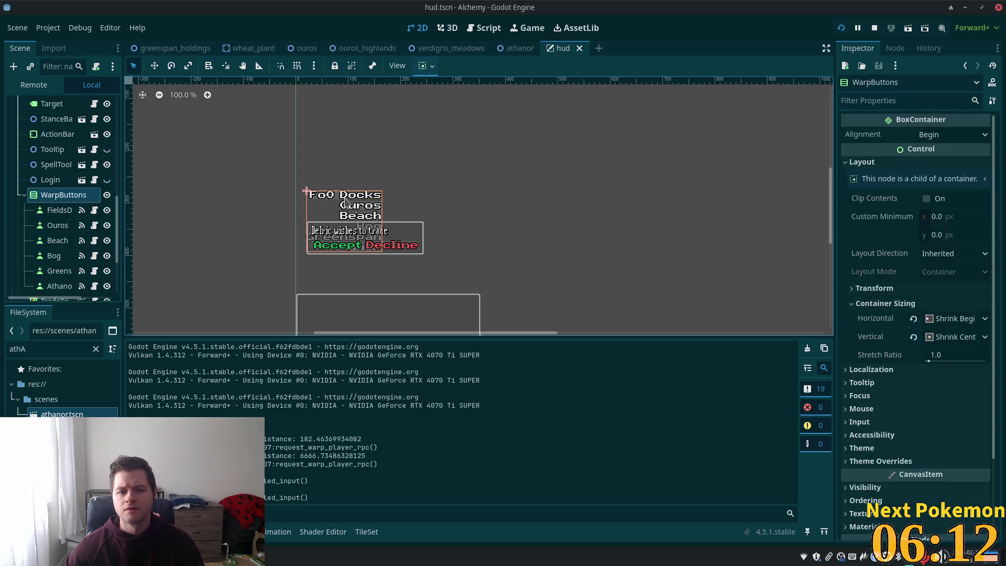
Select all six warp buttons, FieldsDocks through Athanor, set Focus Mode to None, and save hud.
click(42, 212)
scroll(61, 275, down, 1)
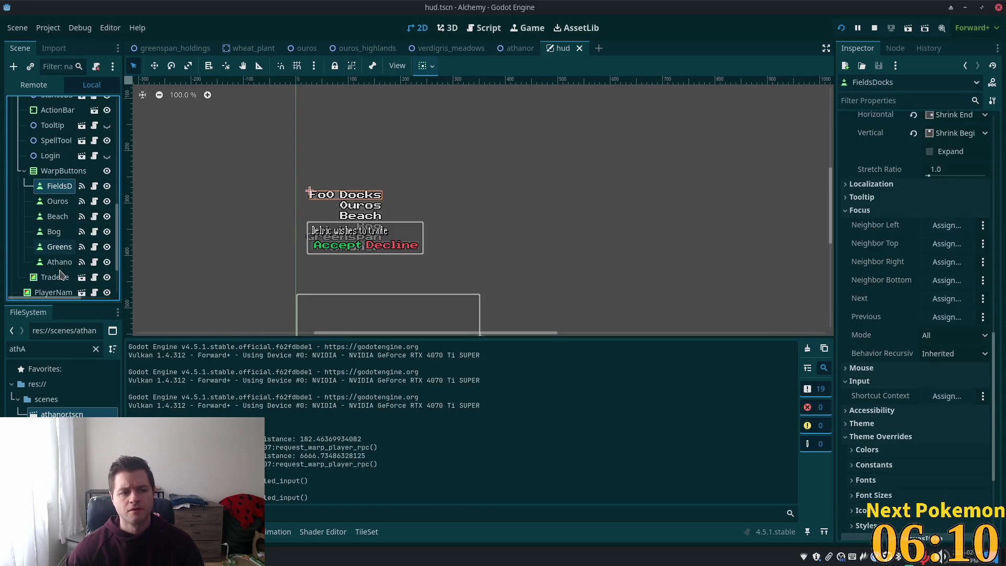
shift+click(58, 262)
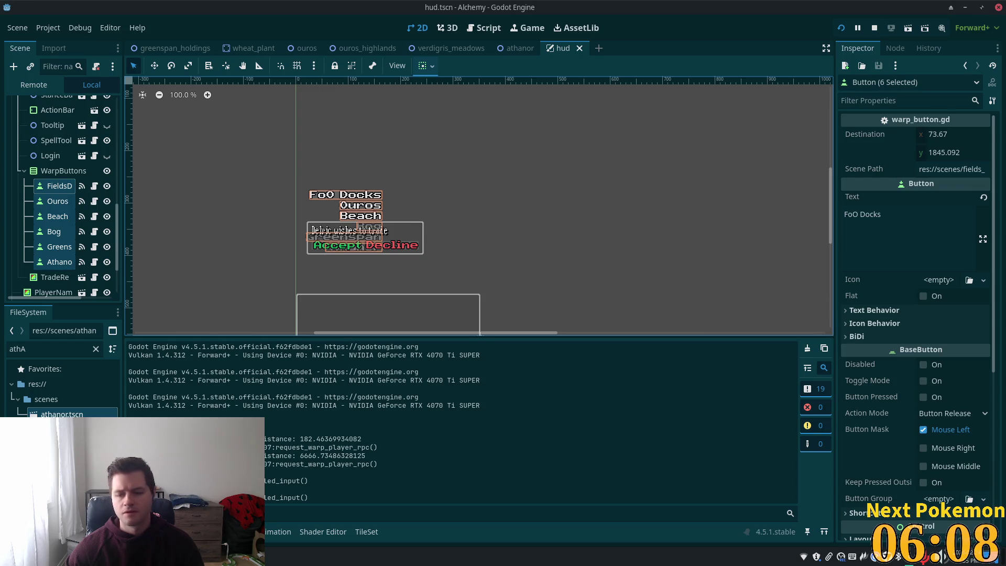
scroll(901, 322, down, 5)
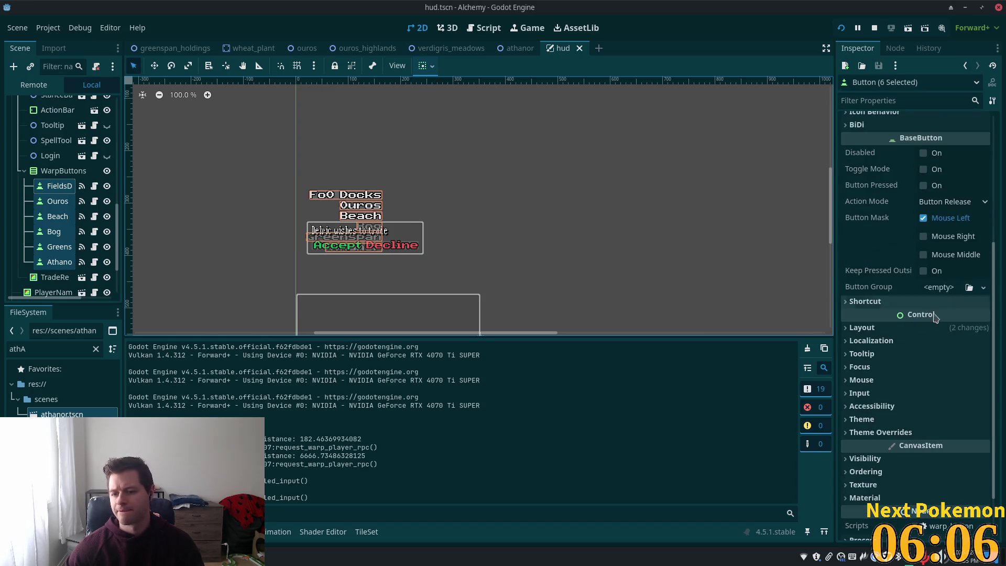
click(860, 314)
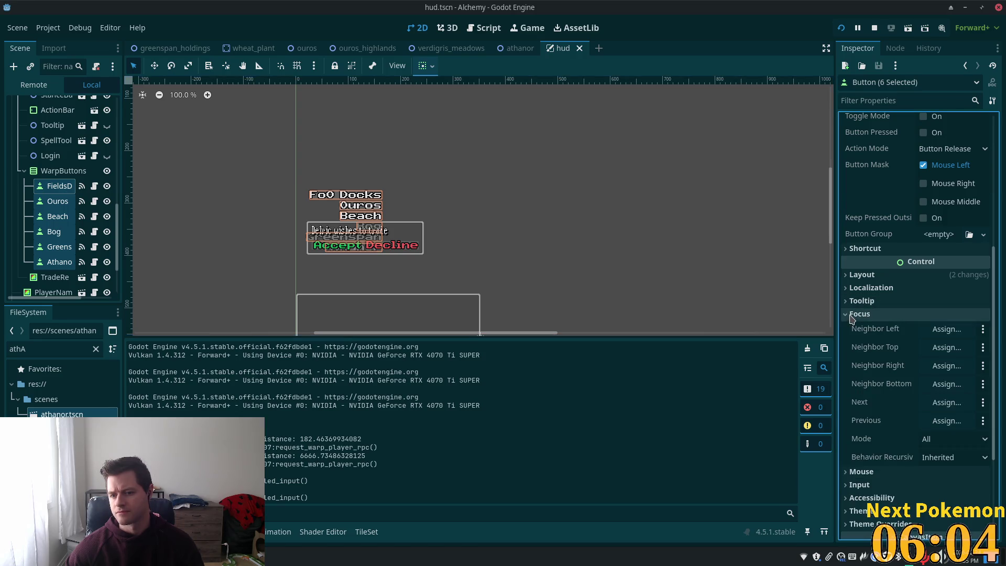
scroll(909, 343, down, 1)
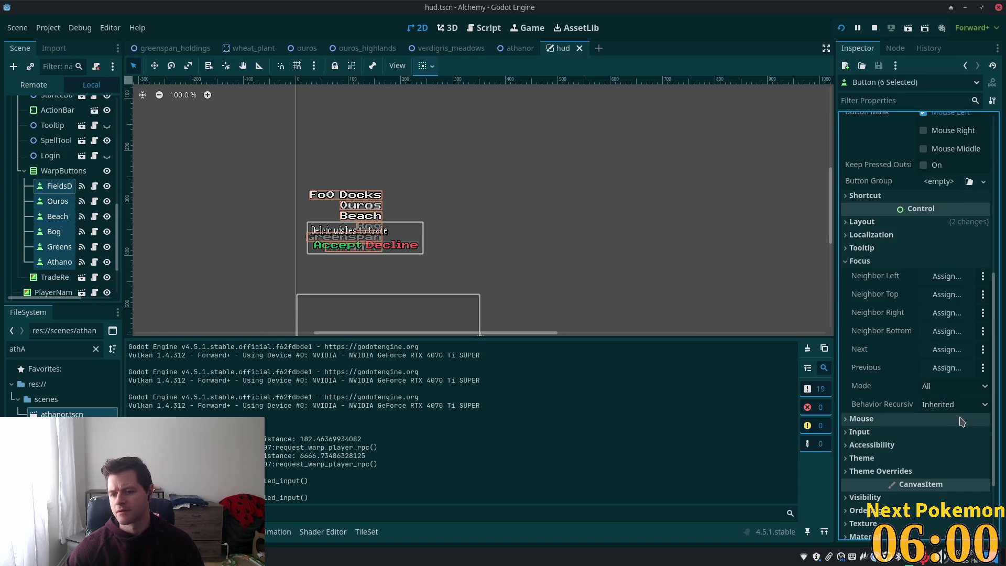
click(942, 393)
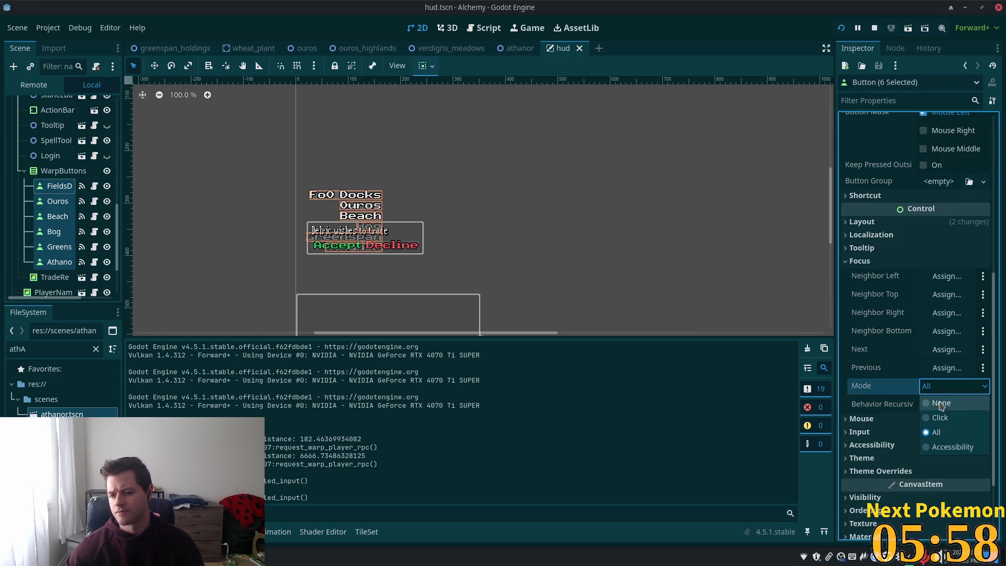
click(942, 404)
key(ctrl+s)
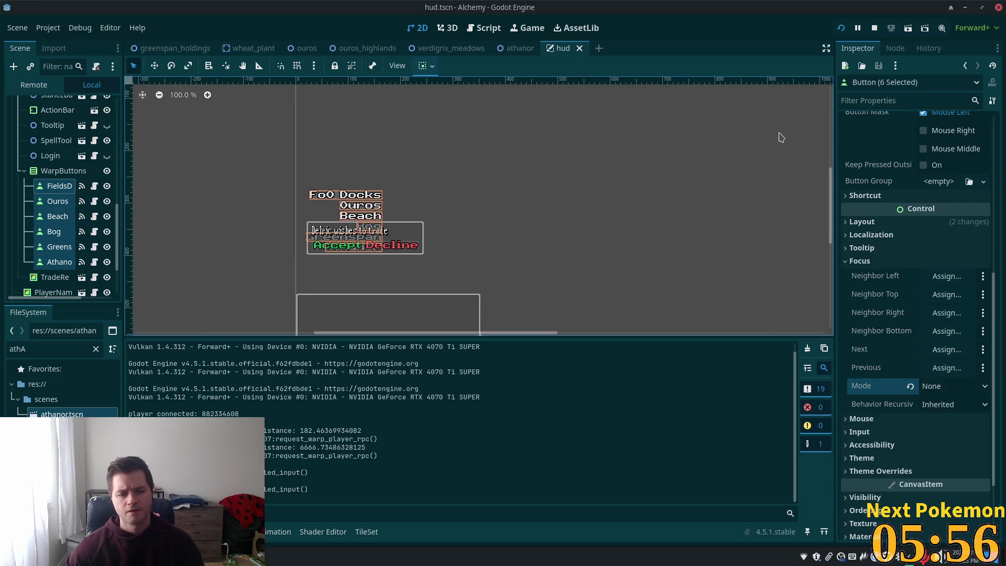
click(841, 28)
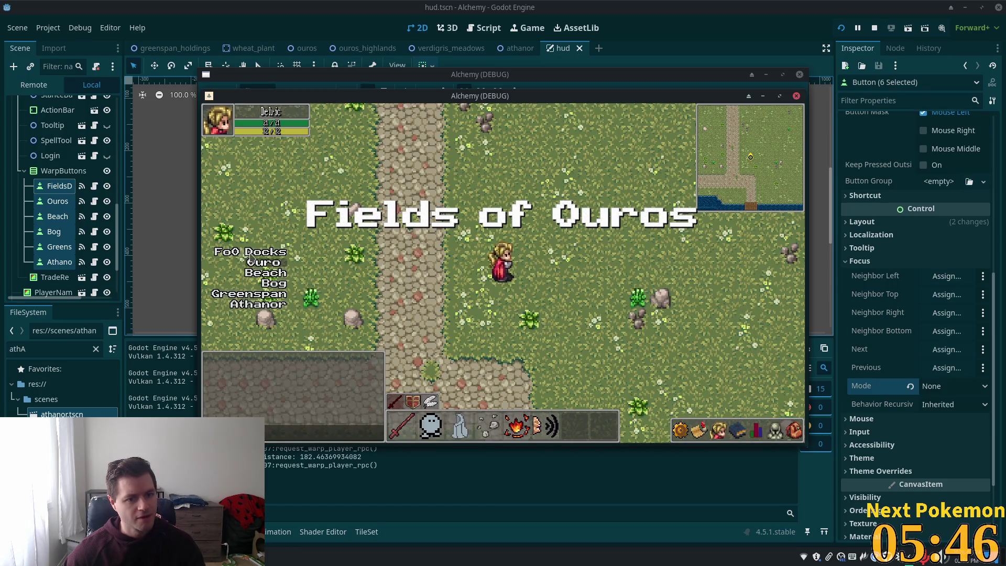
In the running game, warp to FoO Docks then Athanor, and walk the character north and south.
click(252, 252)
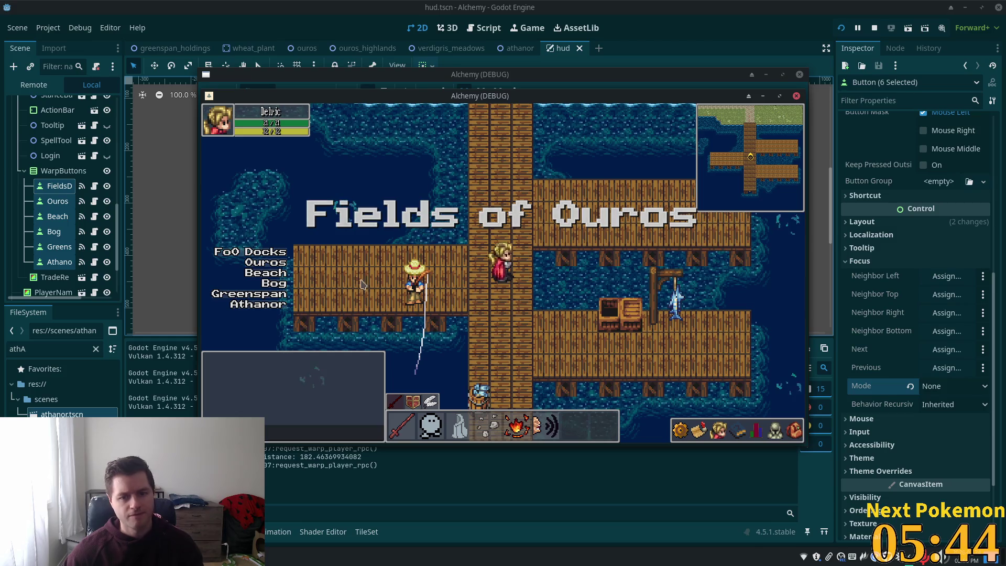
click(259, 305)
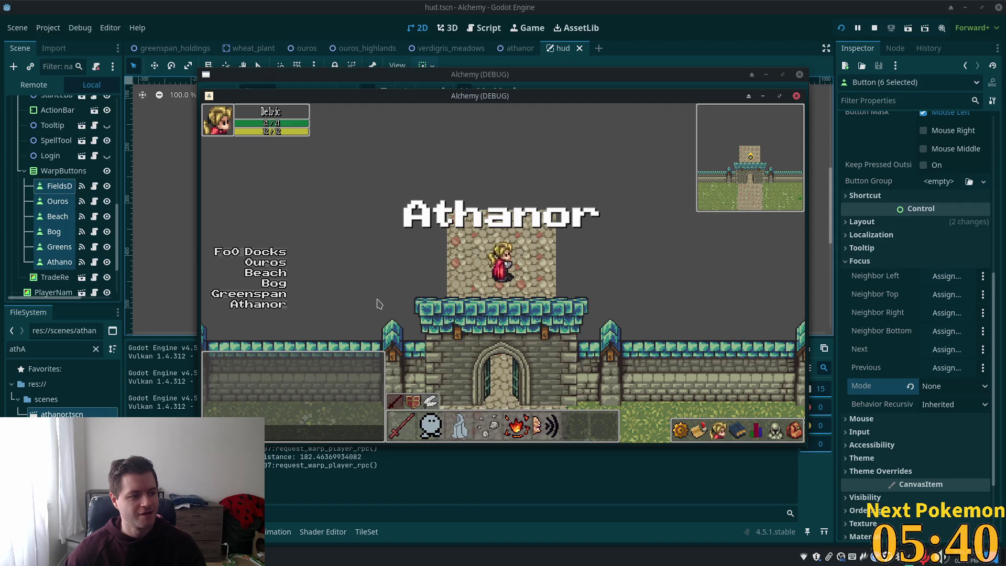
key(Up)
key(Up)
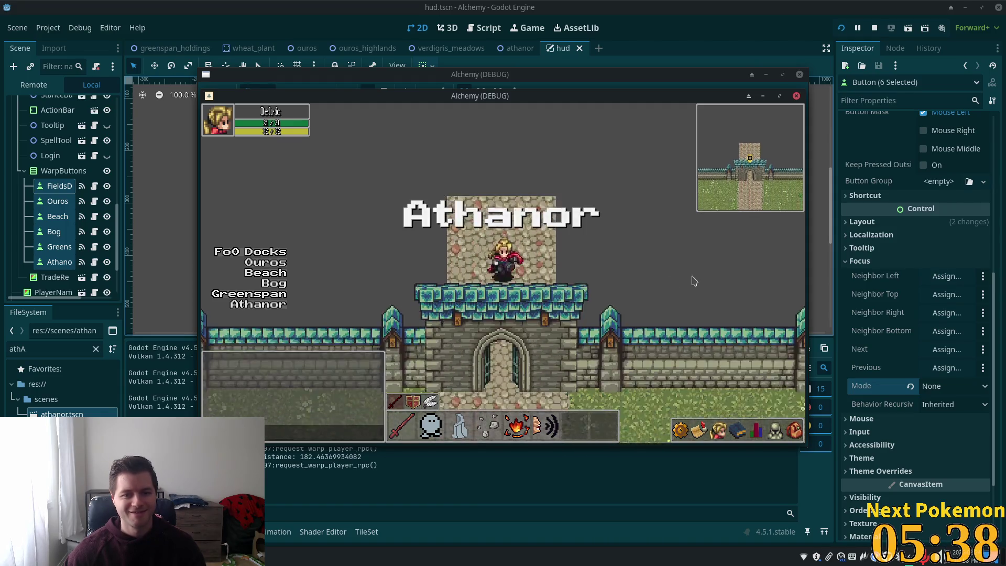
key(Down)
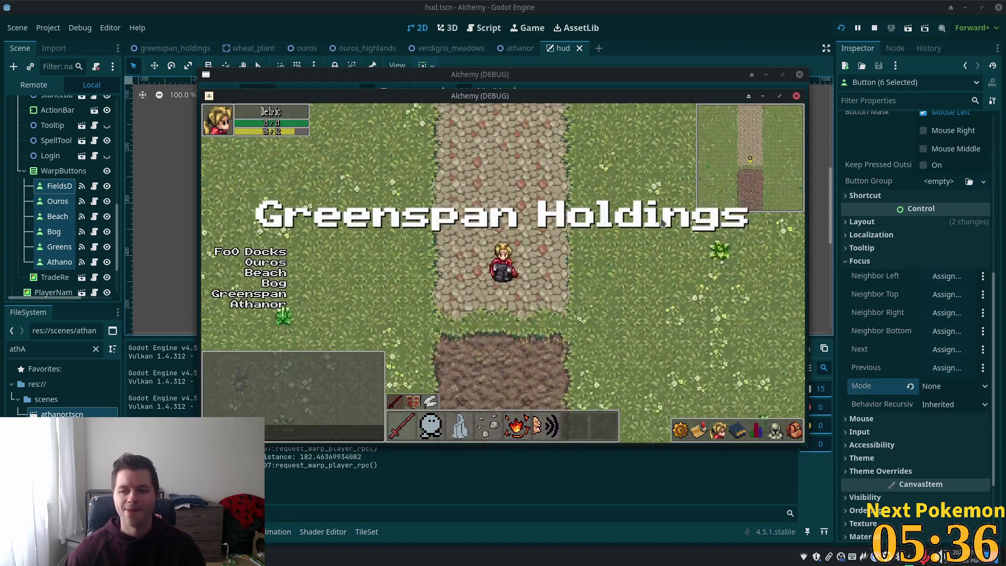
key(Down)
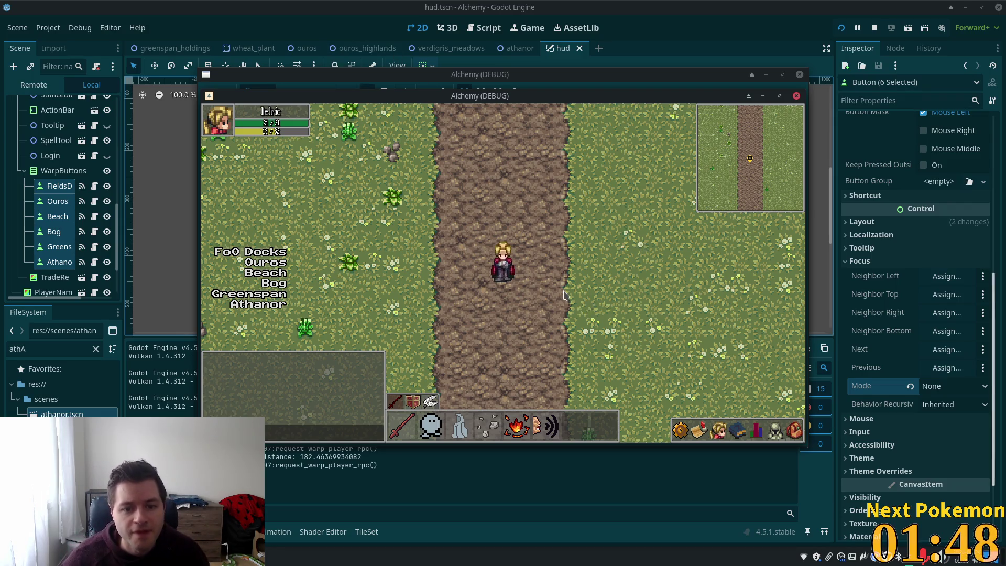
Walk the character around the dirt path and crops in the running game.
key(Up)
key(Down)
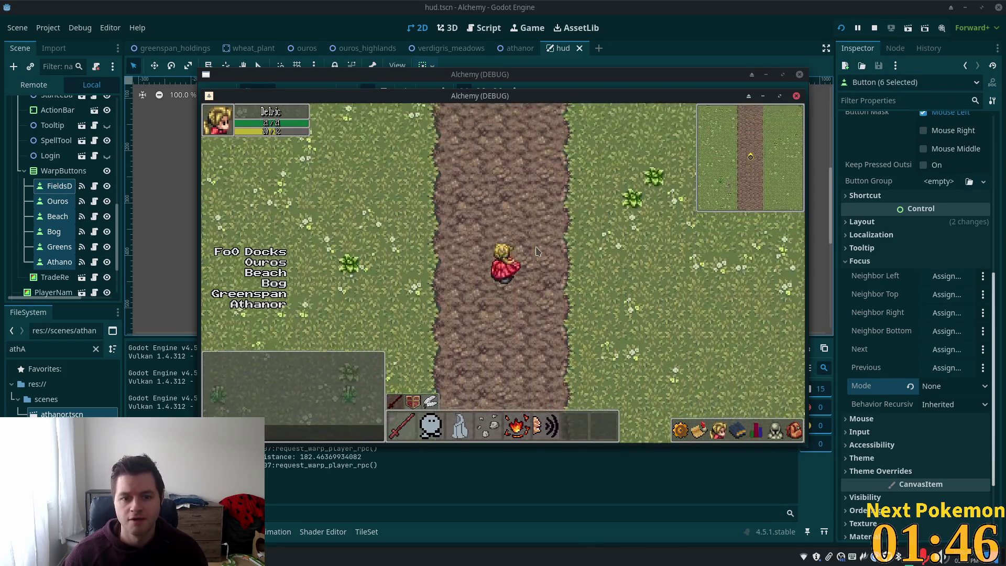
key(Down)
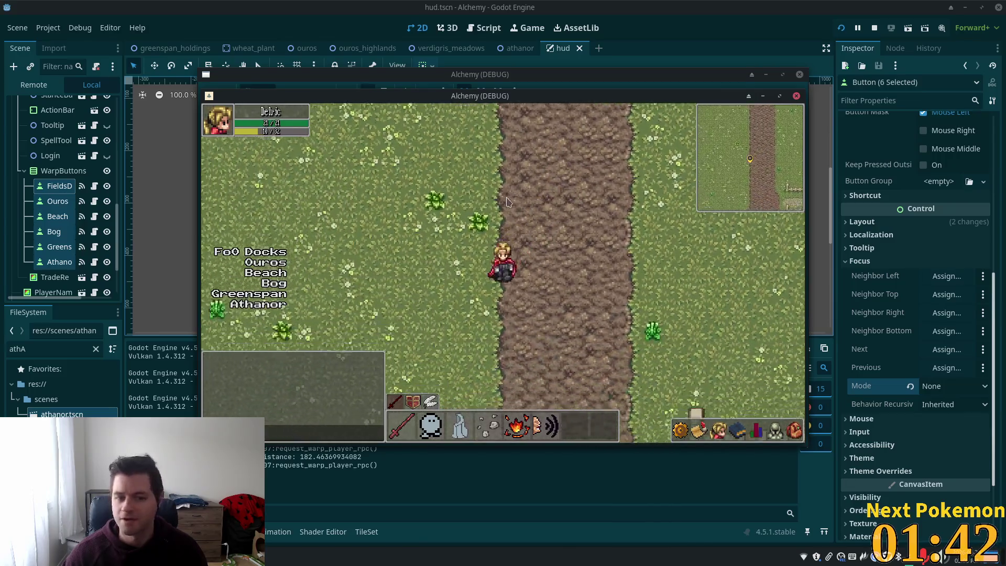
key(Right)
key(Right)
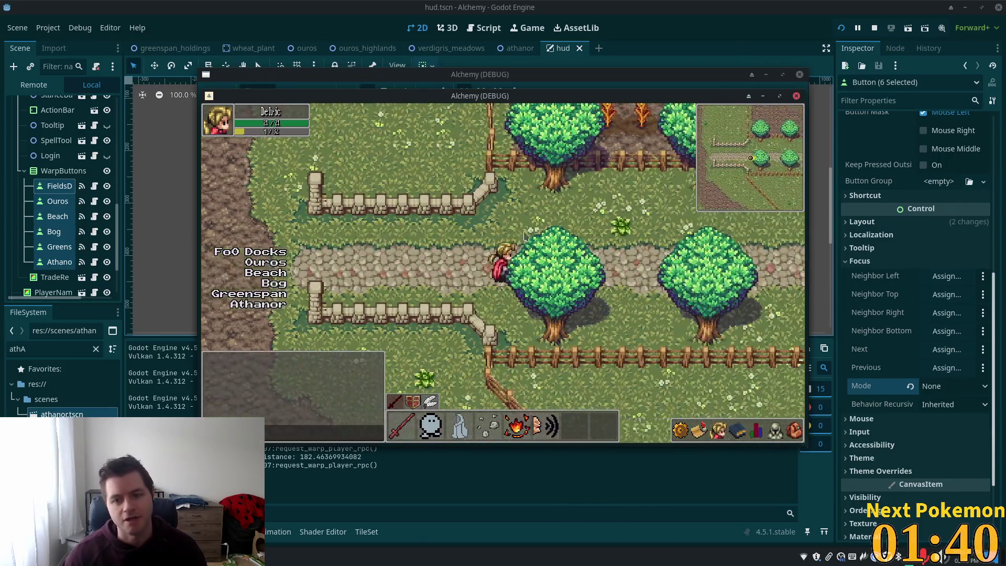
key(Up)
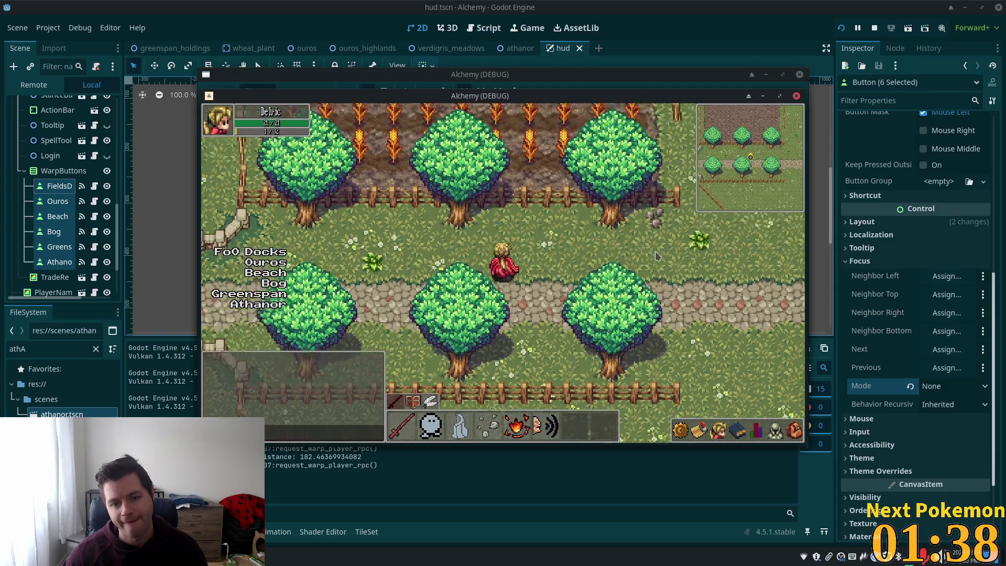
key(Down)
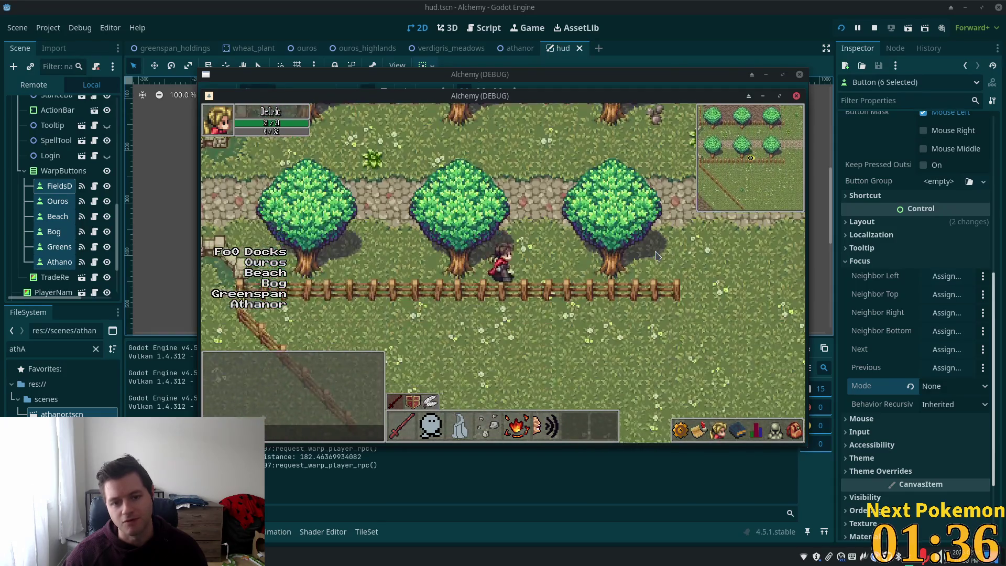
key(Up)
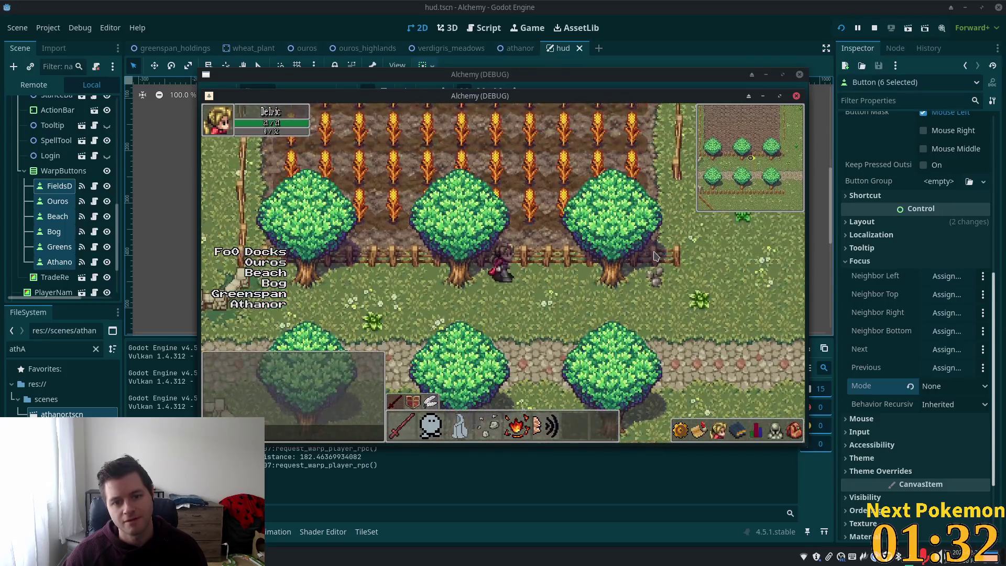
key(Down)
key(Left)
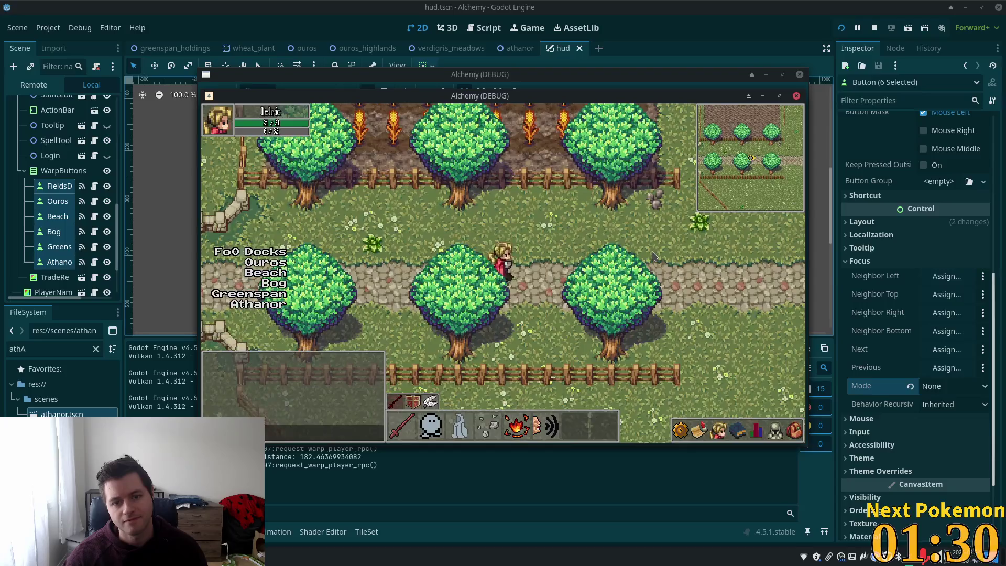
key(Down)
key(Left)
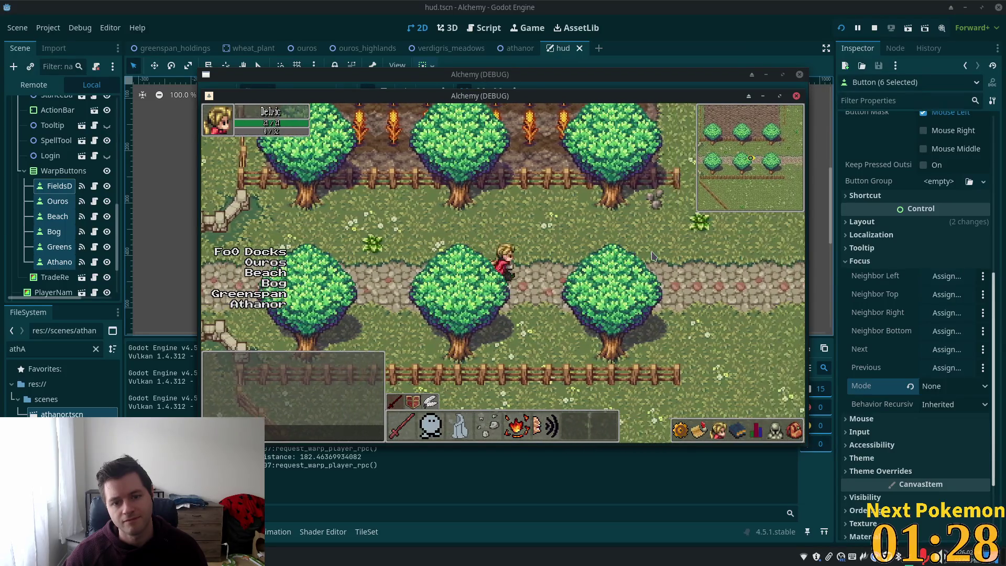
key(Left)
key(Left)
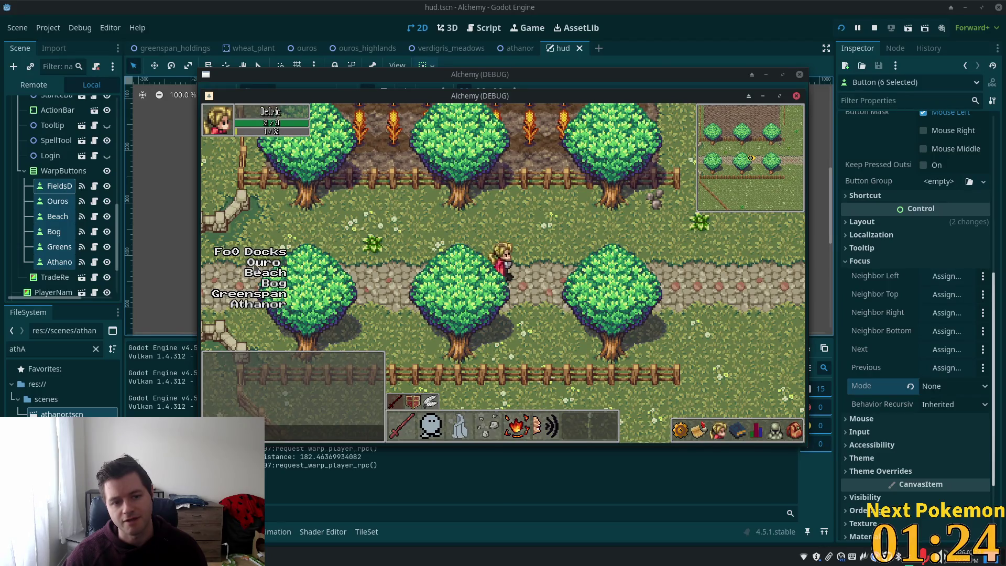
Warp to Ouros and Greenspan Holdings, walking into and out of a house in each.
click(265, 262)
key(Up)
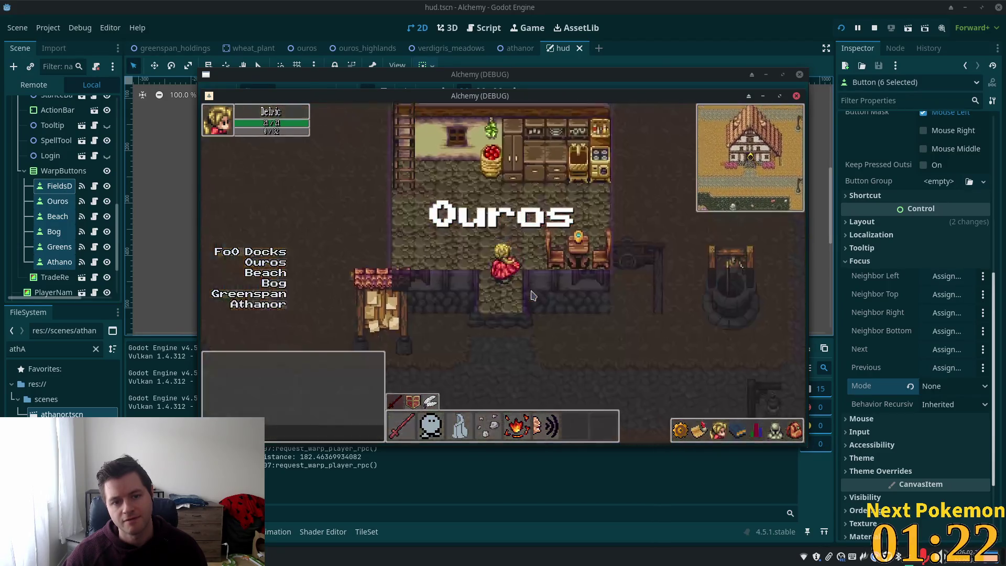
key(Down)
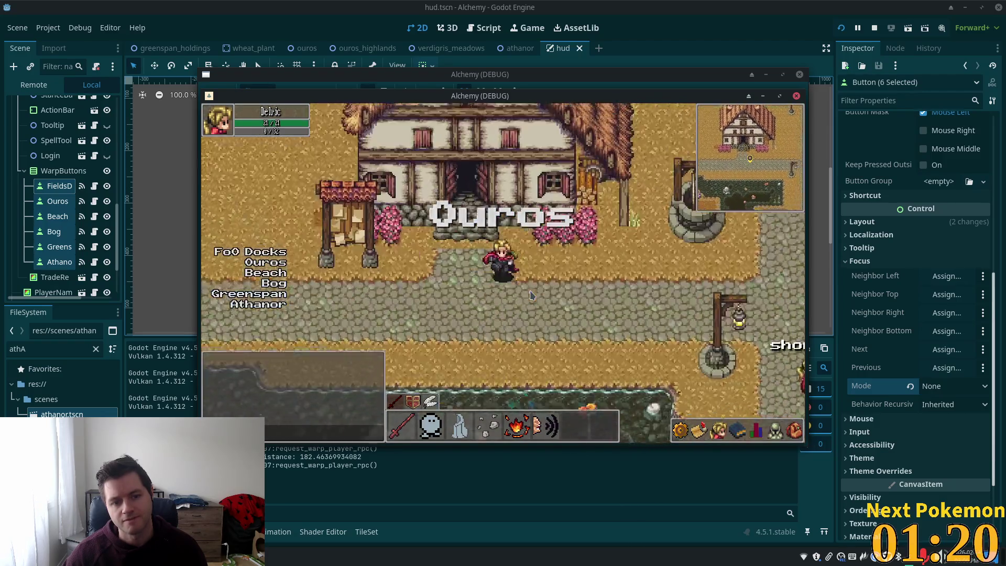
click(246, 294)
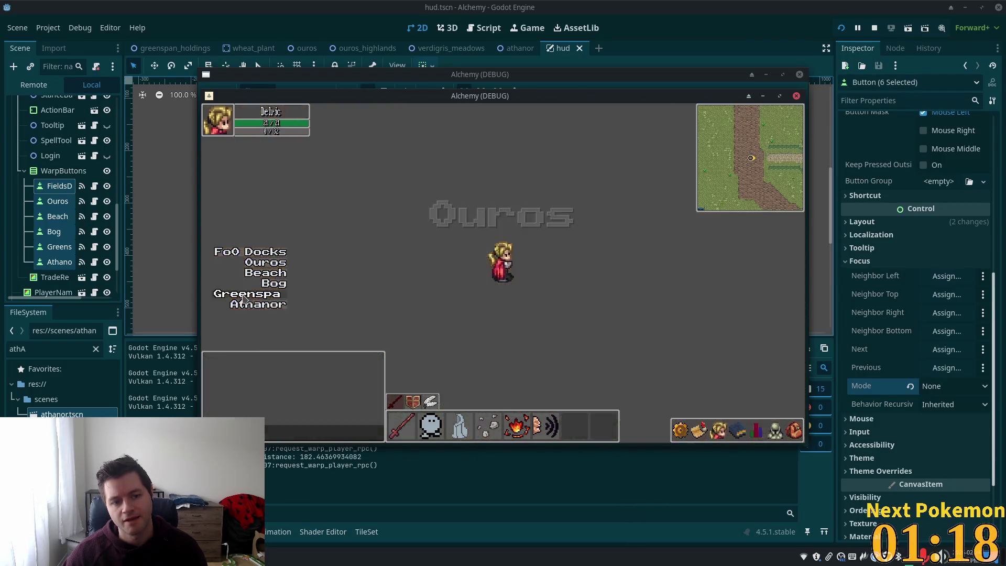
key(Right)
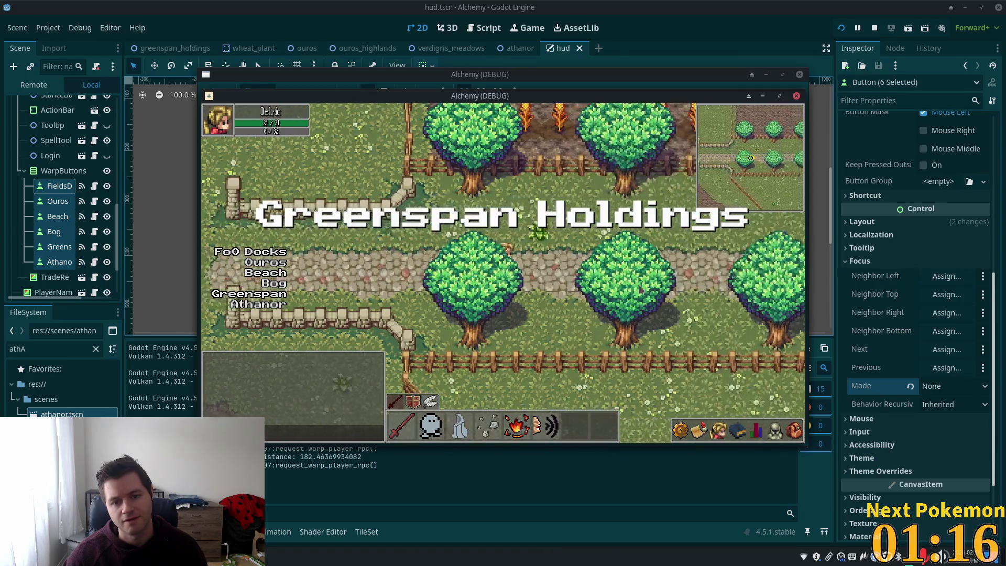
key(Right)
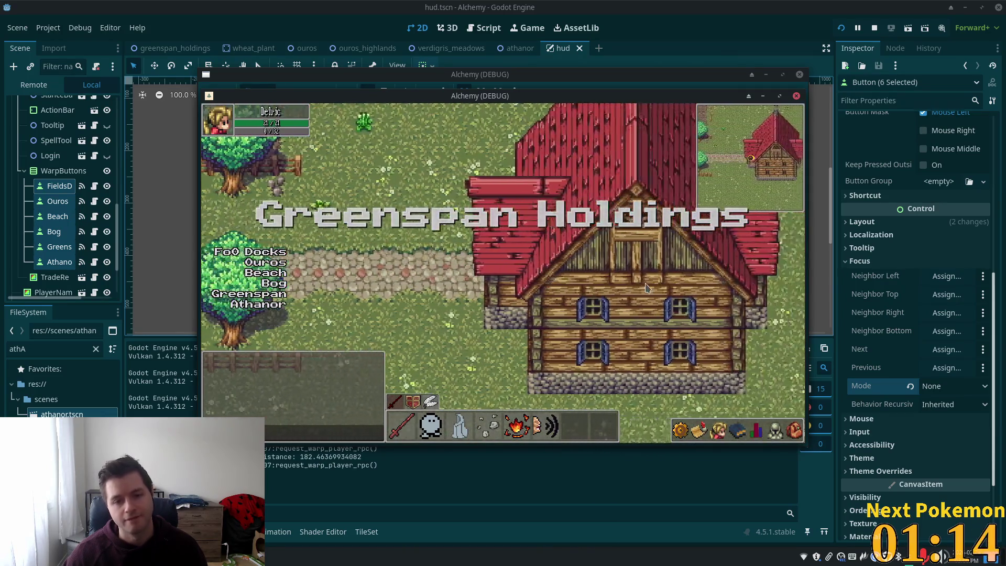
key(Left)
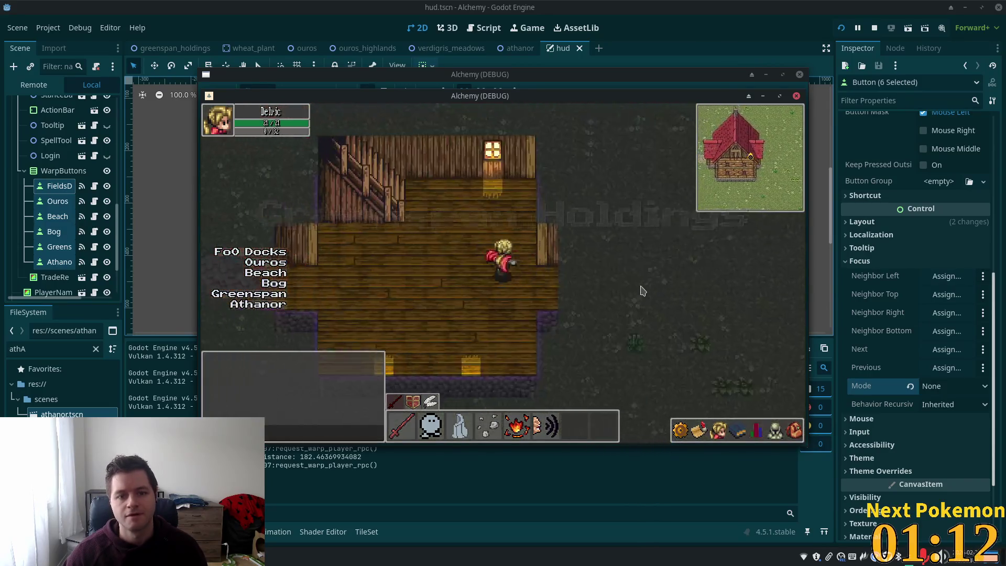
key(Down)
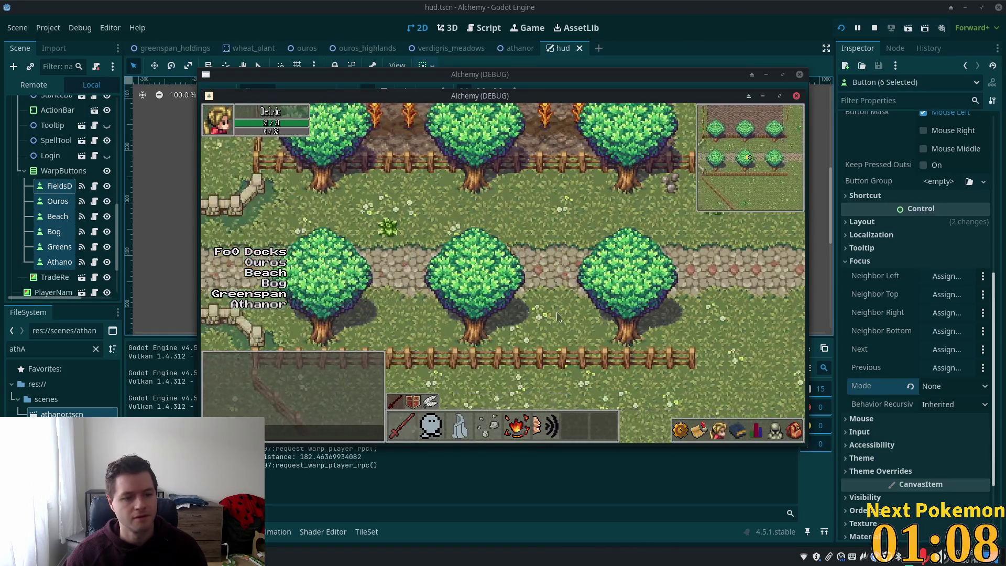
Warp to Athanor and walk along the cobblestone path from the castle gate.
click(254, 305)
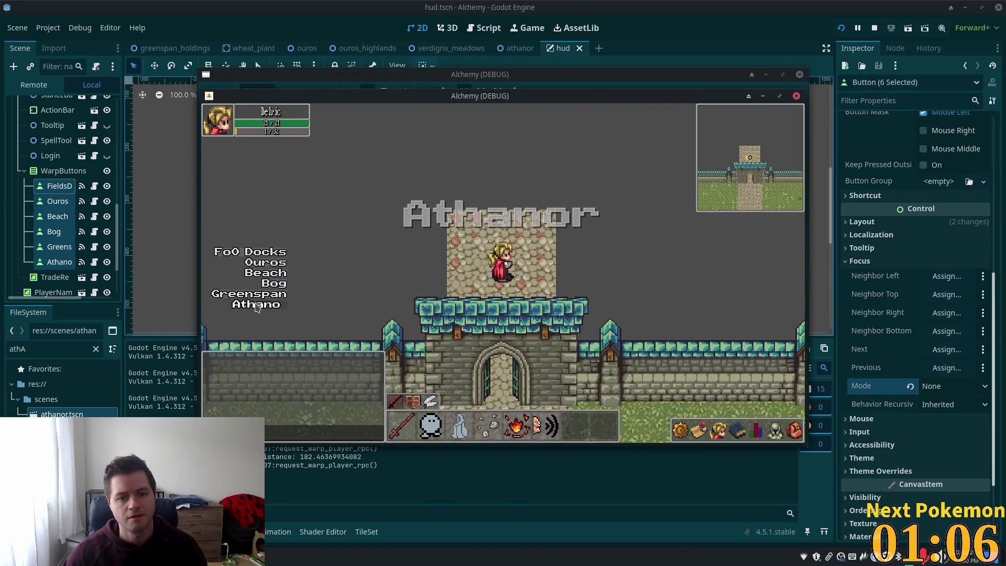
key(Down)
key(Down)
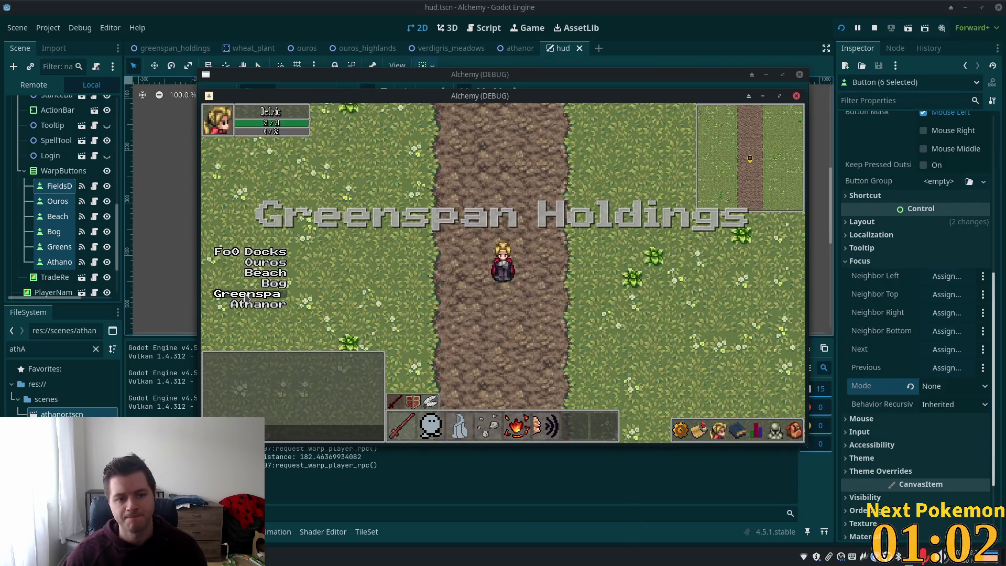
key(Right)
key(Right)
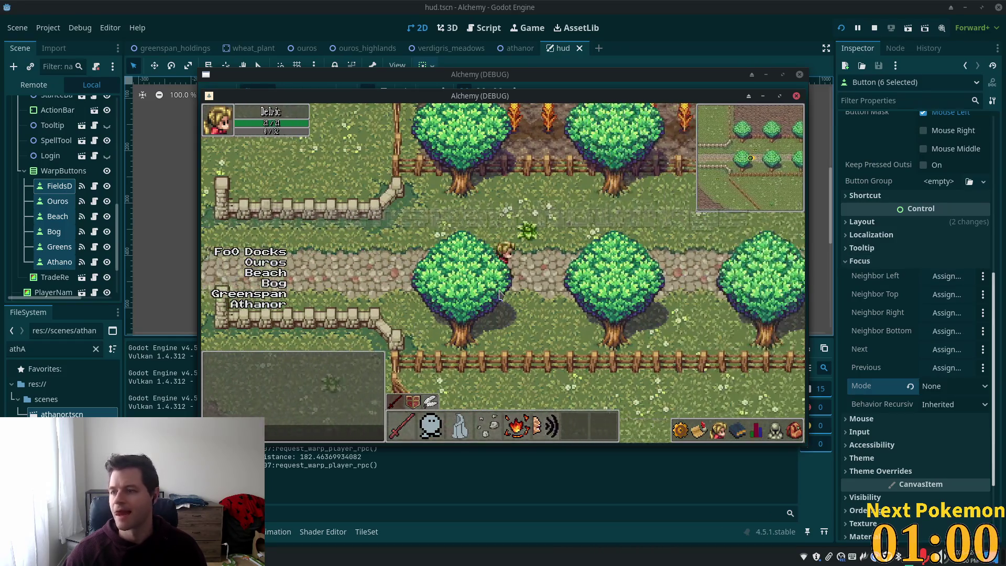
key(Up)
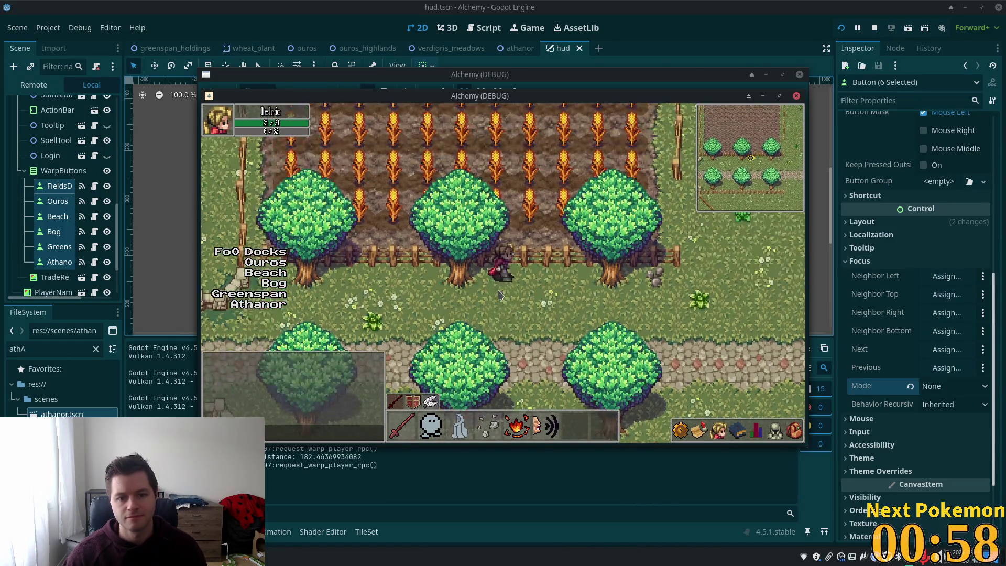
key(Down)
key(Left)
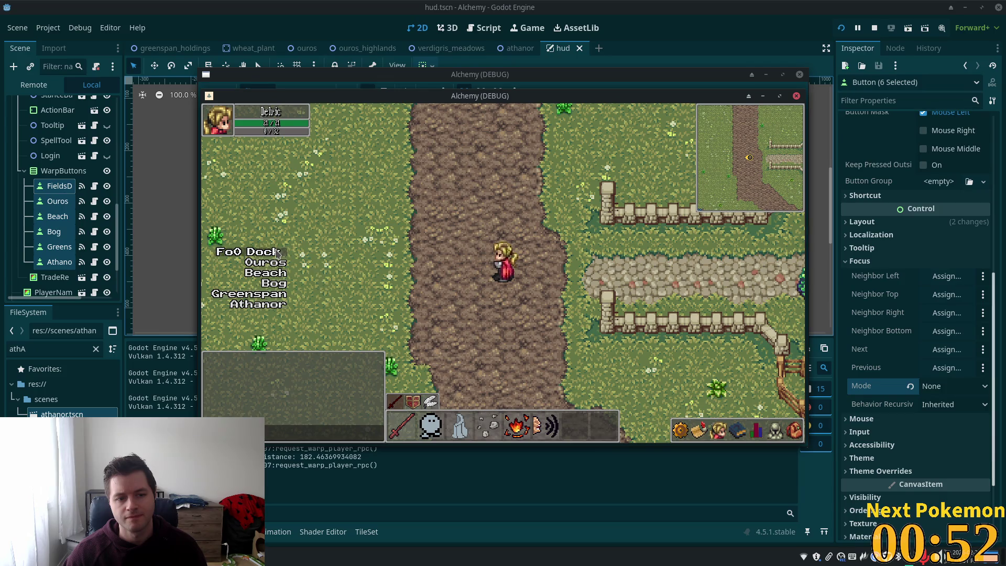
Warp in turn to Athanor, Ouros, Bog and Greenspan Holdings, then stop the game with F8.
click(241, 308)
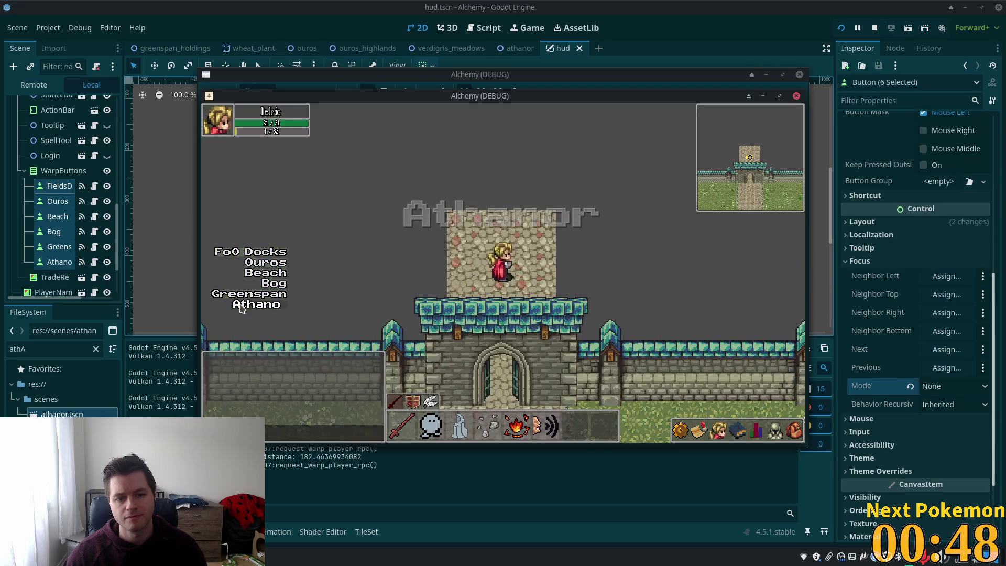
click(266, 263)
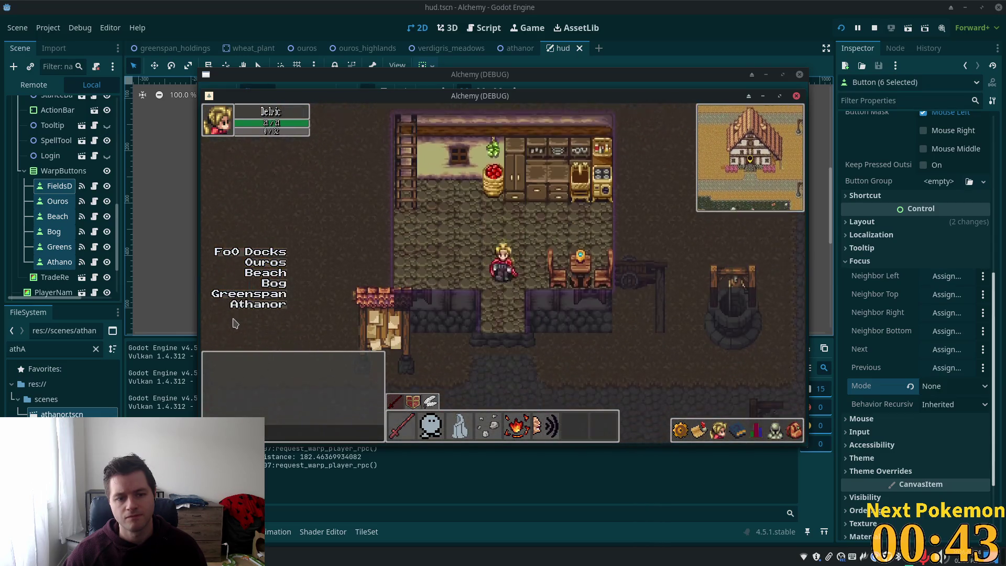
click(261, 283)
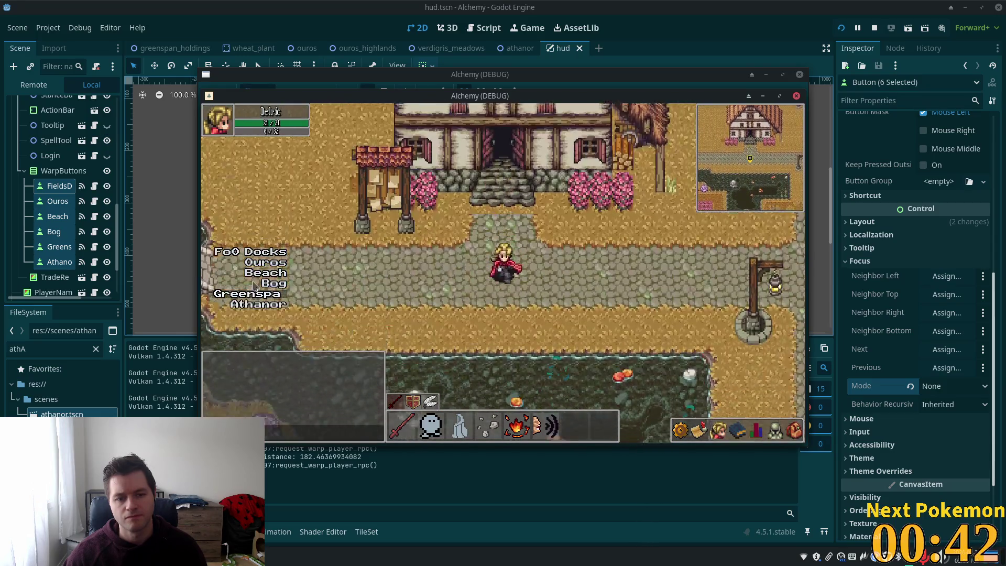
click(245, 296)
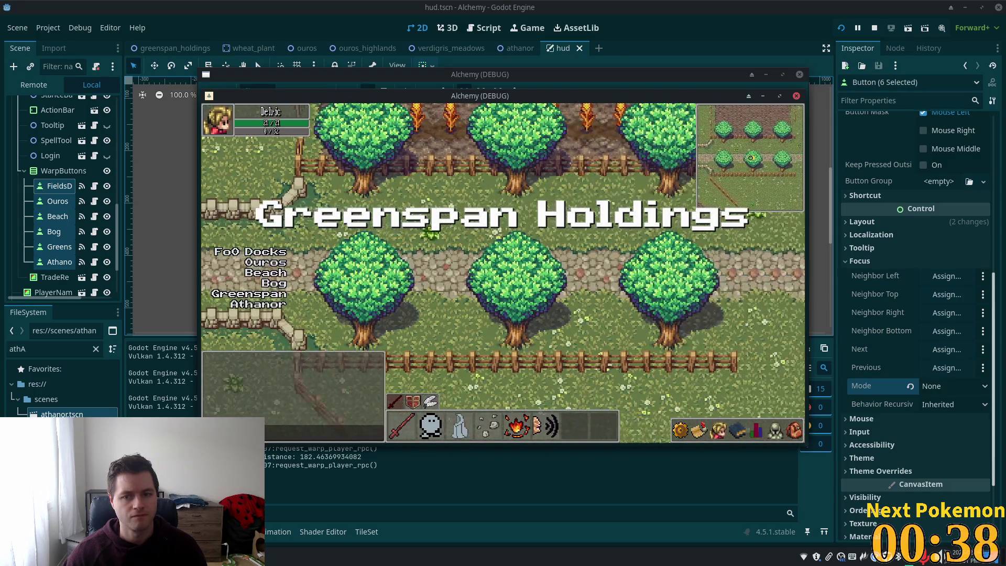
key(F8)
key(F5)
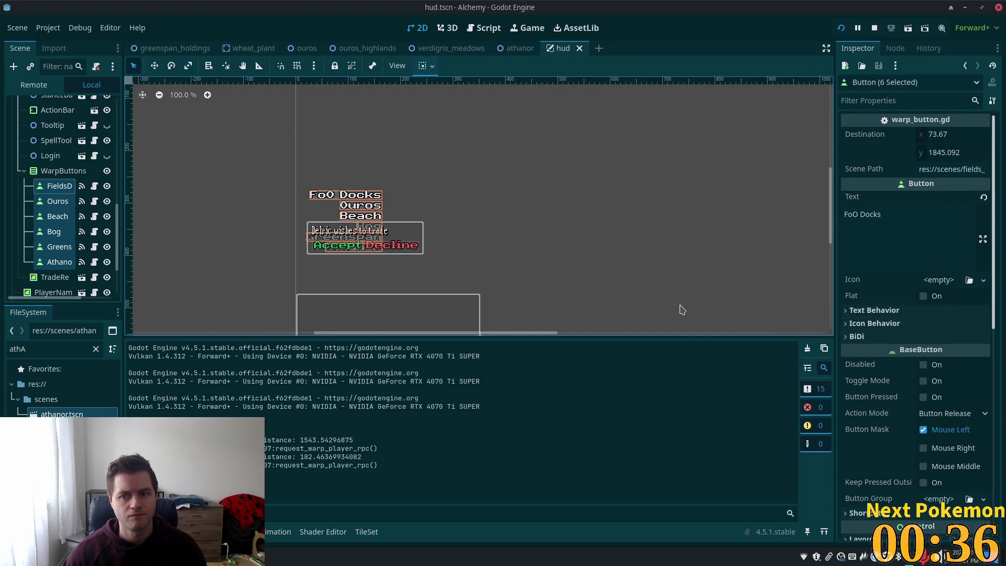
Walk the character along the path, then warp it to Indigo Bog from the HUD.
key(Right)
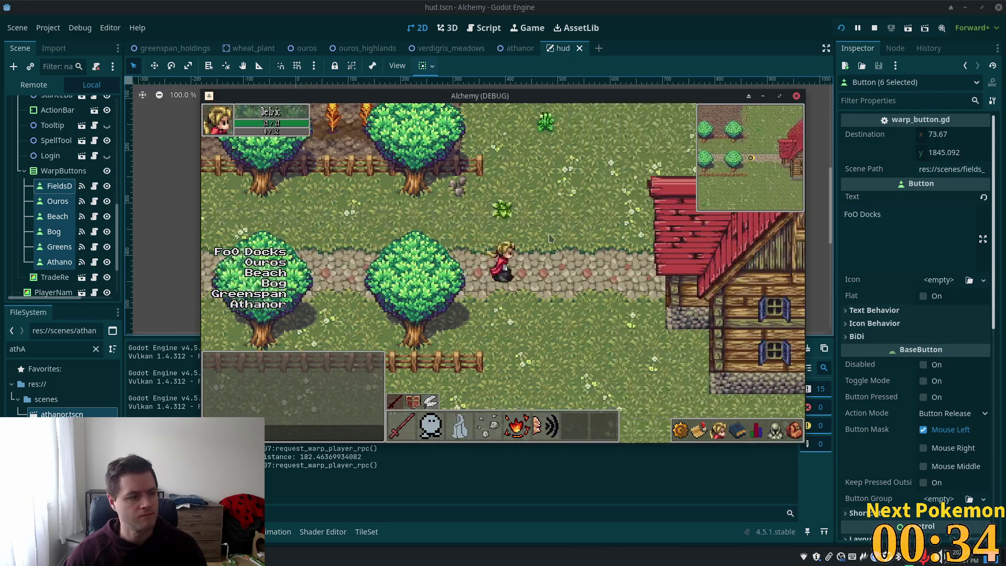
key(Left)
key(Left)
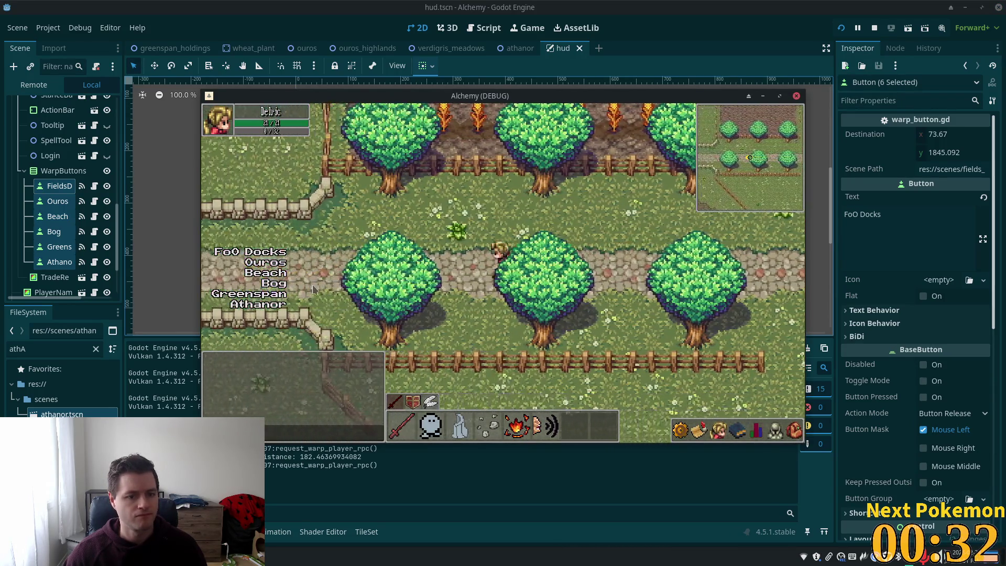
key(Left)
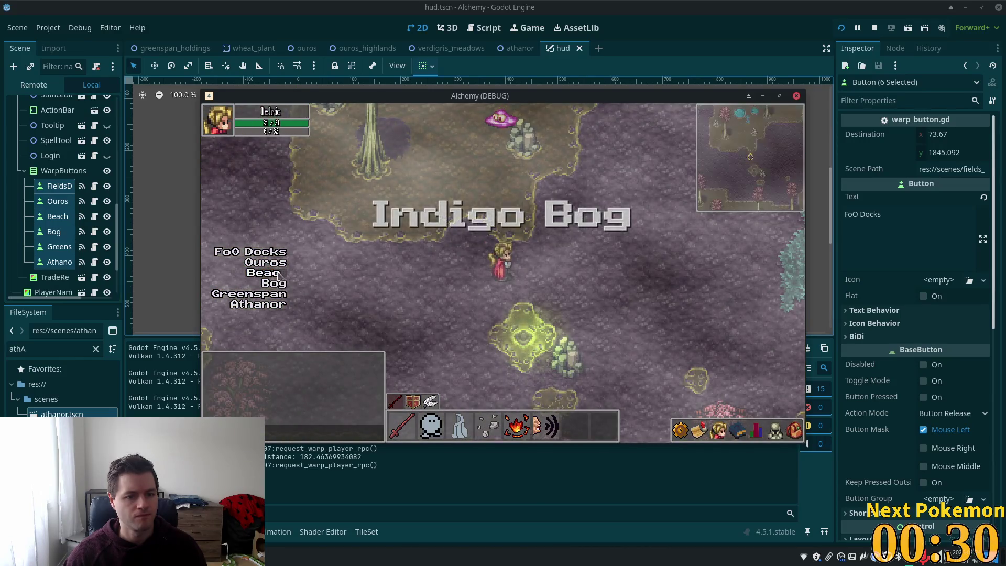
click(242, 297)
Walk the Bog's stone path, then warp on to Greenspan, back to the Bog and to another area.
key(Right)
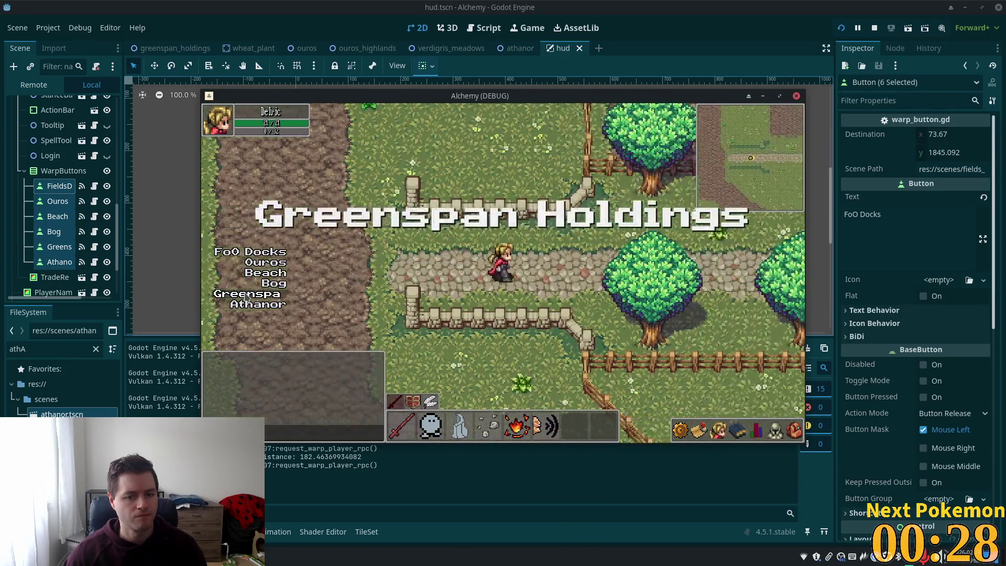
key(Right)
key(Right)
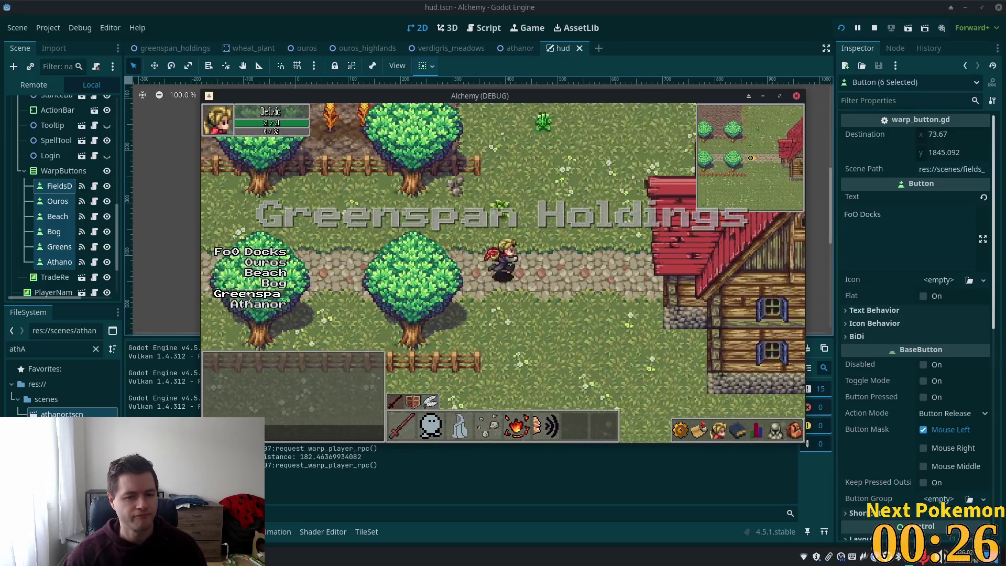
key(Left)
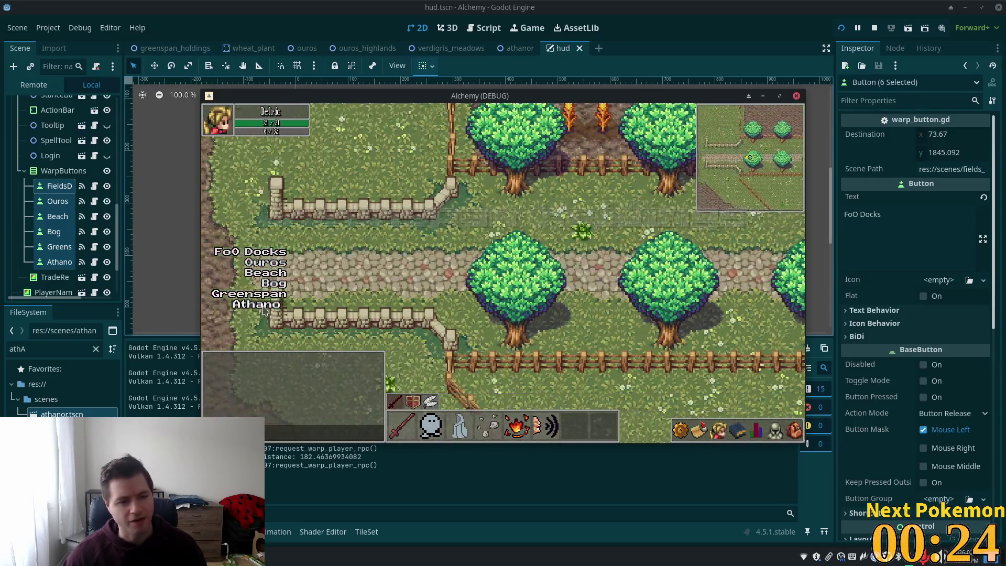
key(Down)
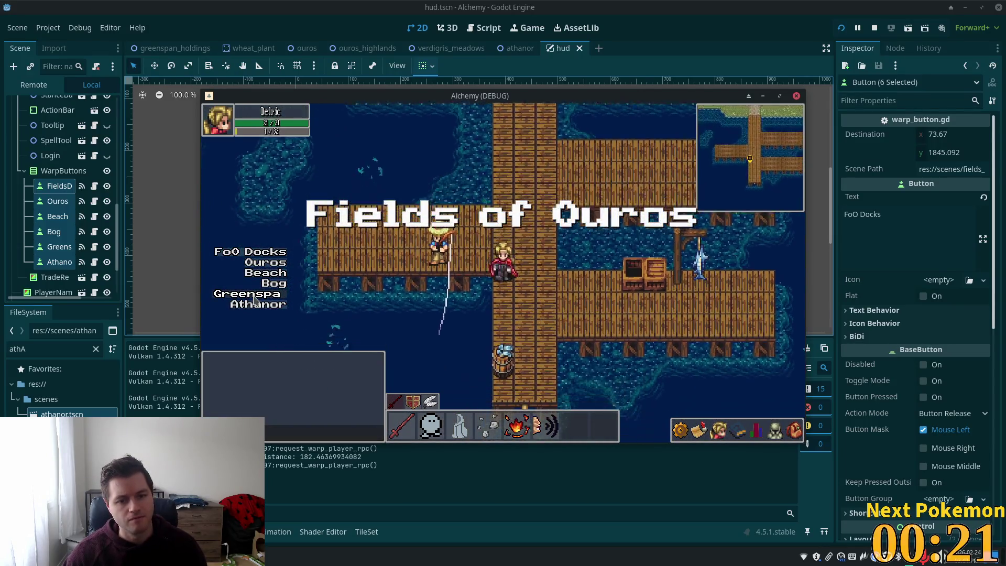
click(256, 299)
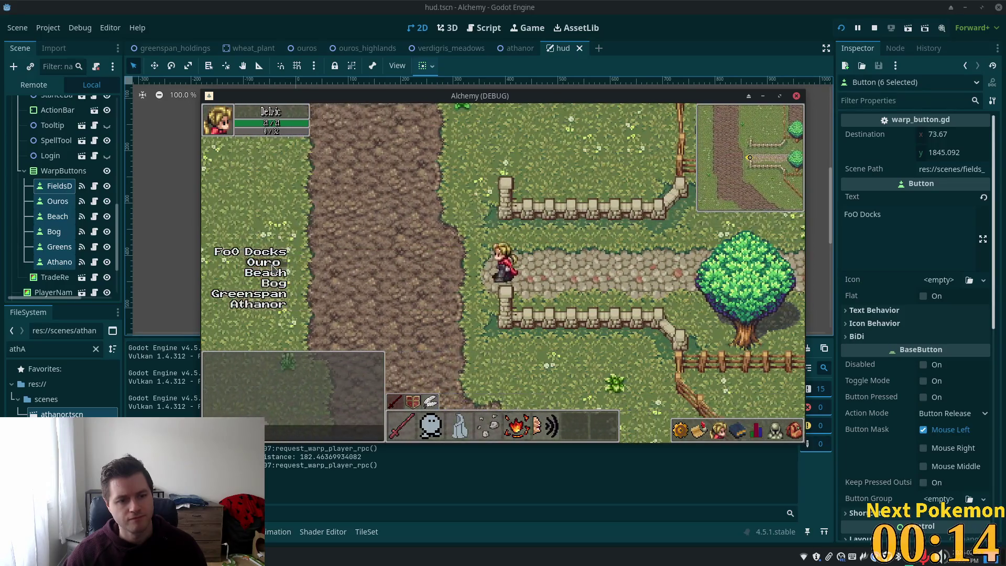
click(271, 285)
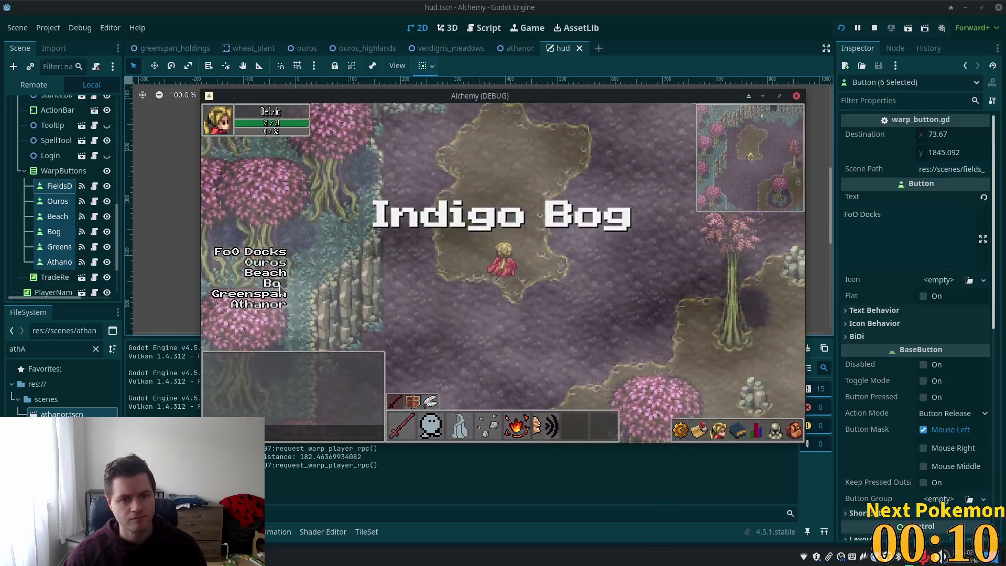
click(280, 289)
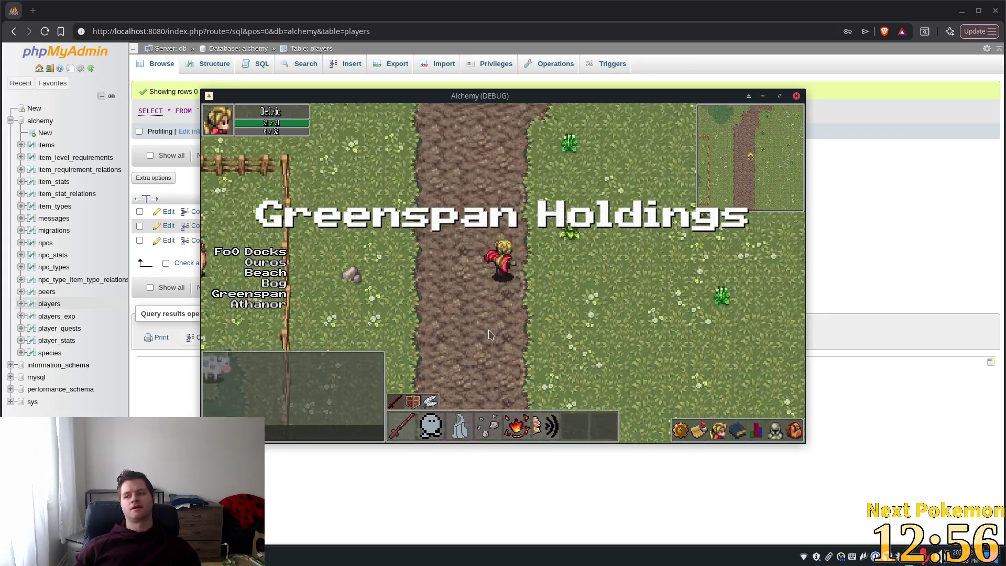
Walk around Greenspan Holdings and through the red-roofed house along the stone path.
key(Up)
key(Up)
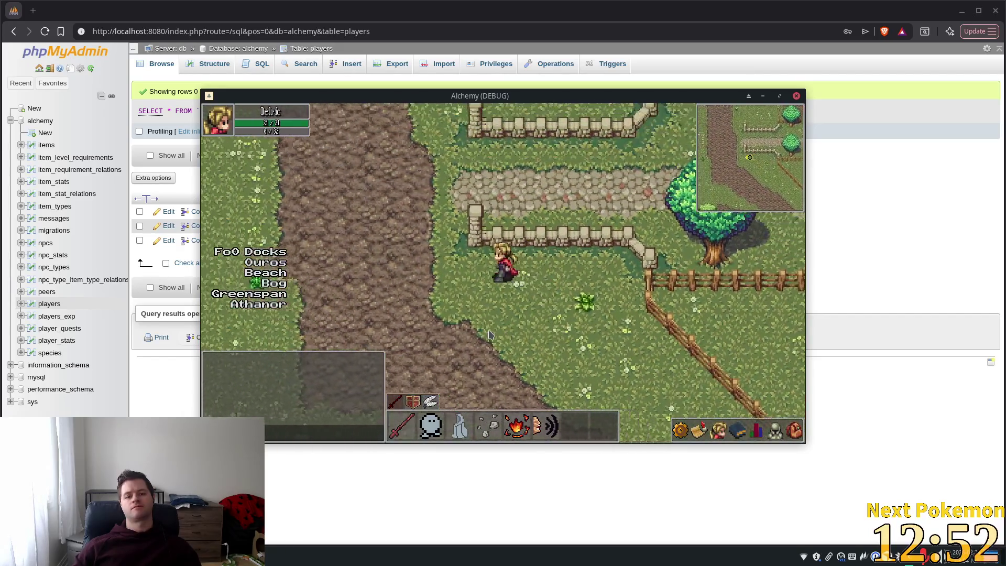
key(Right)
key(Right)
key(Right)
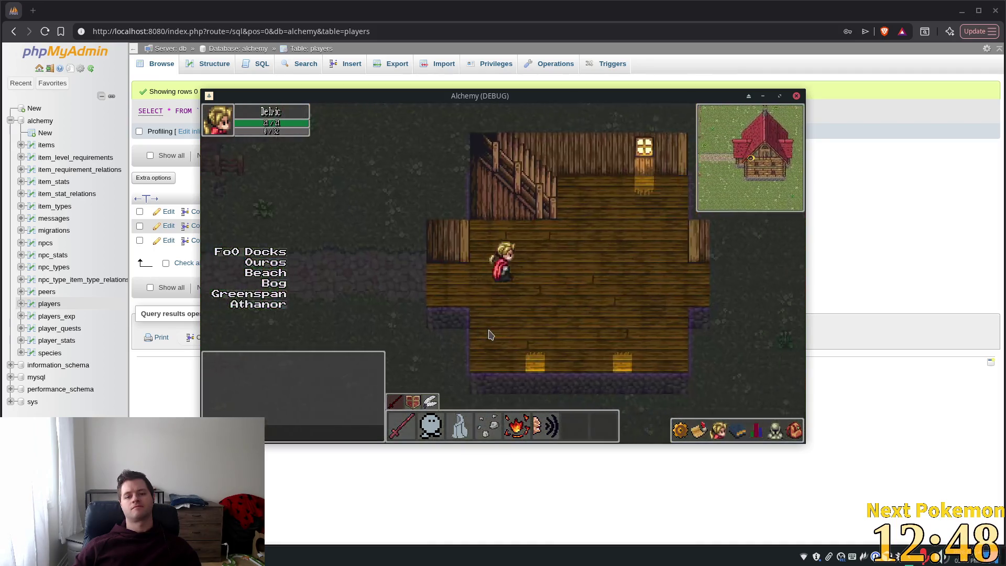
key(Left)
key(Left)
key(Left)
key(Right)
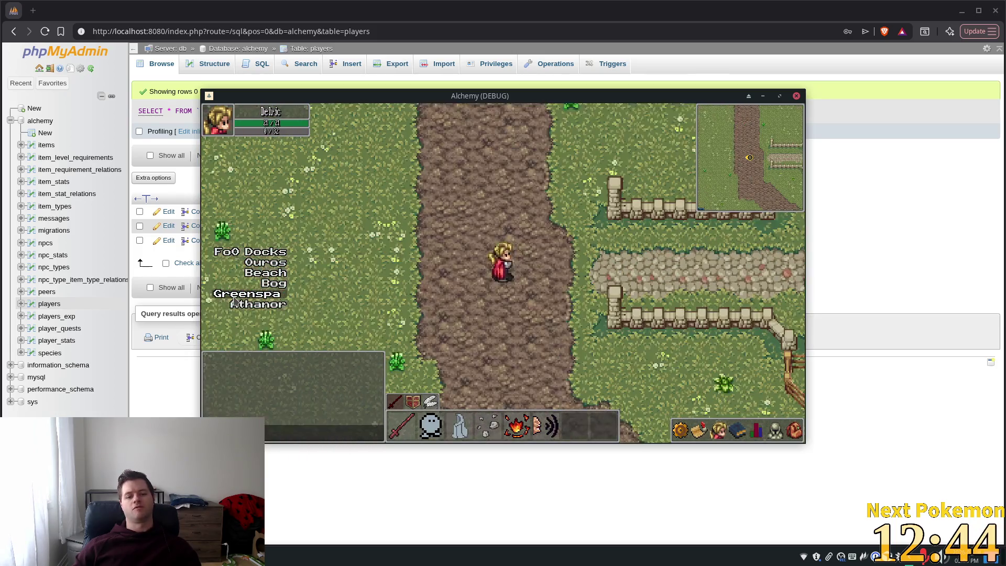
key(Right)
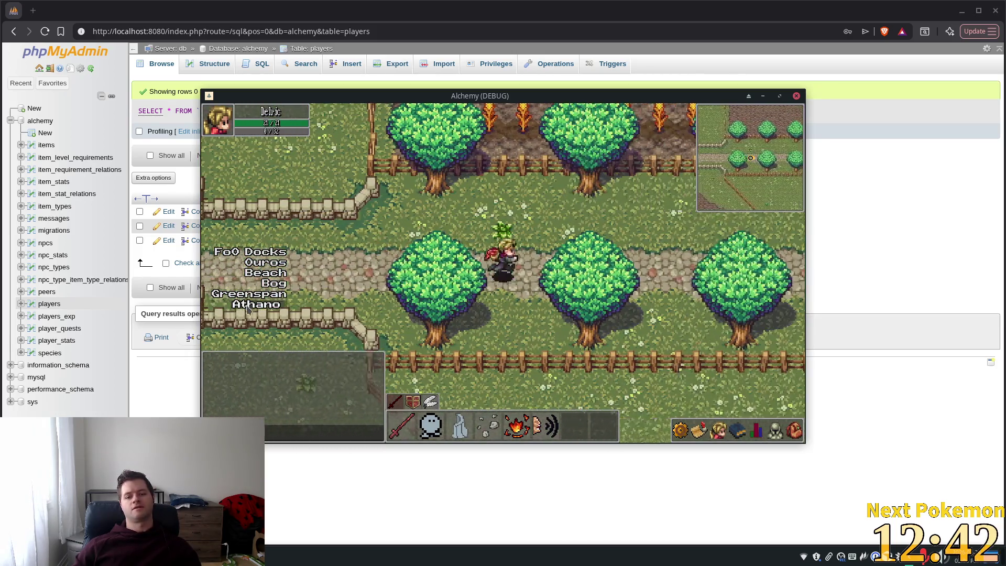
key(Right)
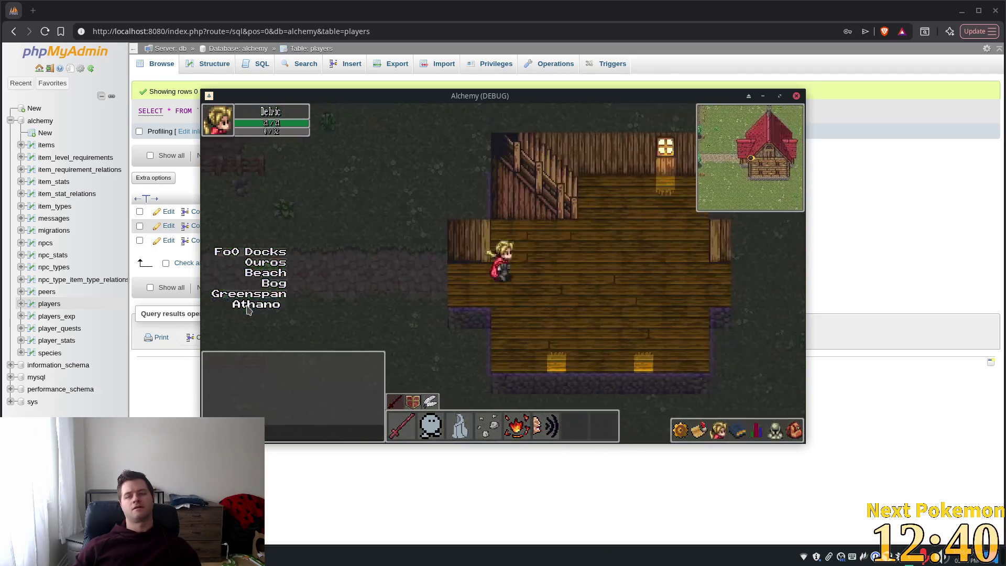
key(Left)
key(Left)
key(Left)
key(Right)
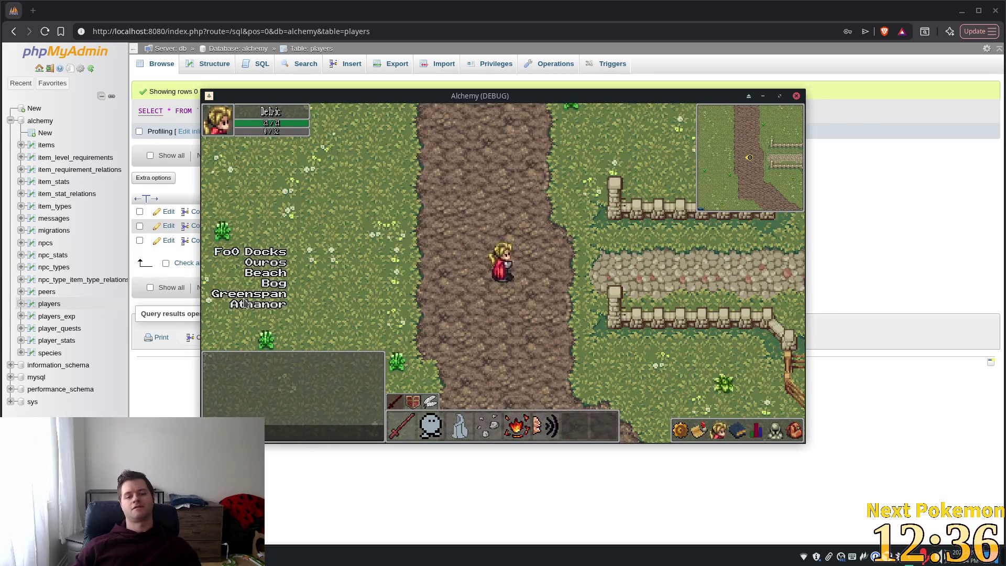
key(Right)
key(Right)
key(Left)
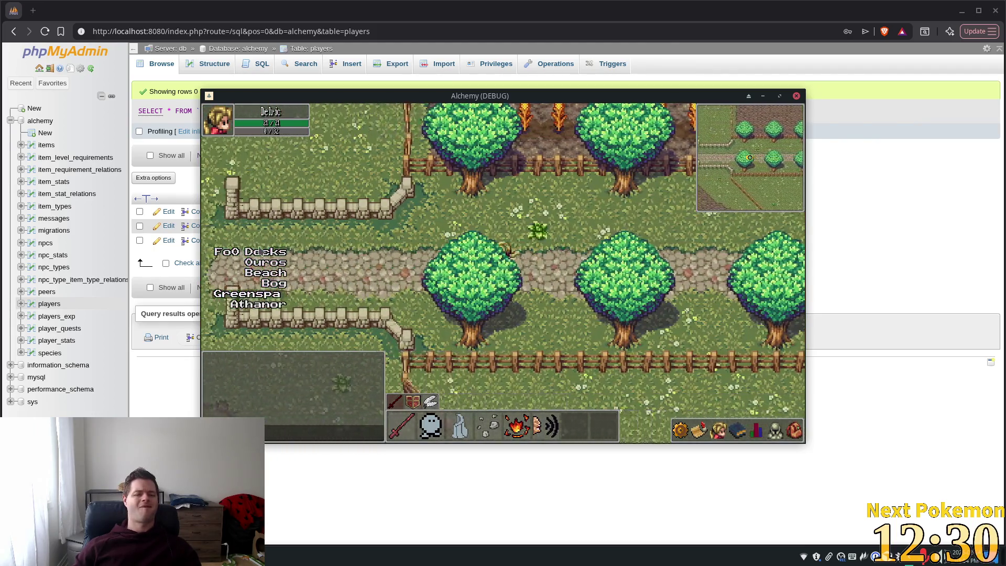
Walk north up the dirt road onto the cobblestones to the castle gate.
key(Up)
key(Up)
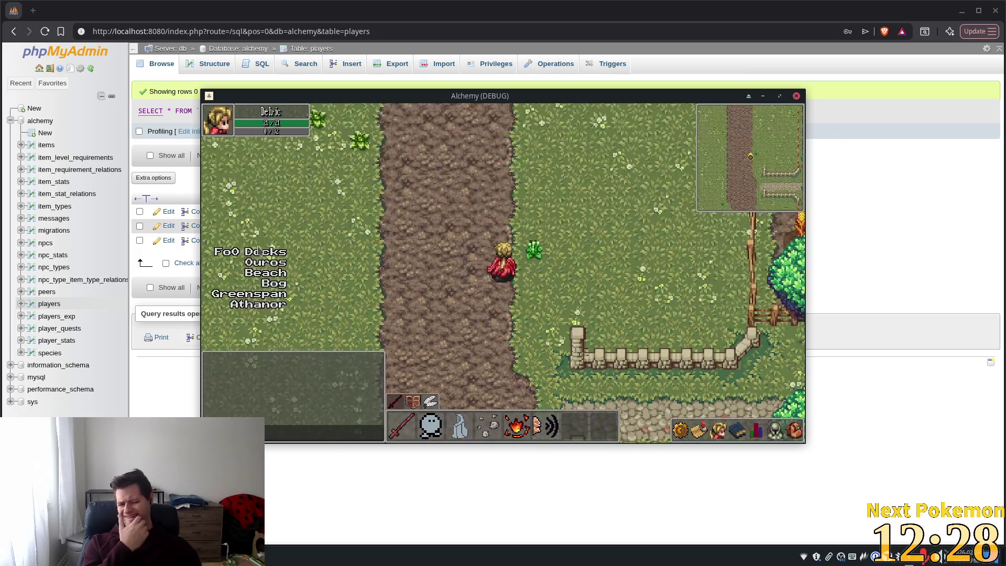
key(Up)
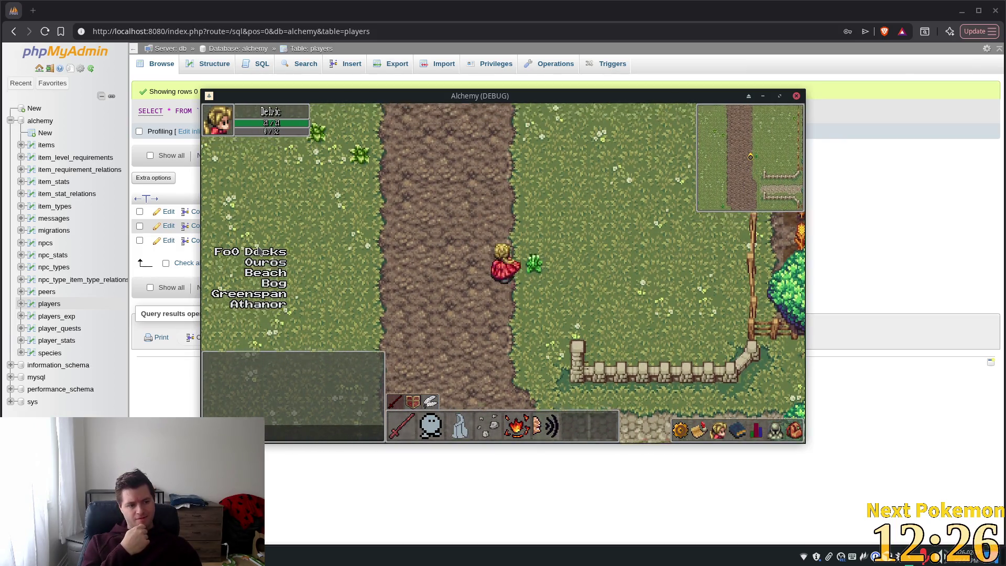
key(Up)
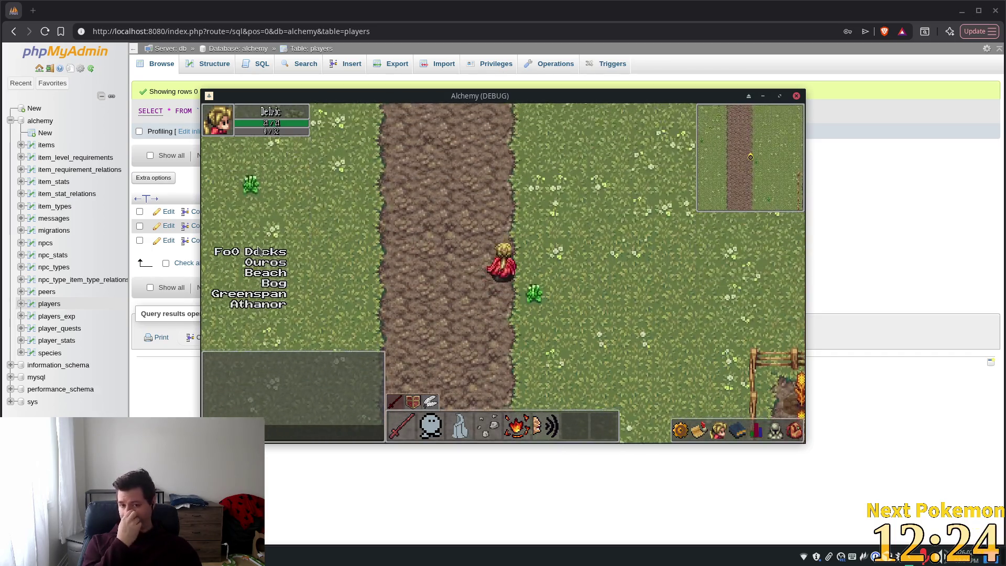
key(Up)
key(Left)
key(Up)
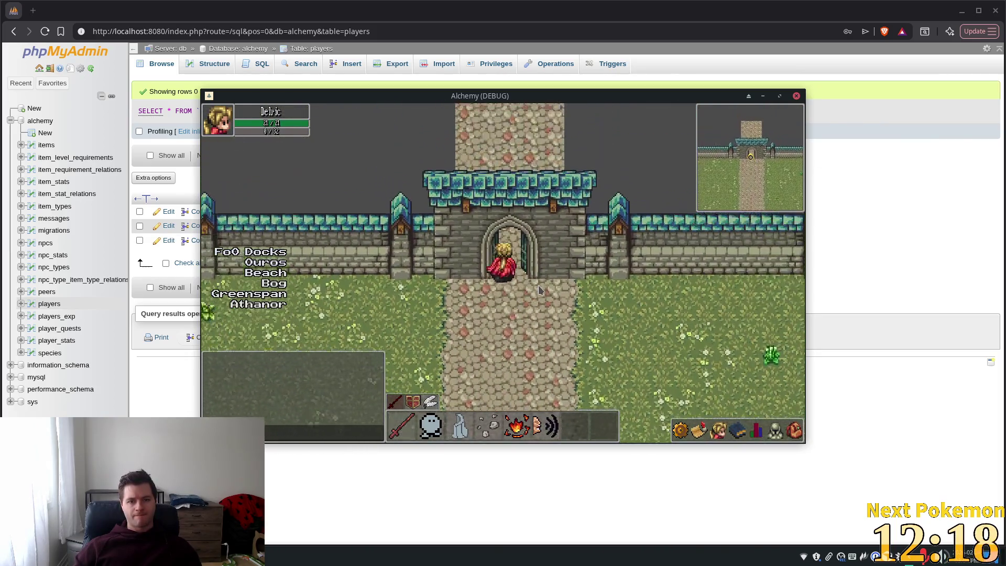
Walk back south past the crops and tree rows, then along the cobblestone road and dirt path.
key(Down)
key(Down)
key(Down)
key(Right)
key(Right)
key(Down)
key(Down)
key(Right)
key(Up)
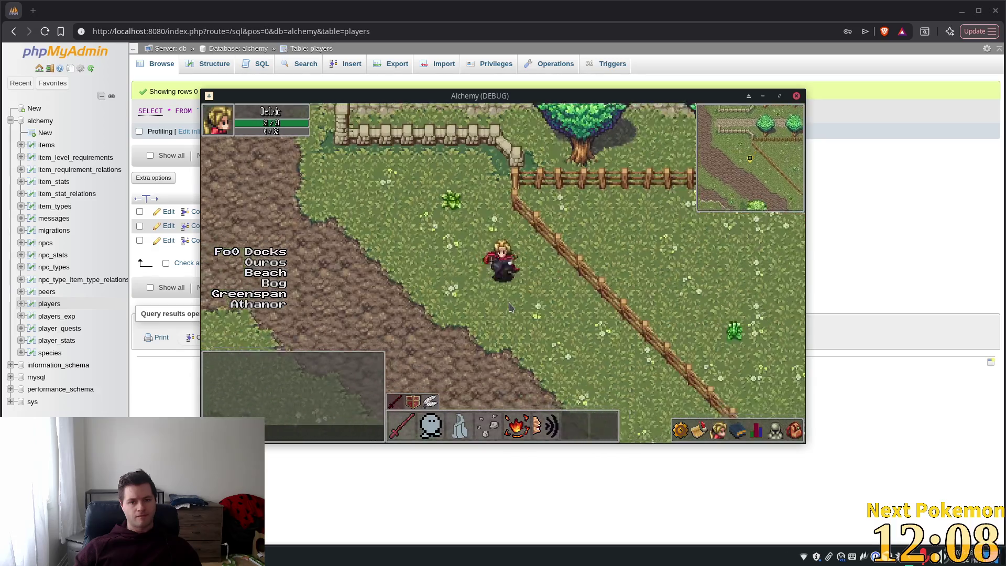
key(Left)
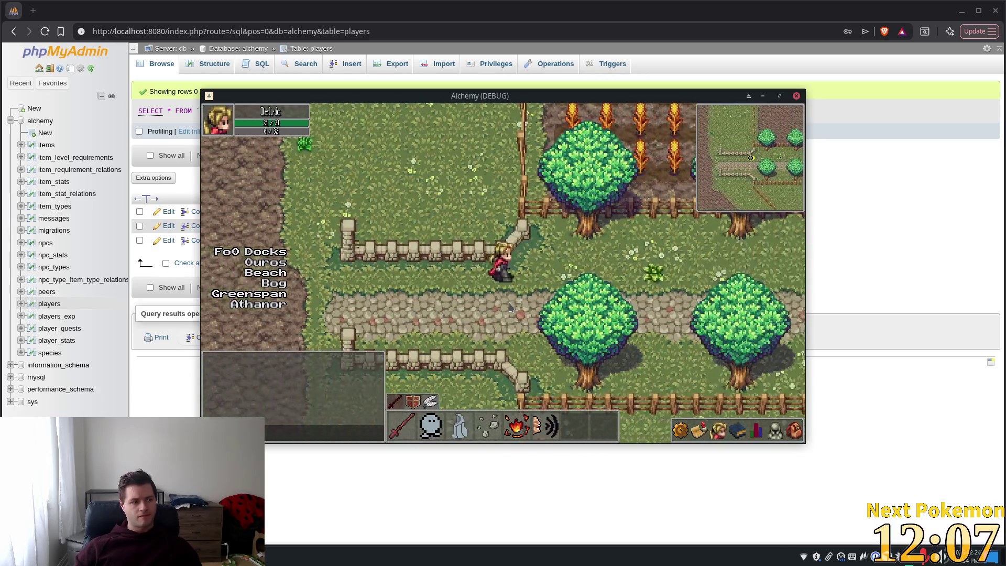
key(Right)
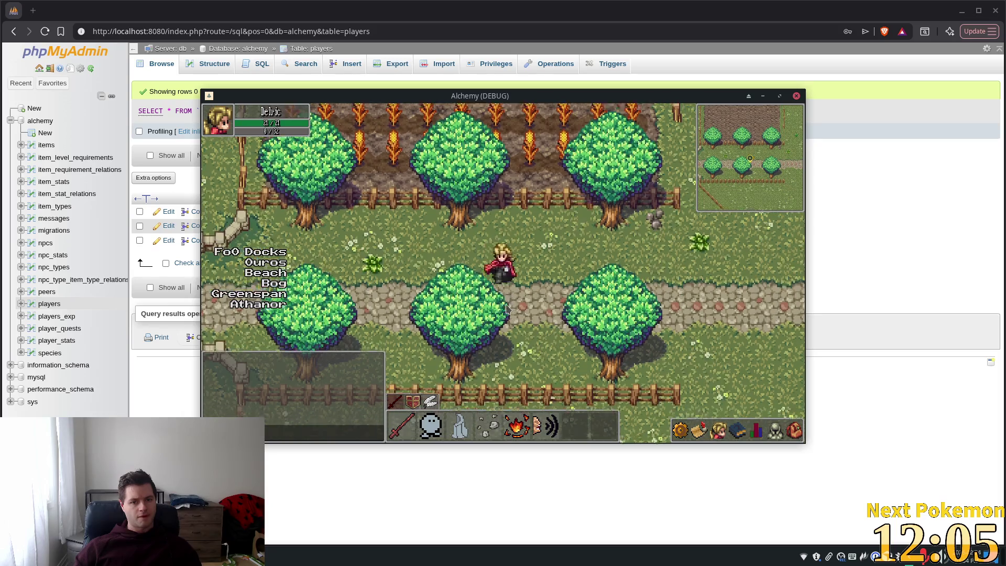
key(Left)
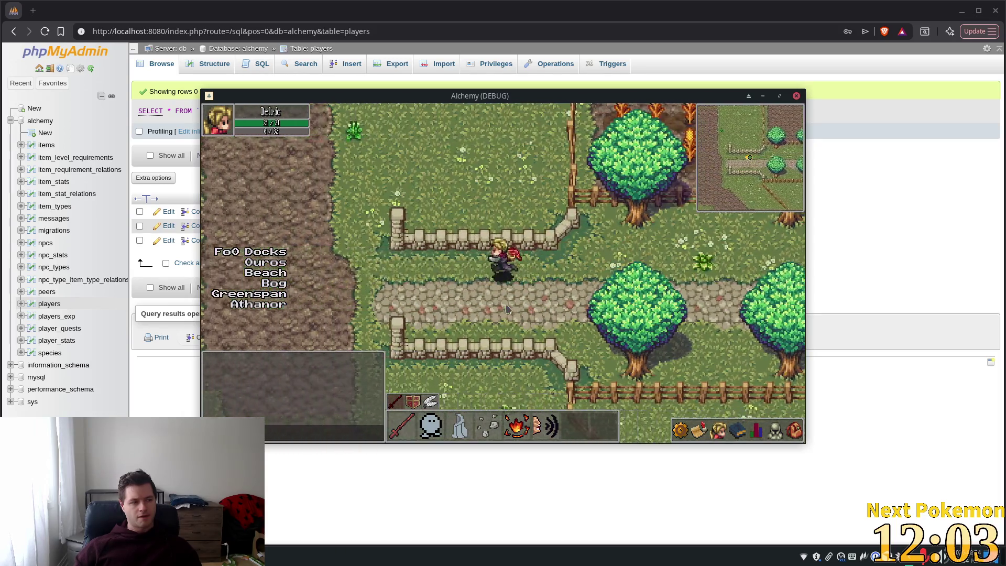
key(Left)
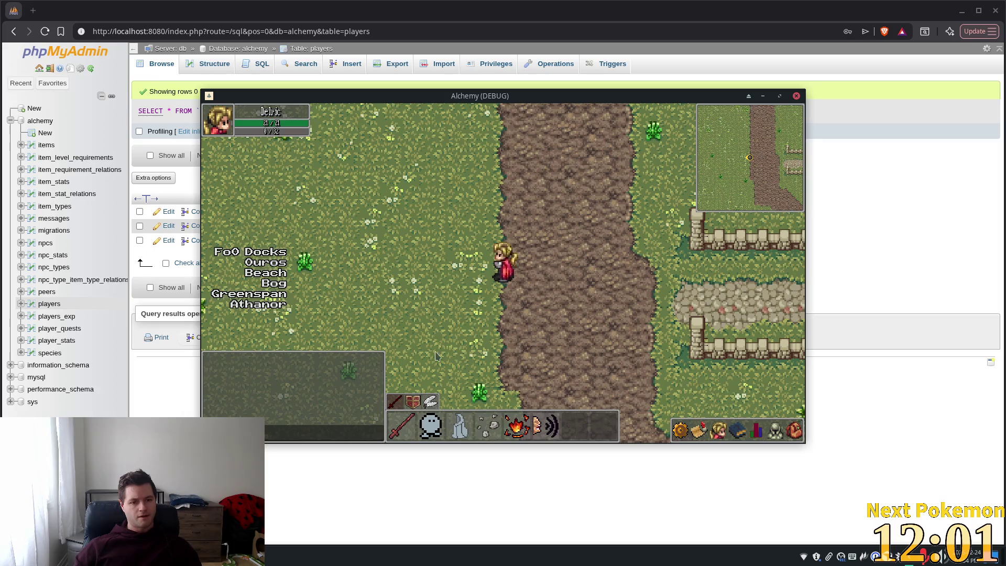
key(Right)
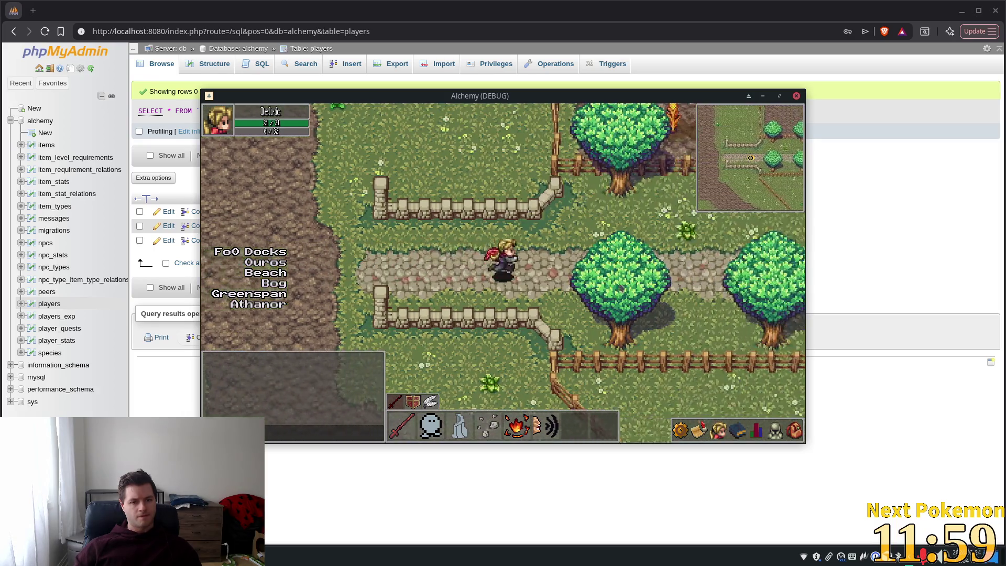
key(Right)
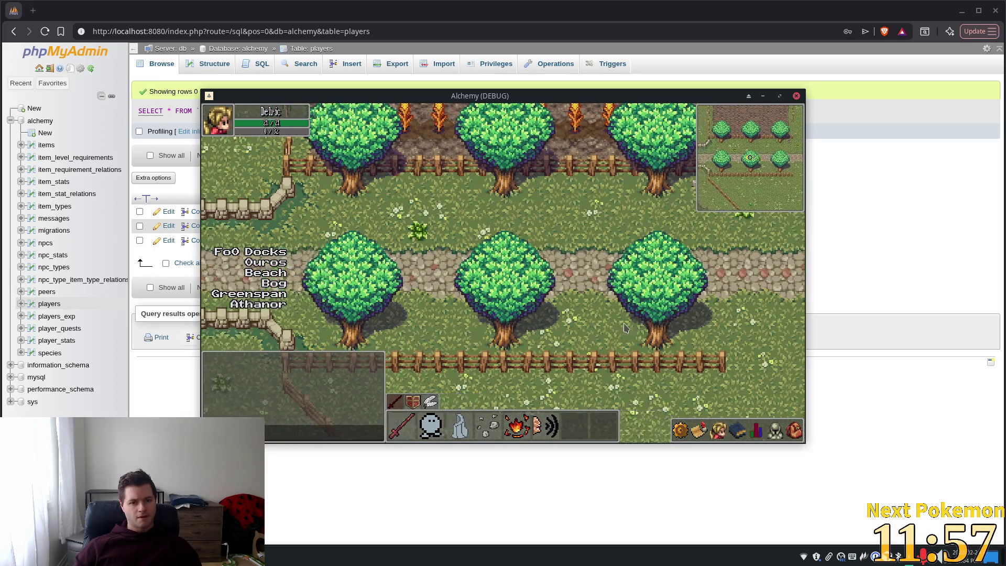
key(Left)
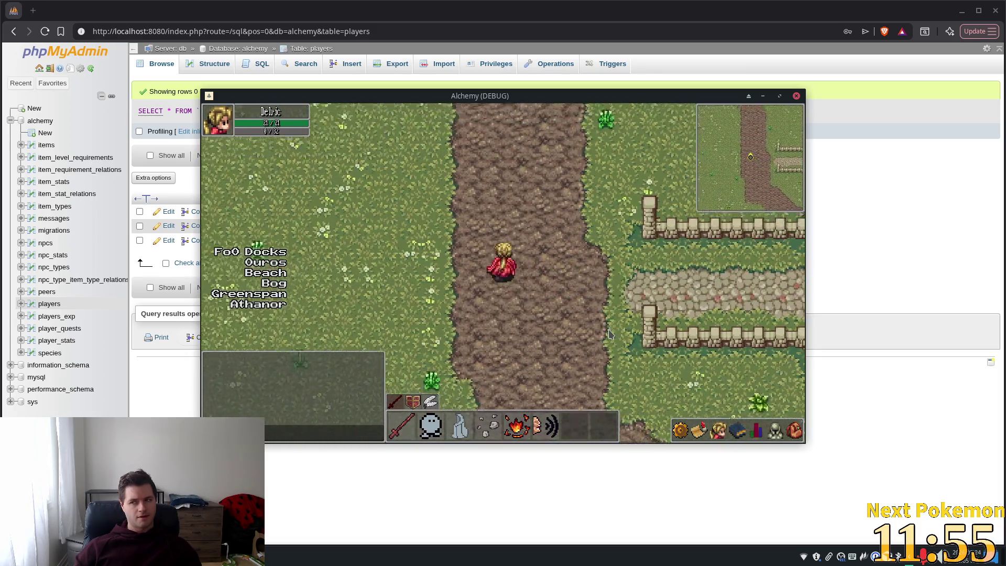
Walk north through the castle gate into Athanor, then return to the Godot editor.
key(Up)
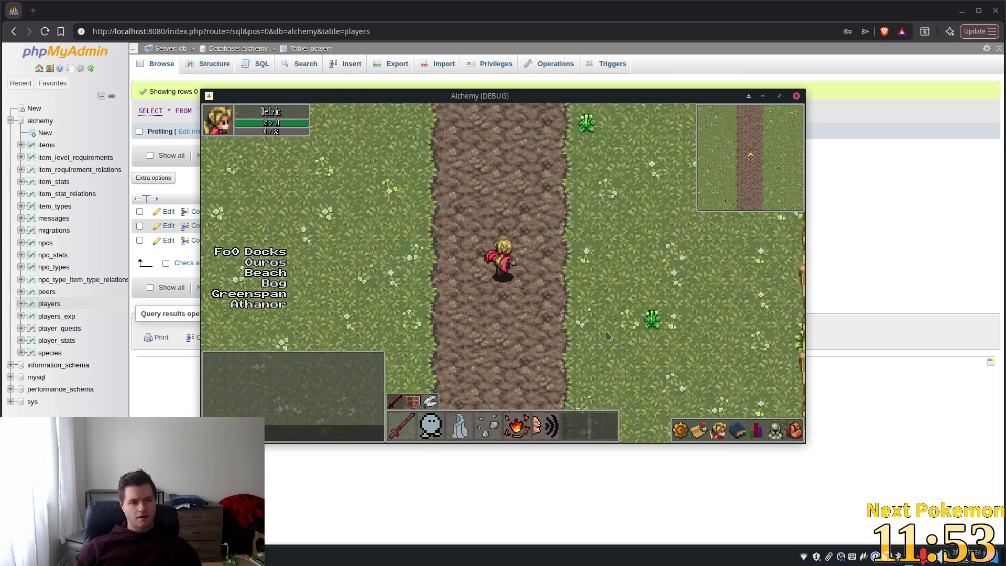
key(Up)
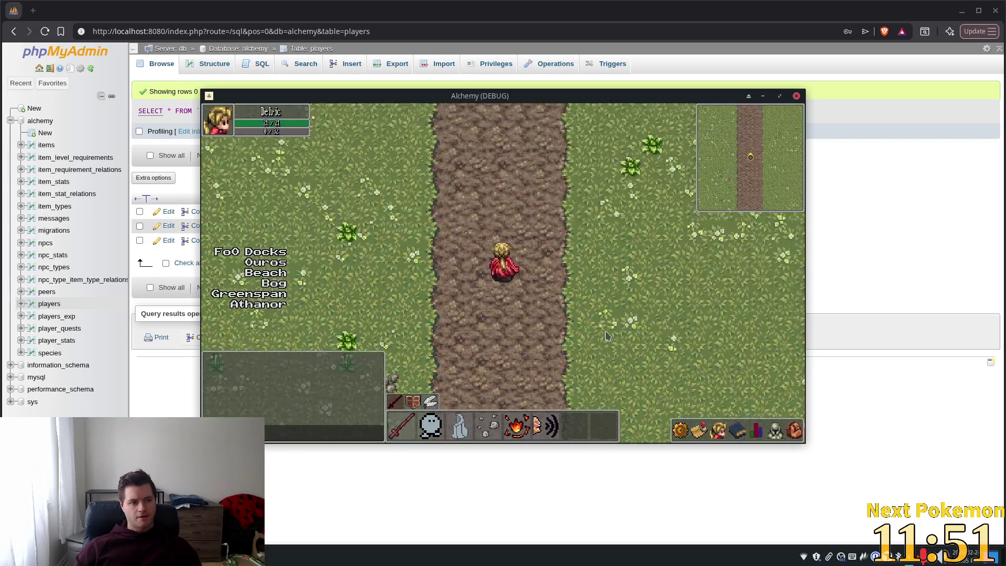
key(Up)
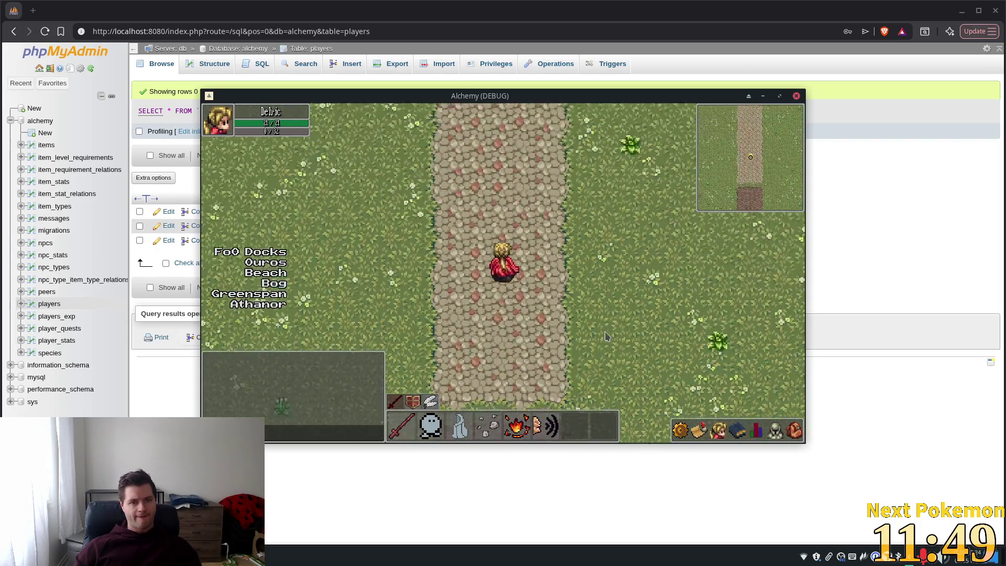
key(Up)
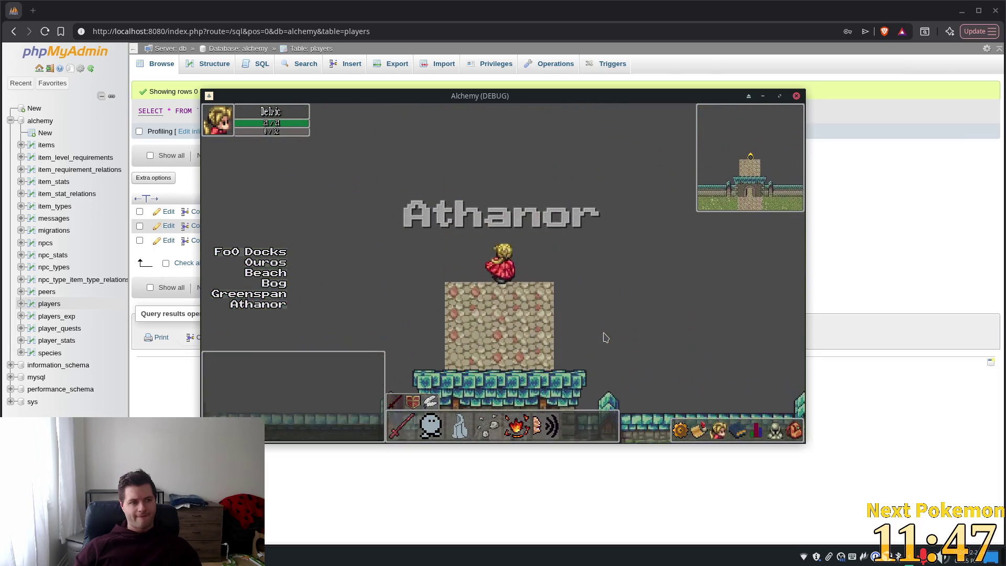
key(Up)
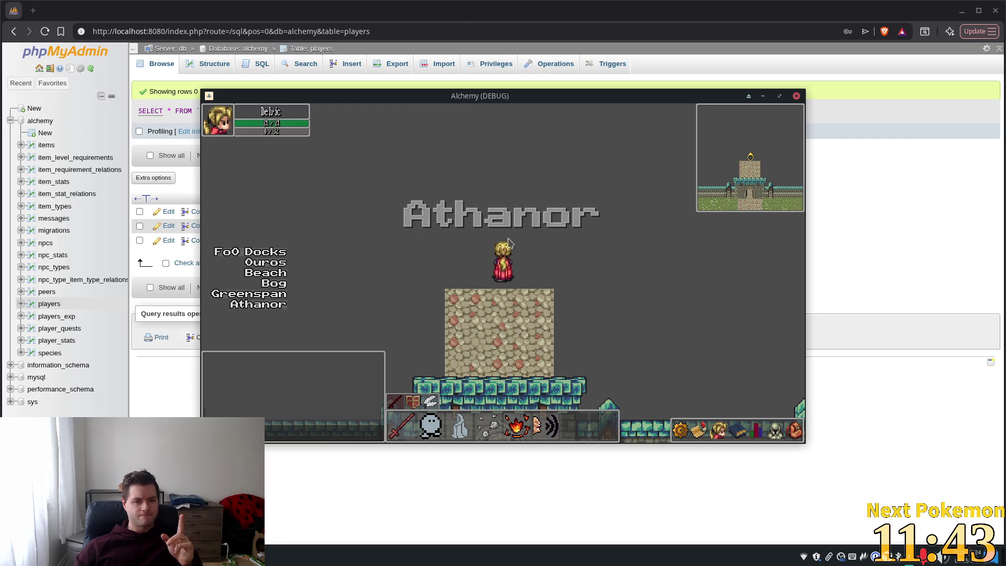
key(alt+Tab)
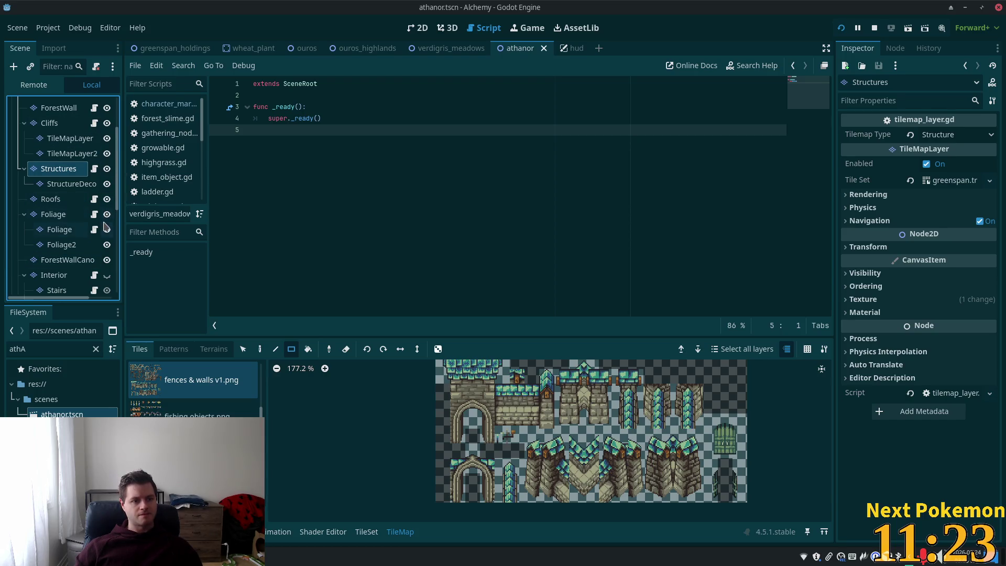
drag(118, 203, 118, 241)
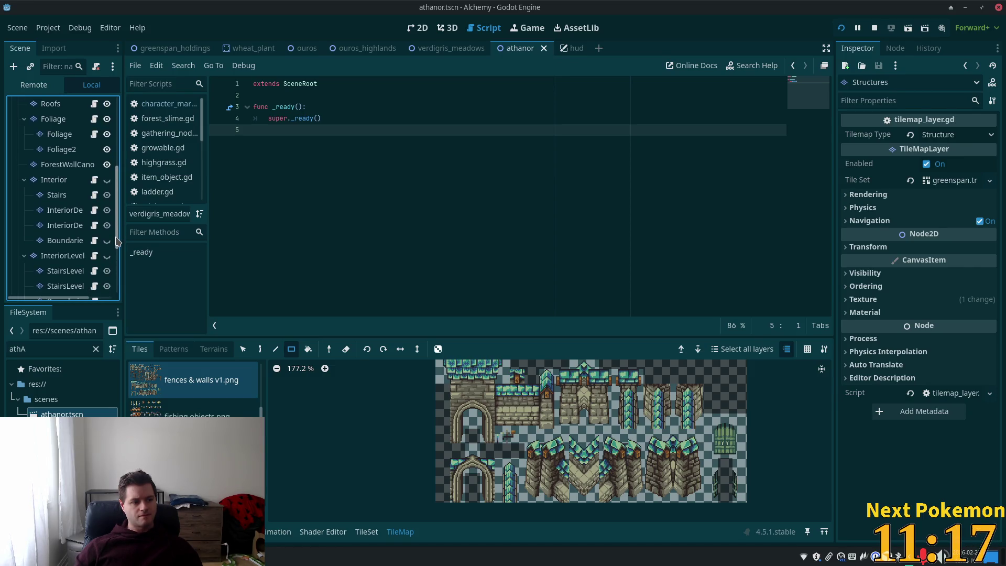
drag(117, 241, 118, 257)
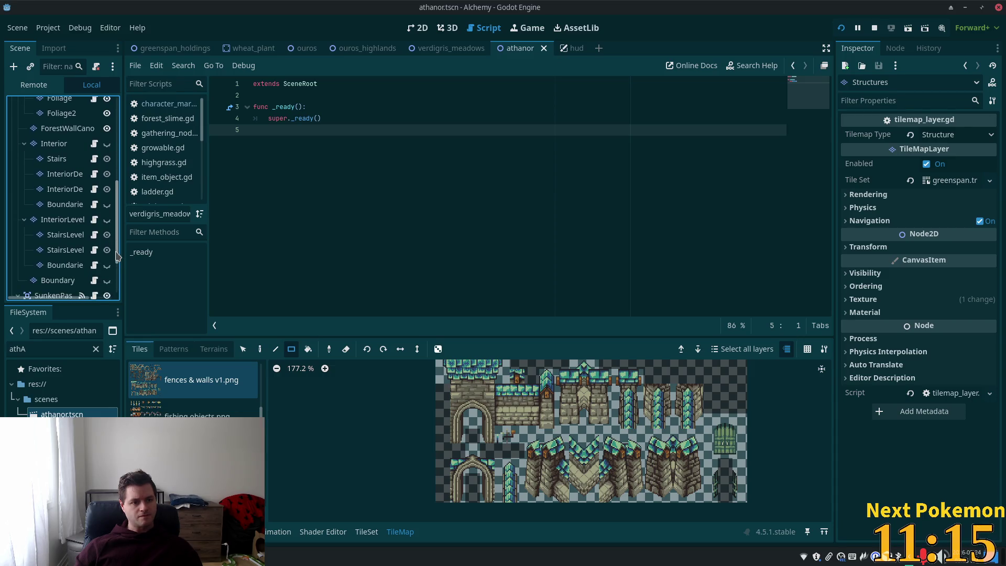
scroll(117, 256, down, 1)
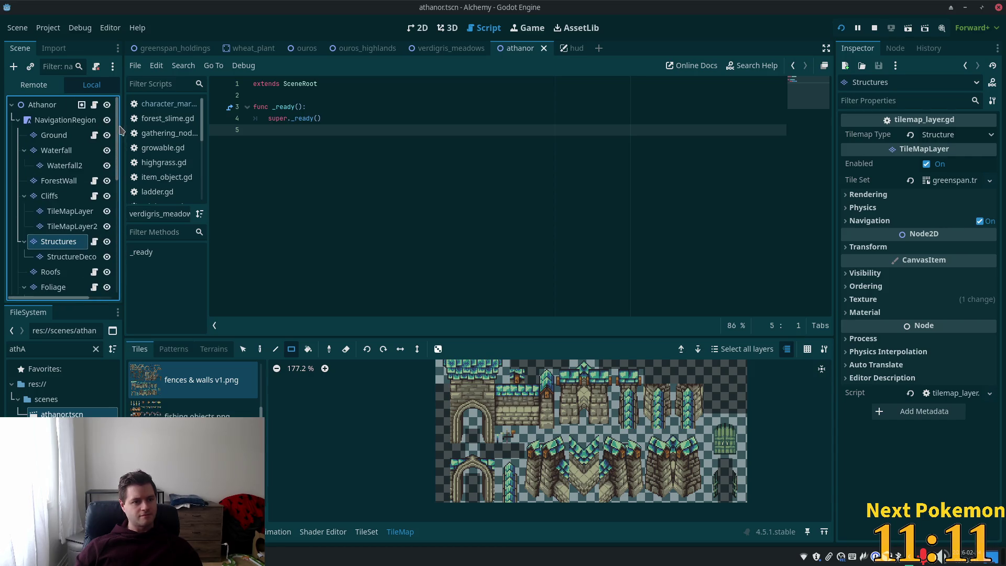
click(148, 48)
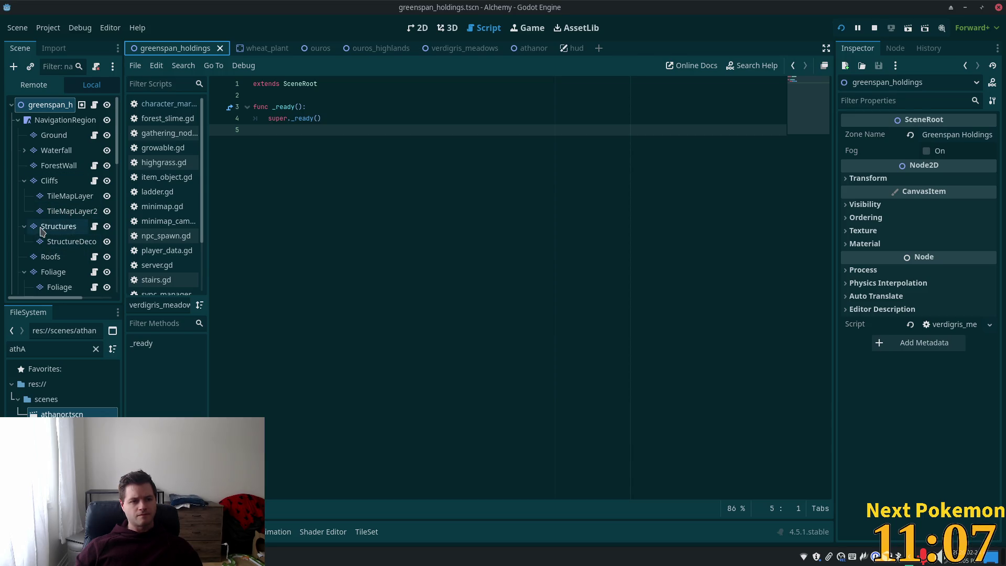
Switch to the 2D view and zoom onto the greenspan_holdings map's crop fields and red-roofed house.
scroll(73, 231, down, 2)
scroll(73, 226, down, 6)
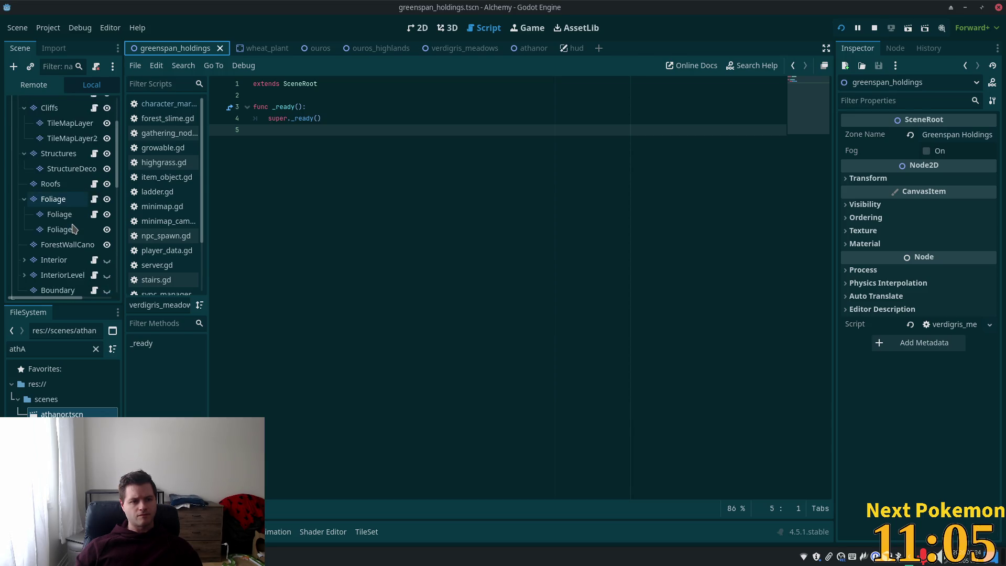
scroll(71, 228, down, 2)
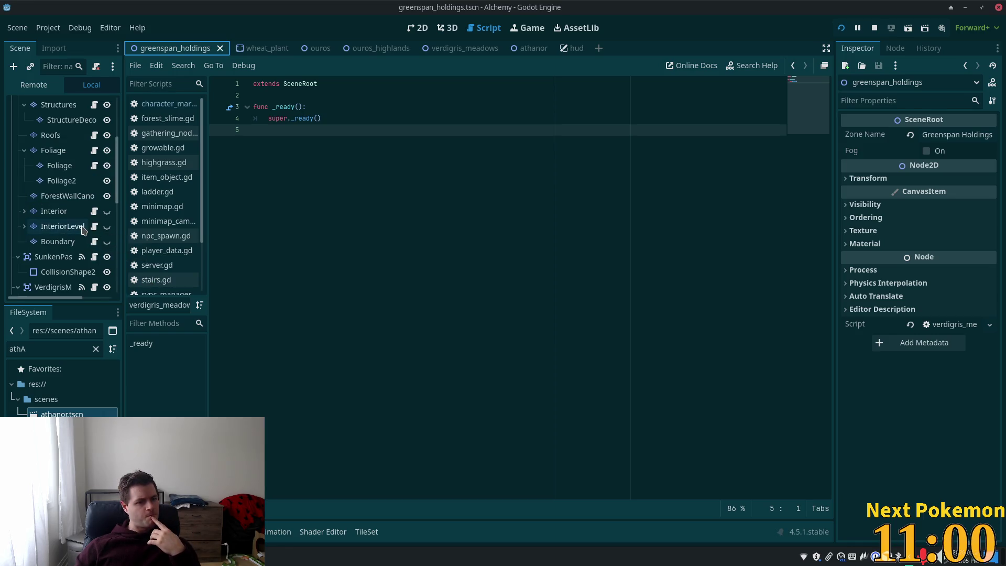
scroll(82, 230, up, 2)
scroll(82, 230, up, 4)
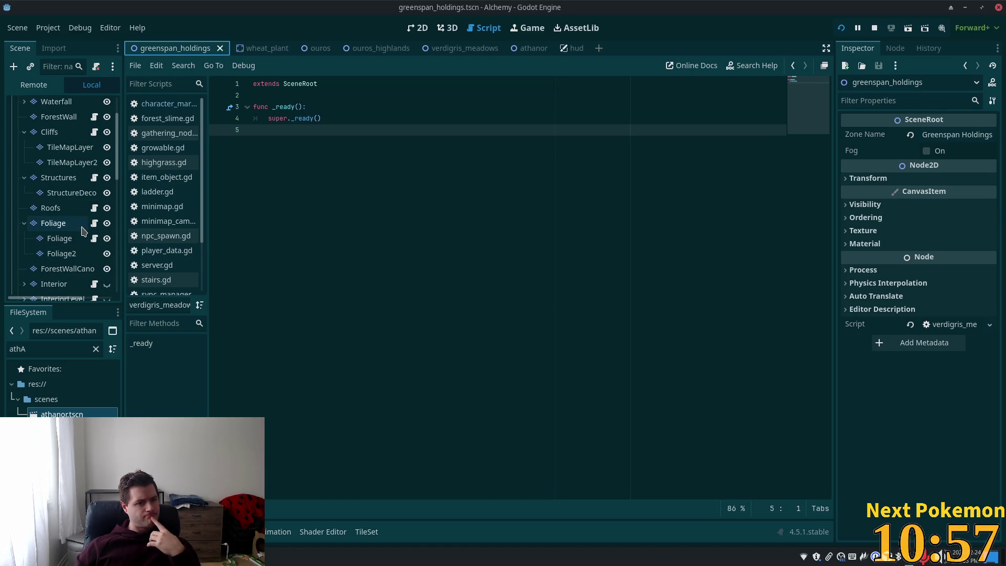
scroll(83, 231, up, 4)
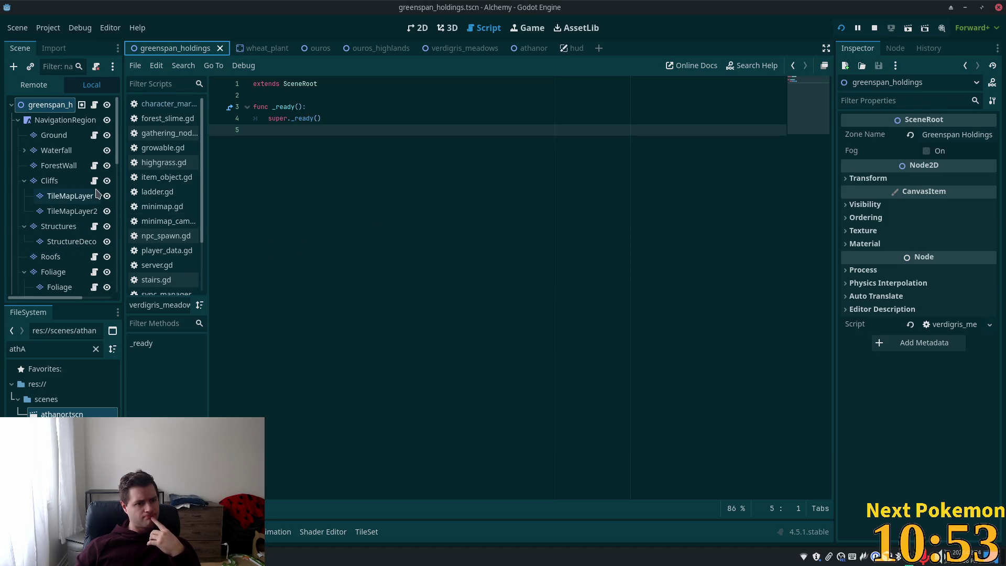
click(418, 27)
scroll(466, 245, up, 3)
scroll(467, 246, up, 6)
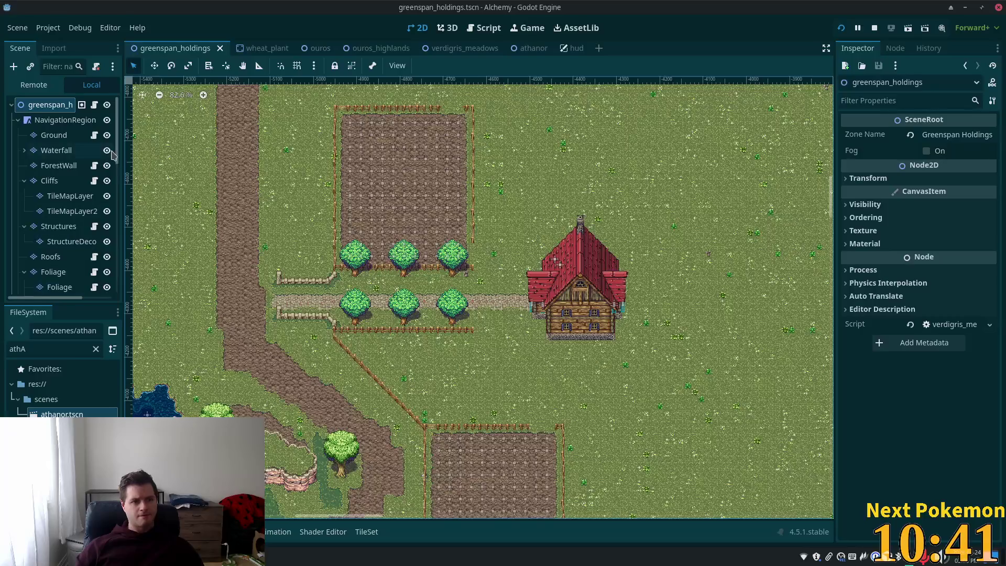
Show then hide the Interior layer, open its tilemap_layer.gd and select the registration lines 6–7.
scroll(57, 209, down, 4)
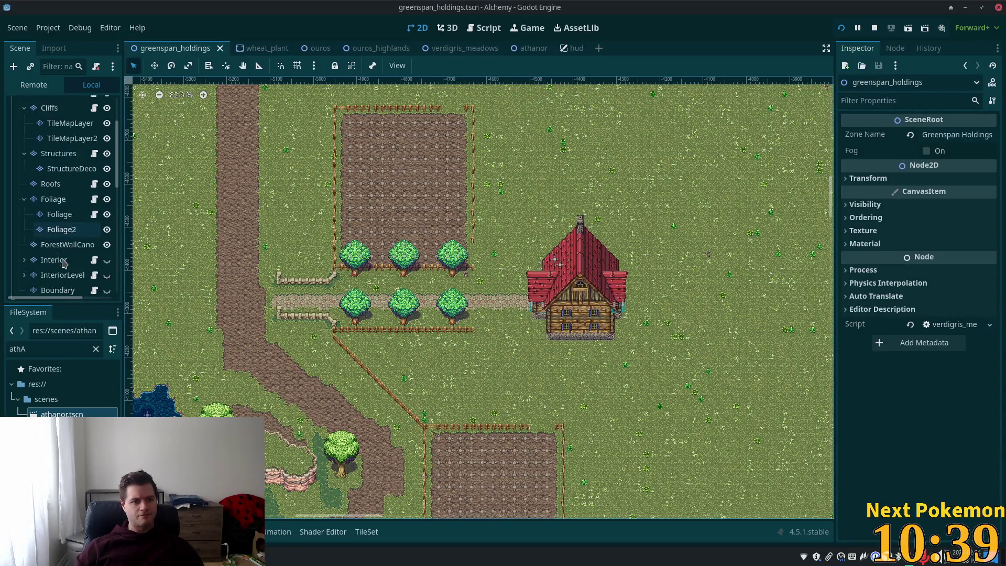
click(62, 212)
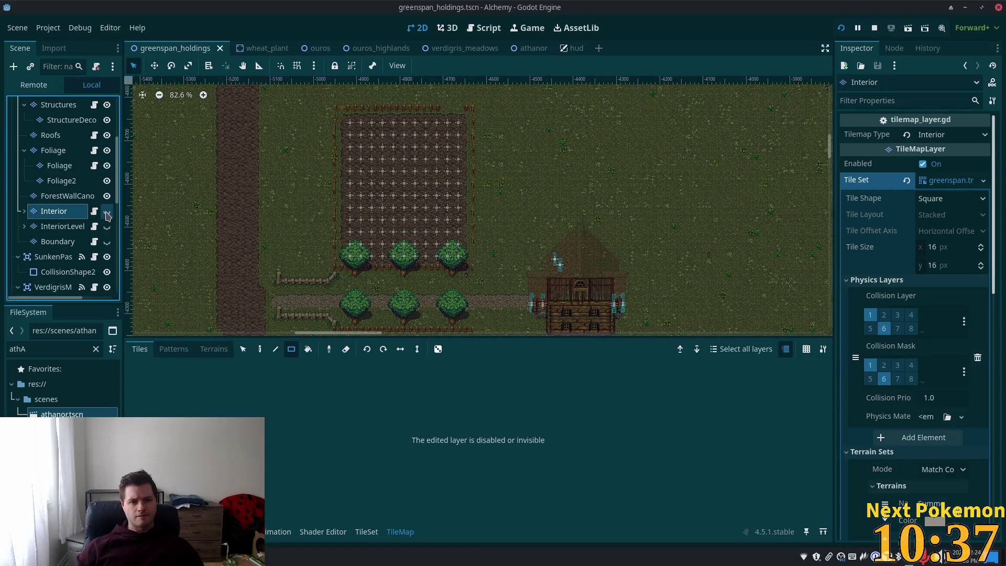
click(107, 211)
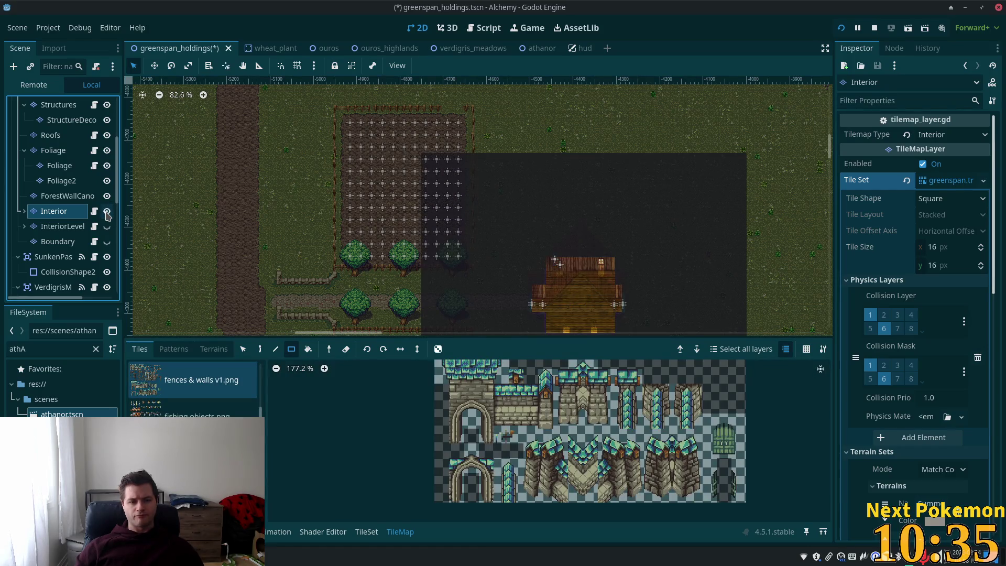
click(106, 212)
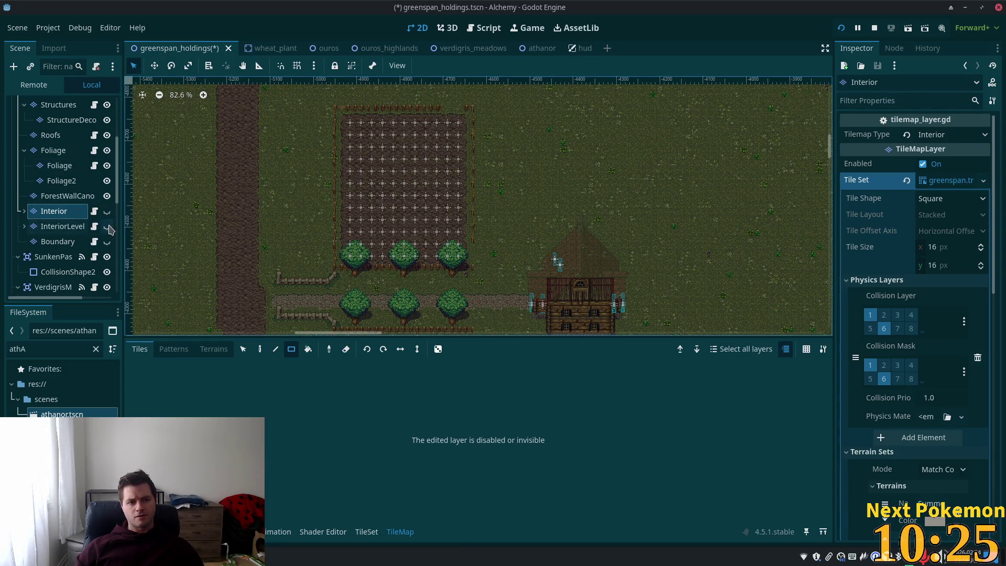
click(96, 212)
mouse_move(283, 141)
mouse_down()
mouse_move(439, 141)
mouse_move(441, 158)
mouse_up()
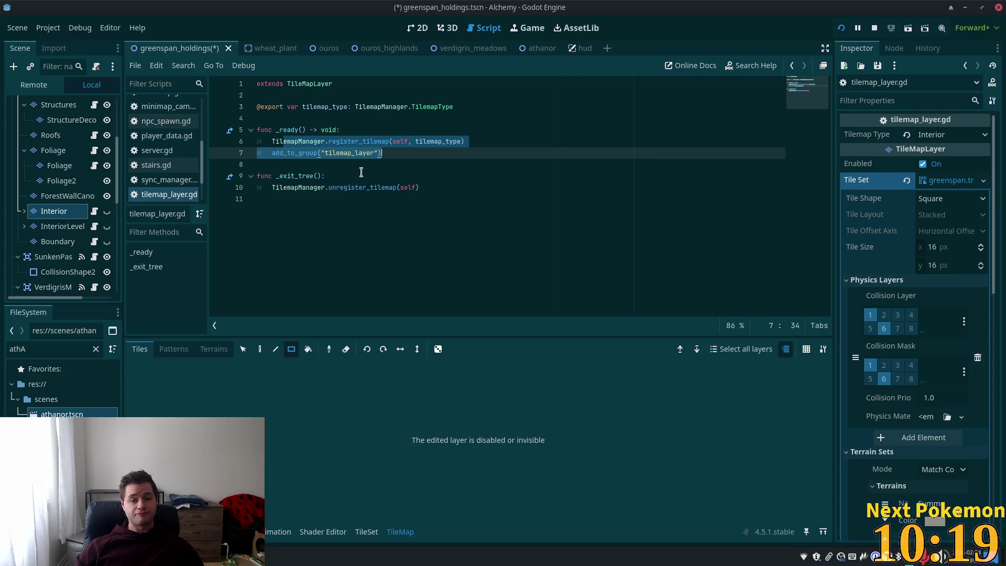
click(365, 144)
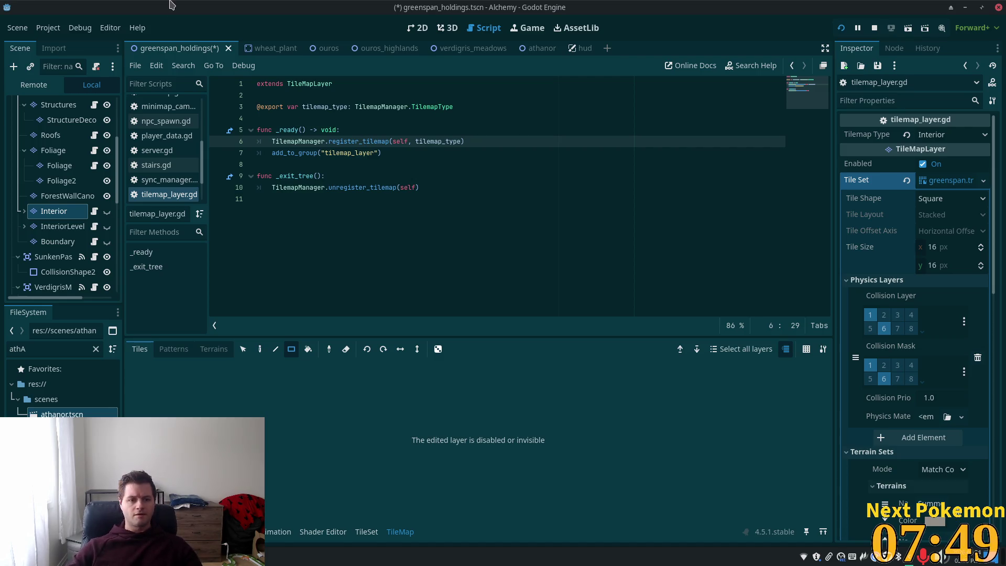
key(Down)
key(Down)
key(Up)
key(Up)
key(Up)
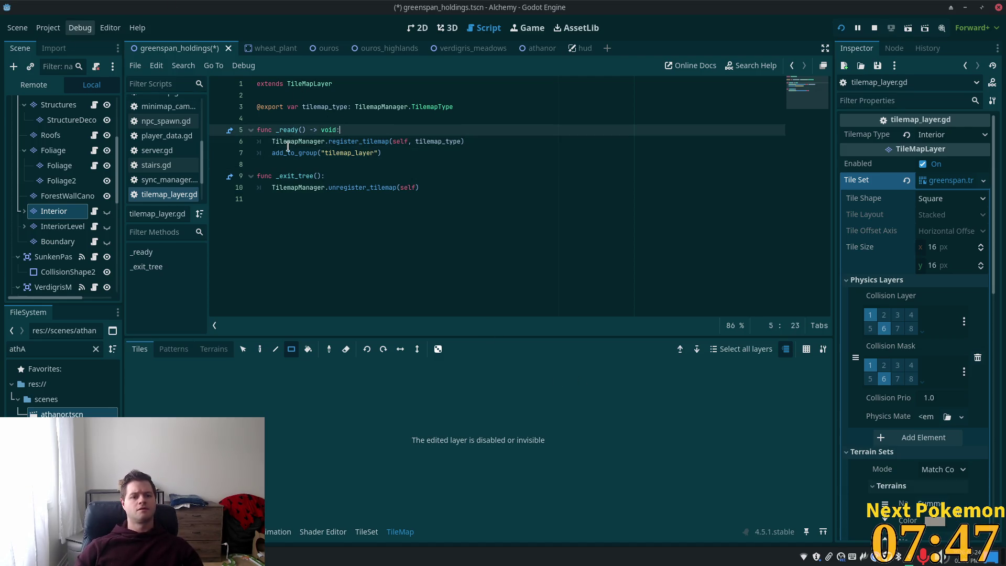
ctrl+click(290, 144)
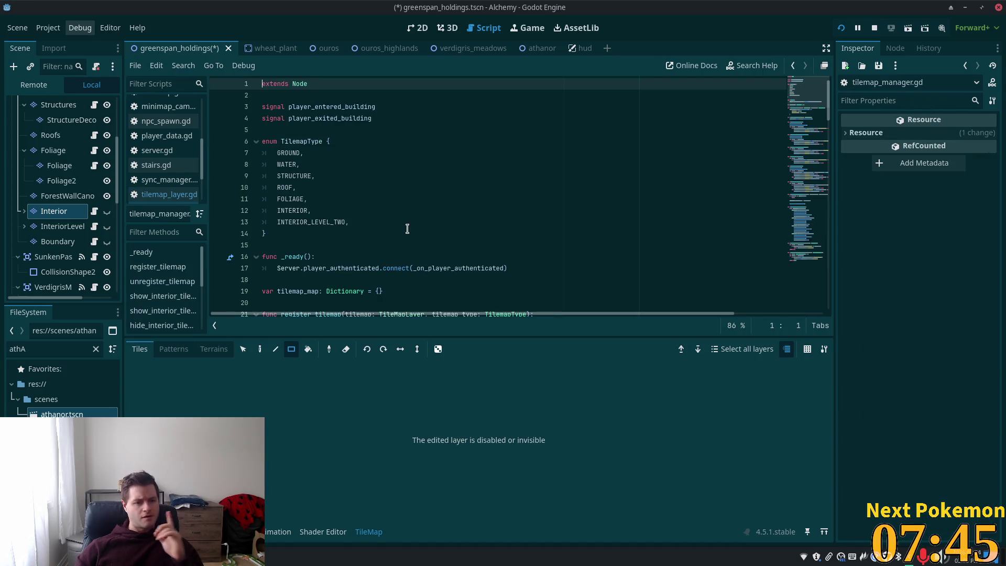
Read show_interior_tilemaps in tilemap_manager.gd, inspect the SunkenPassExit warp zone, then switch to Cursor.
scroll(408, 226, down, 2)
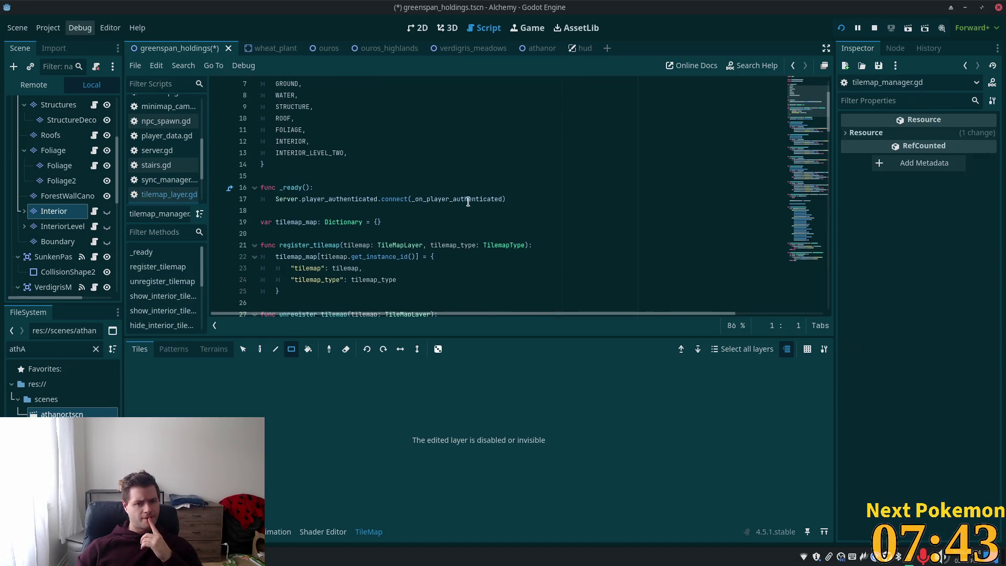
scroll(303, 213, down, 4)
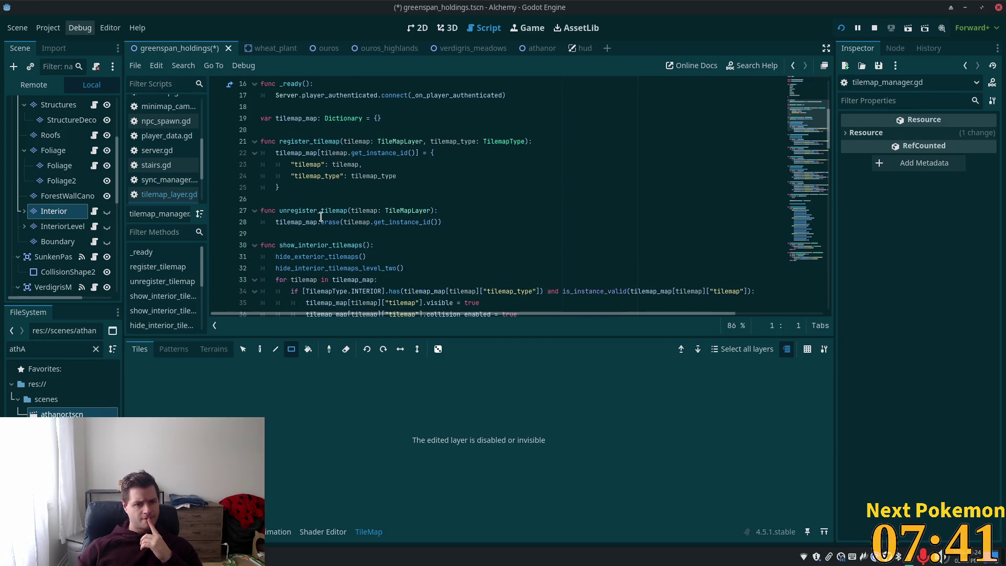
click(317, 214)
scroll(317, 216, down, 3)
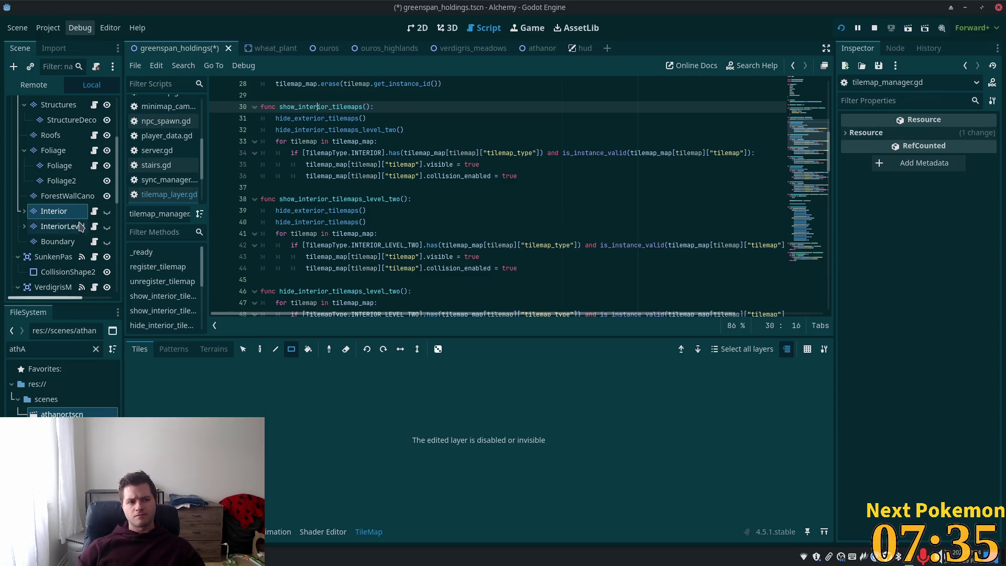
scroll(111, 180, down, 3)
mouse_move(112, 180)
mouse_down()
mouse_move(115, 269)
mouse_move(119, 213)
mouse_up()
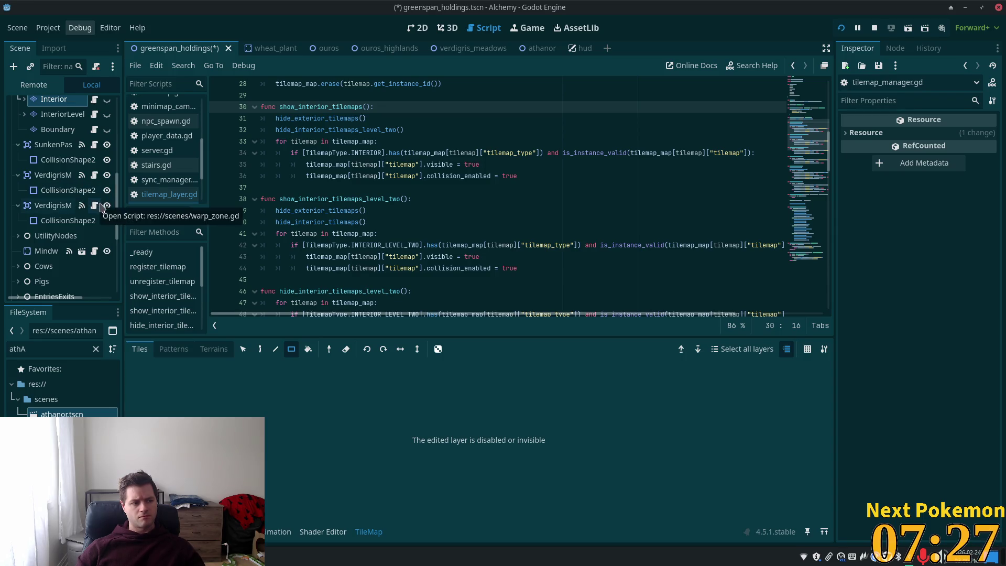
click(50, 148)
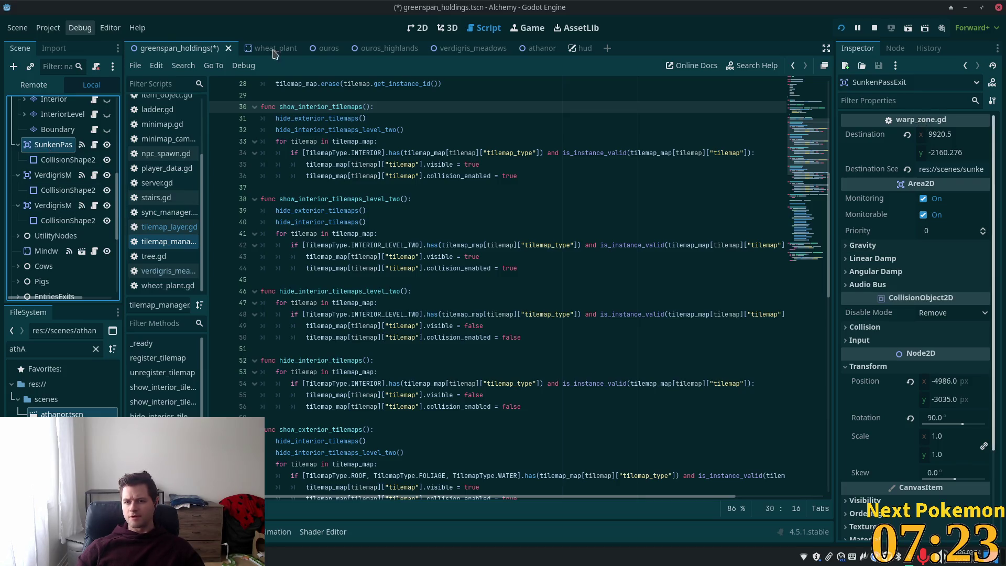
key(alt+Tab)
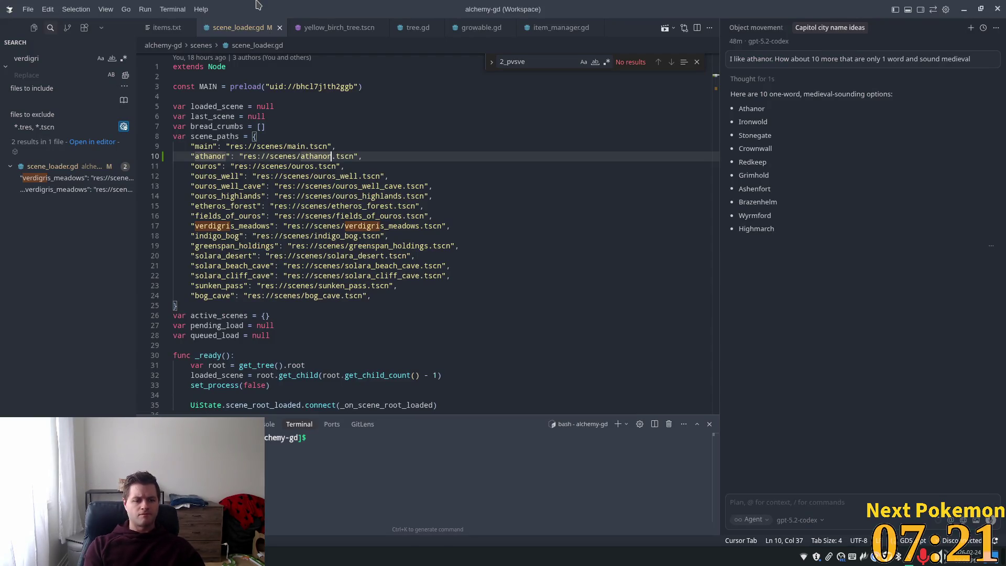
Open warp_zone.gd via quick search and inspect the body check and request_warp_player call.
key(ctrl+p)
text(warp)
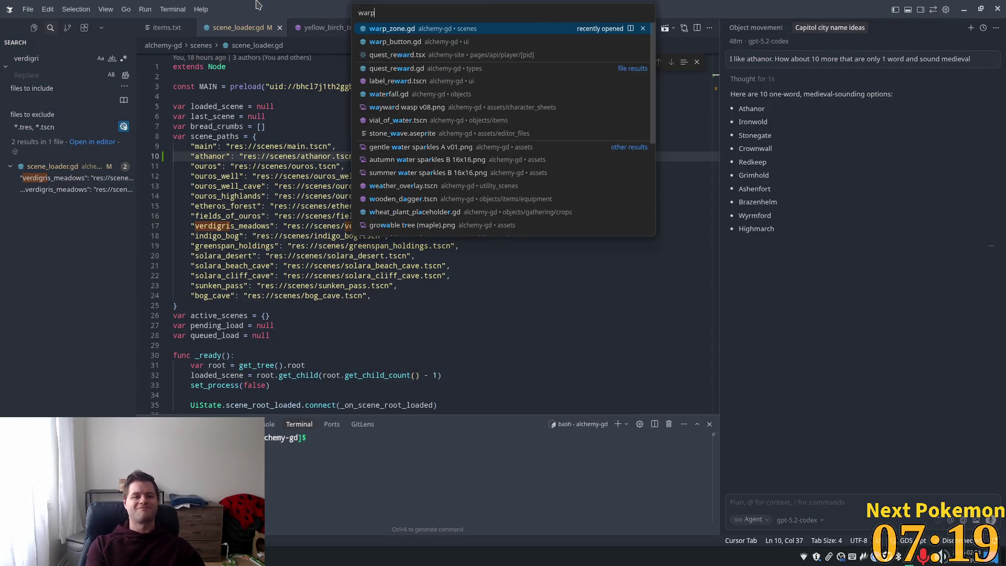
key(Return)
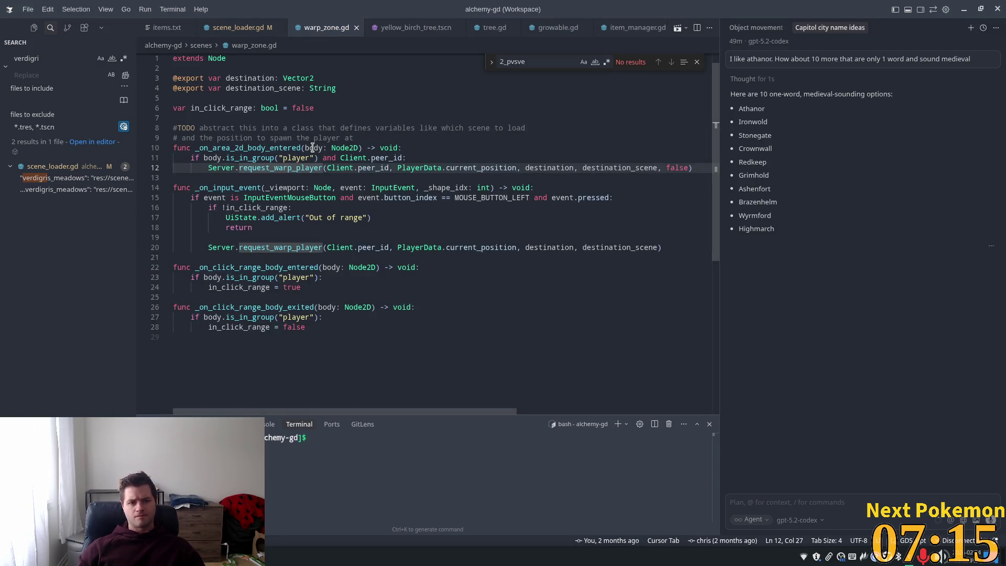
click(205, 157)
double_click(309, 168)
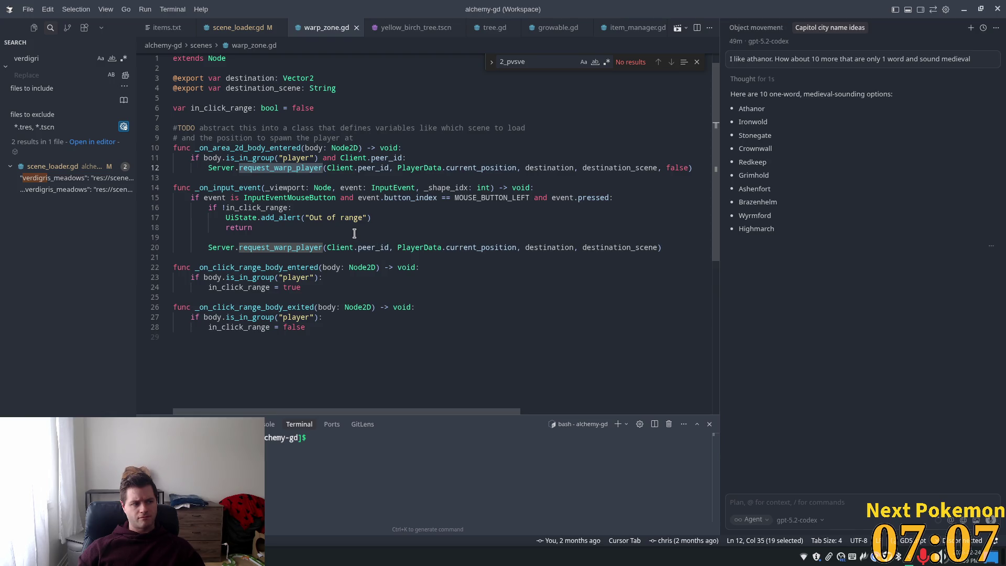
click(282, 167)
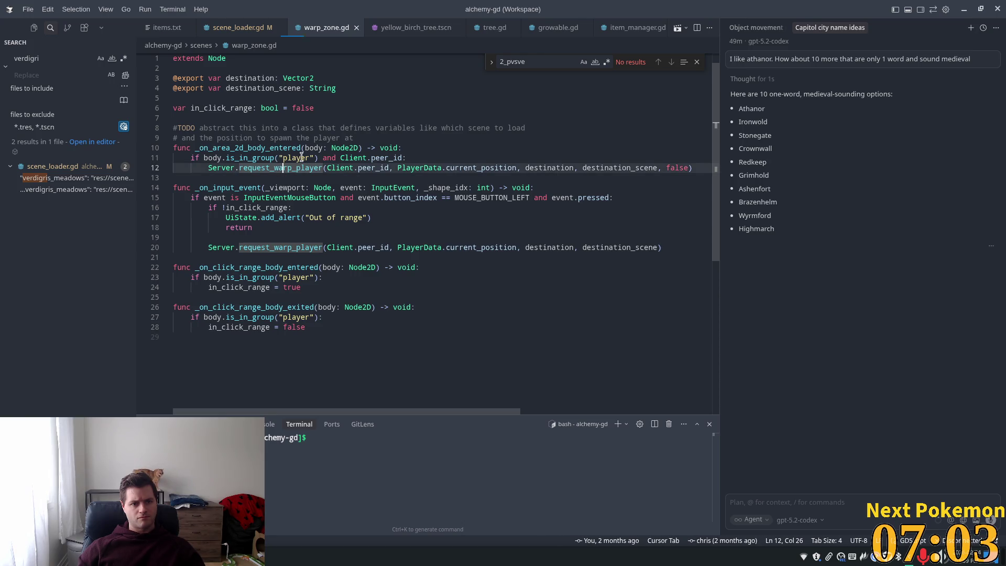
click(301, 158)
Open the readme, reload the Cursor window, and return to the warp_zone.gd tab.
key(ctrl+p)
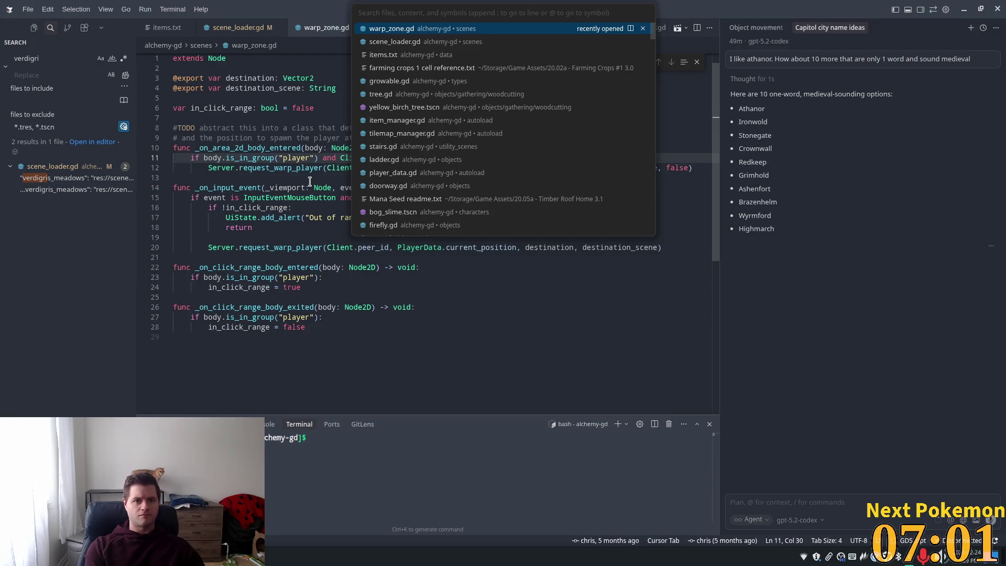
key(Up)
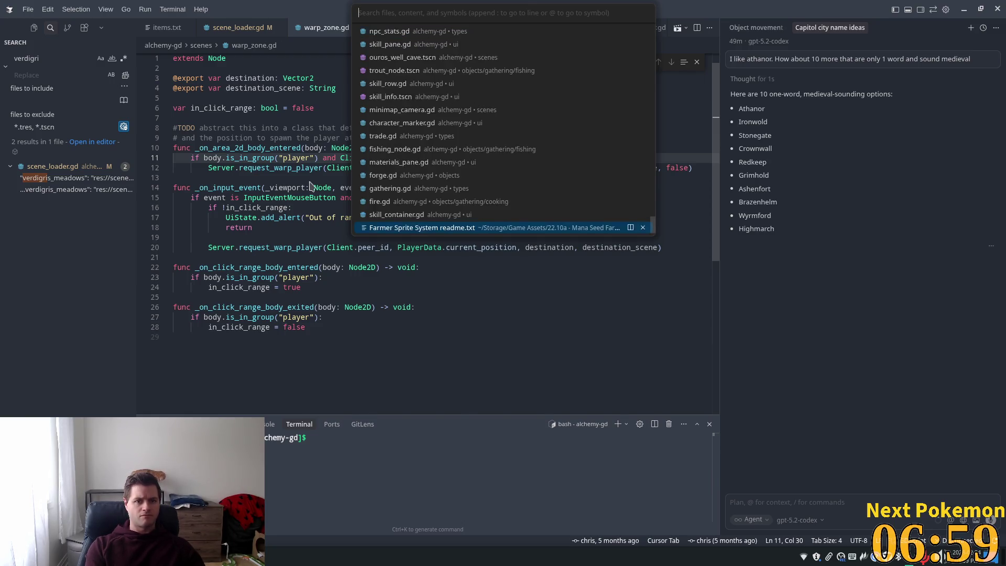
key(Return)
key(ctrl+shift+p)
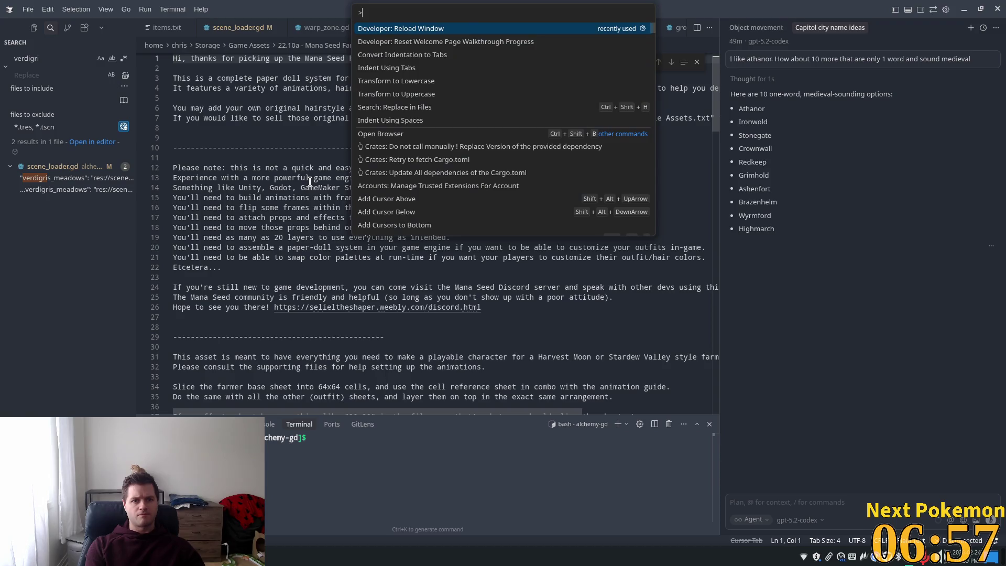
key(Return)
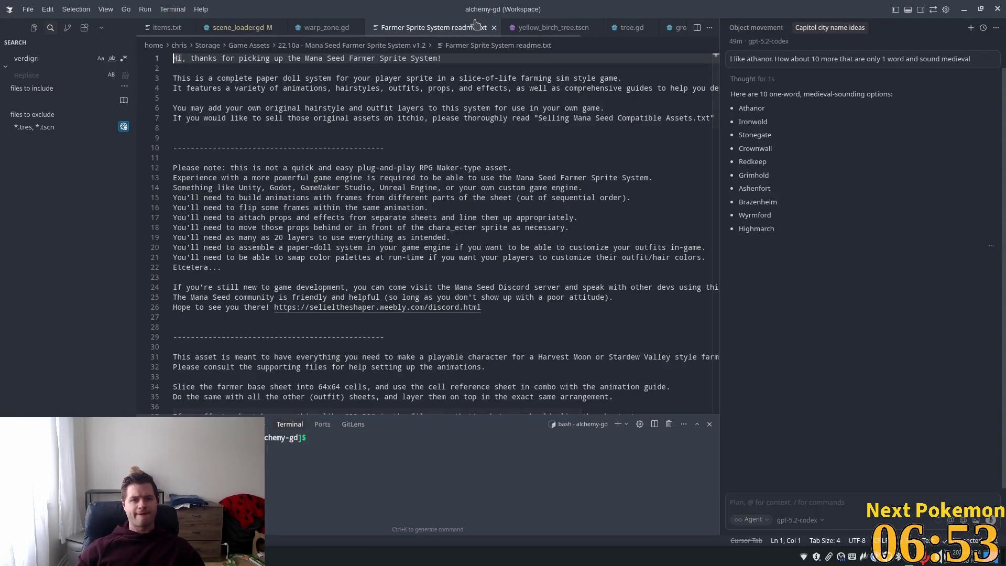
click(373, 139)
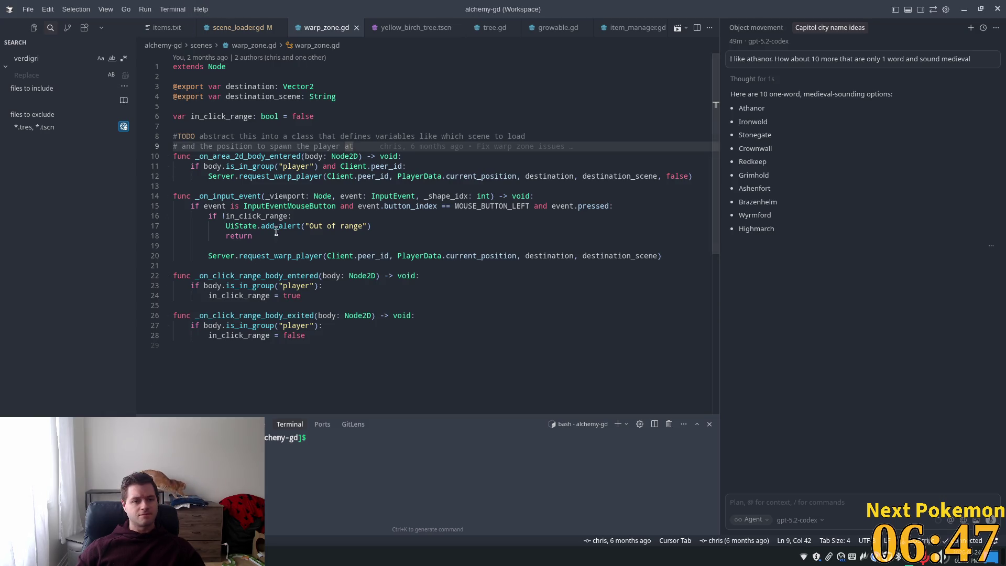
Jump to request_warp_player in server.gd and close the Capitol city name ideas chat panel.
click(291, 156)
ctrl+click(273, 176)
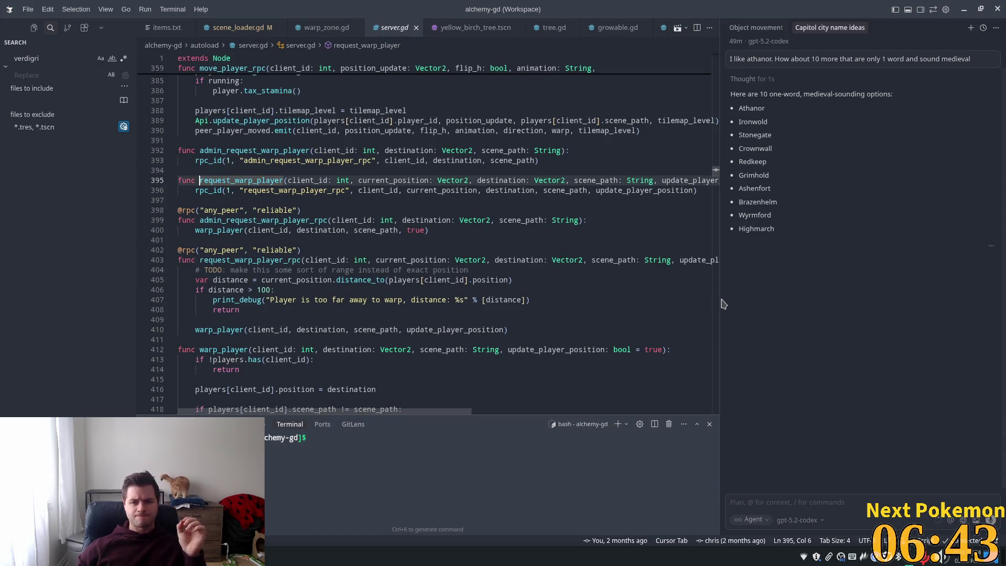
drag(719, 272, 872, 289)
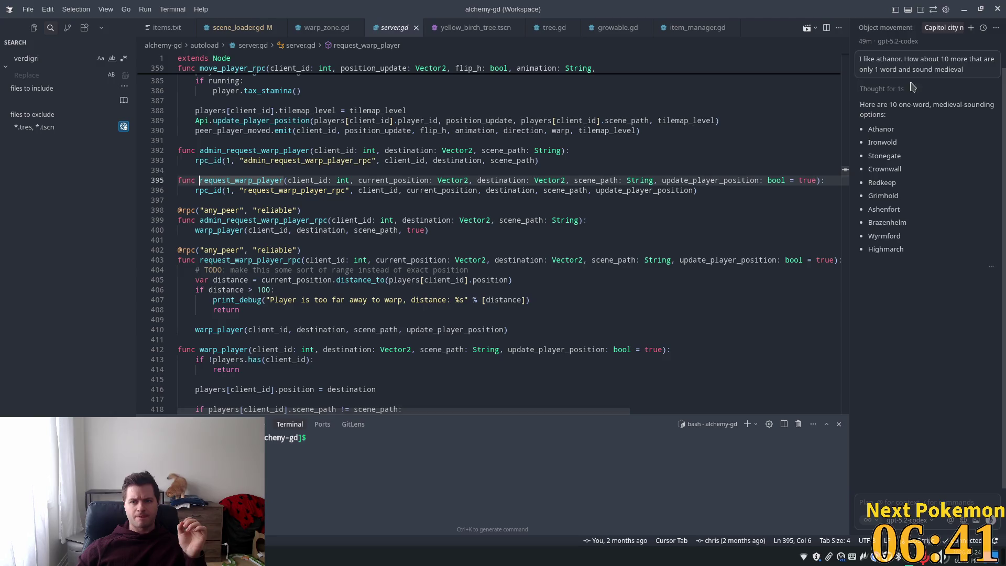
click(959, 32)
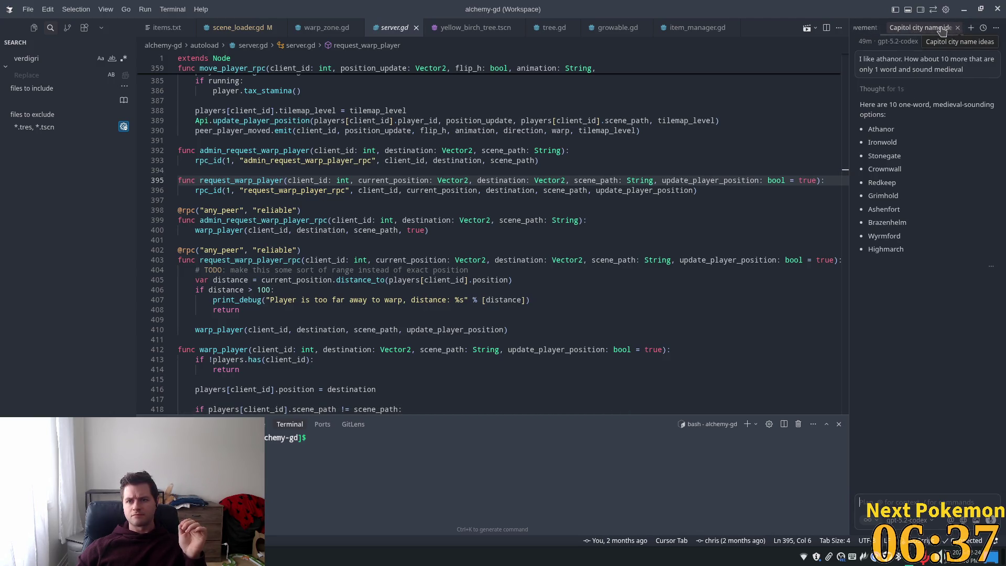
click(962, 28)
click(950, 28)
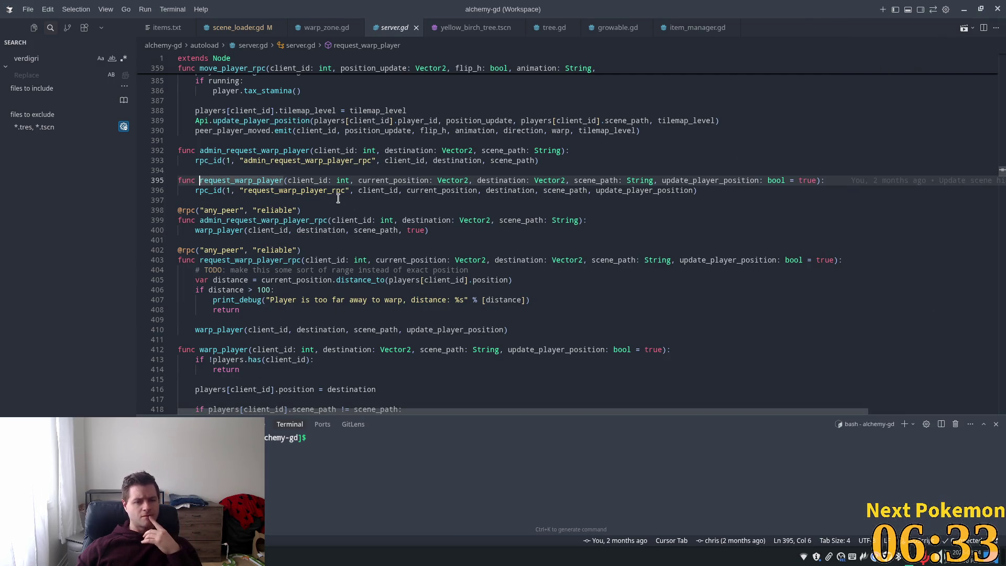
Follow request_warp_player_rpc's definition and its call into warp_player.
click(331, 180)
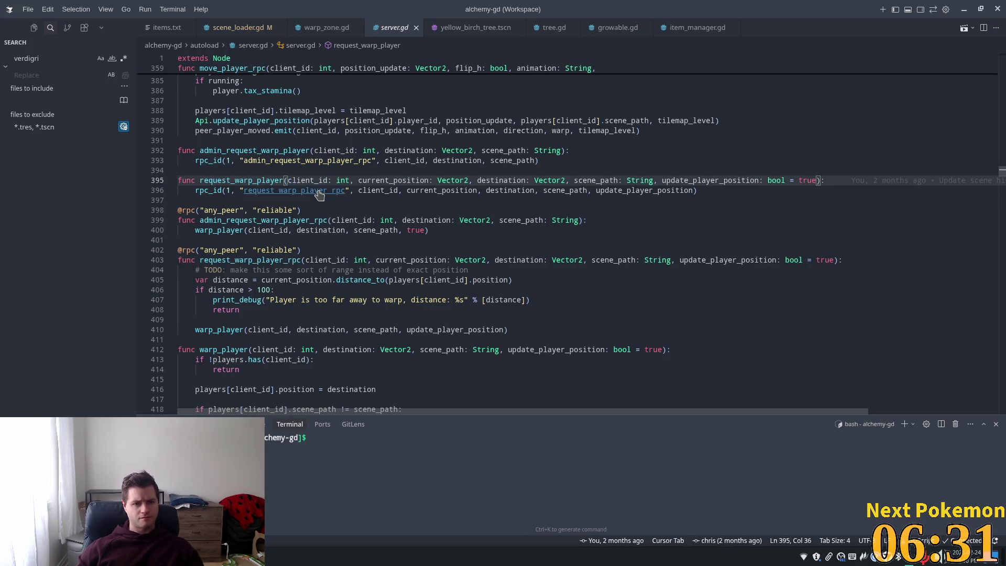
ctrl+click(322, 191)
scroll(333, 278, down, 1)
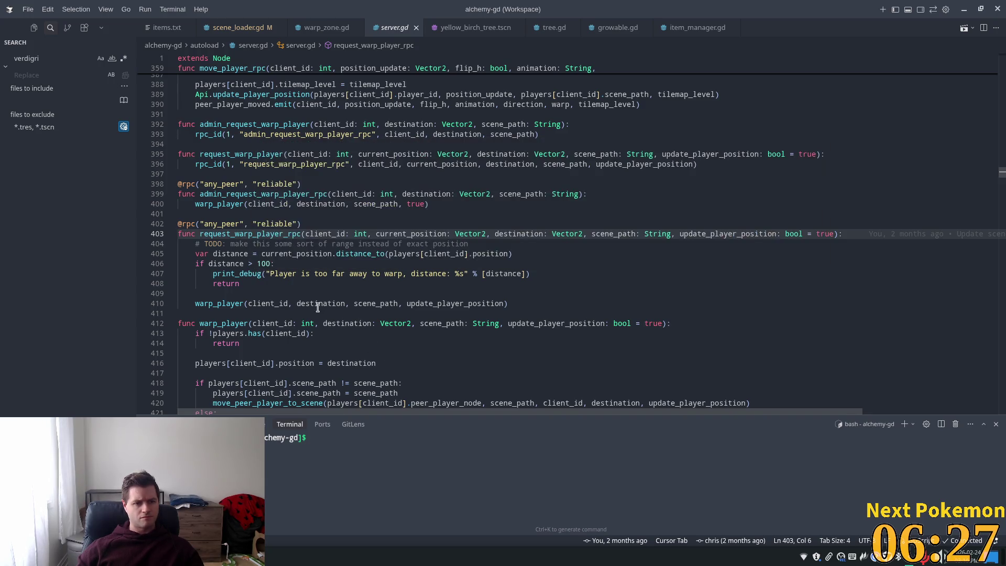
click(237, 293)
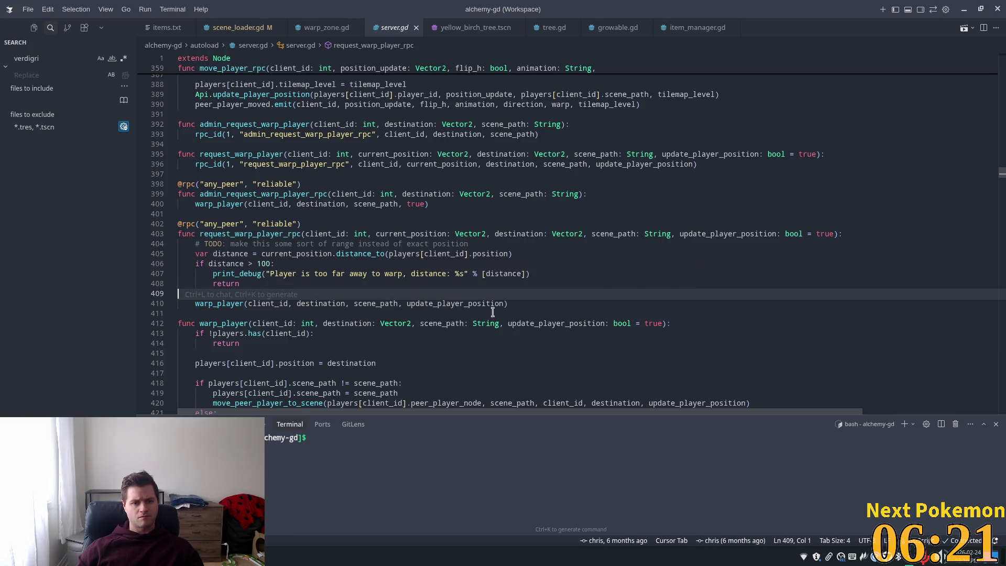
double_click(259, 235)
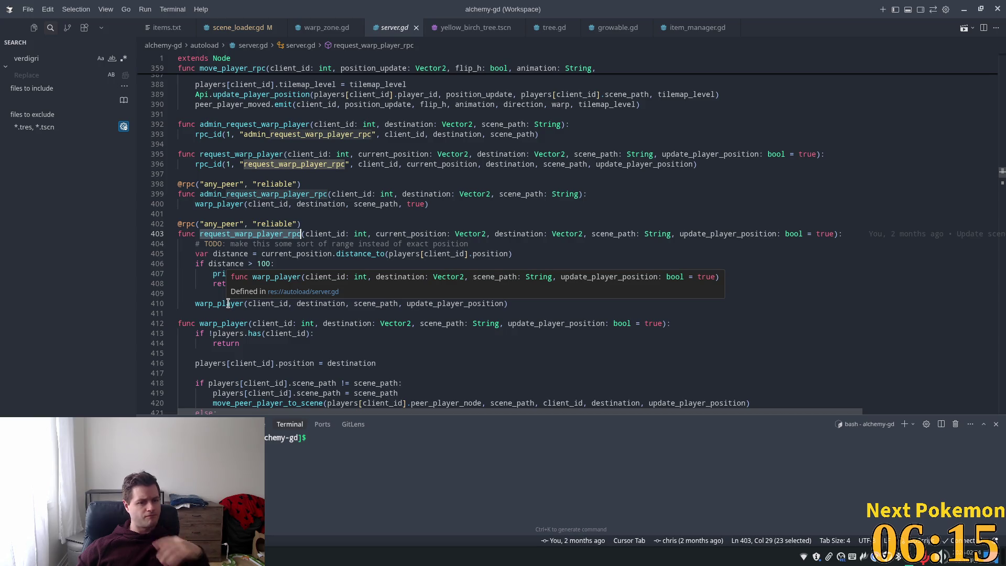
ctrl+click(231, 303)
Inspect client_id uses in warp_player and jump to the move_peer_player_to_scene definition.
scroll(317, 304, down, 3)
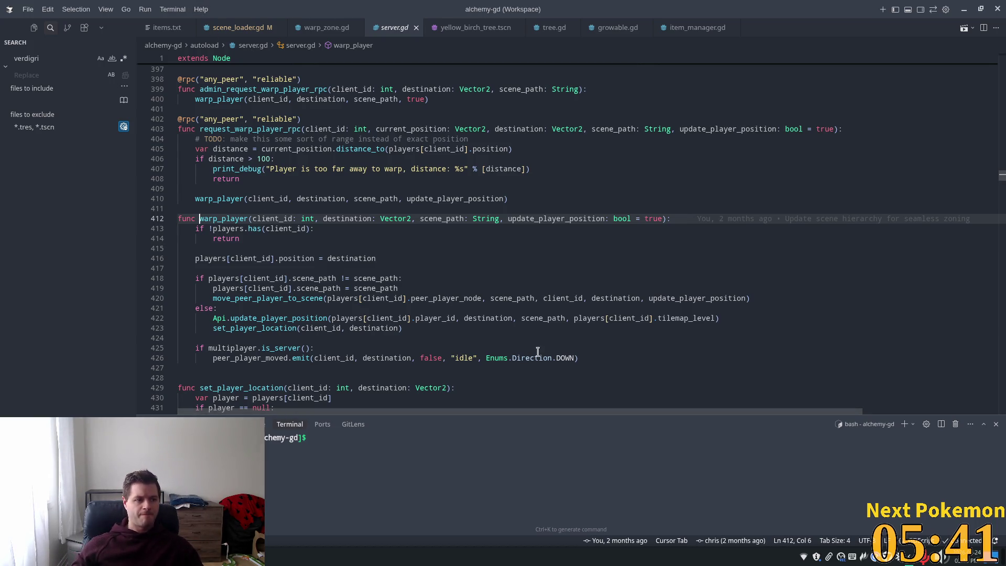
scroll(281, 165, down, 1)
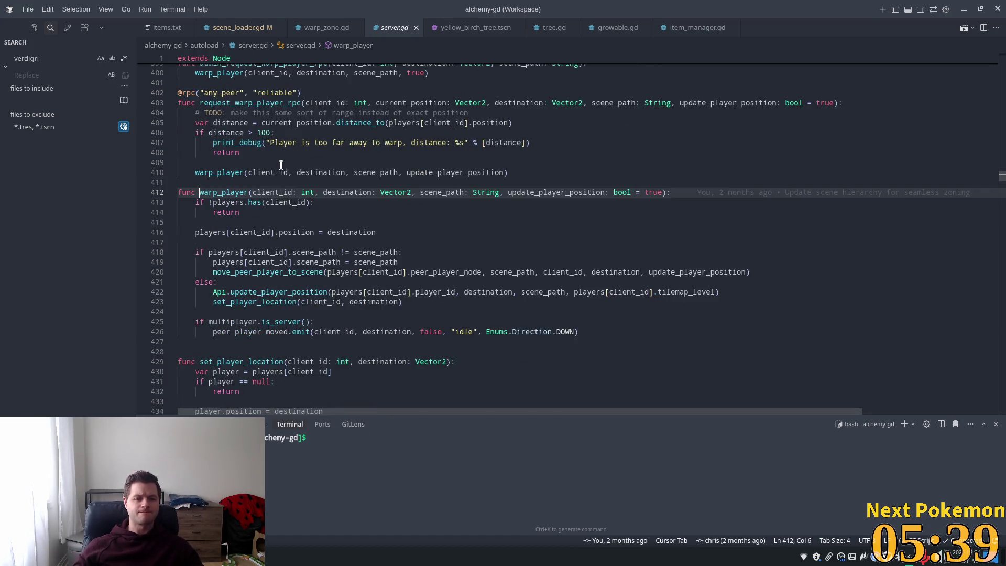
scroll(282, 165, down, 1)
click(270, 225)
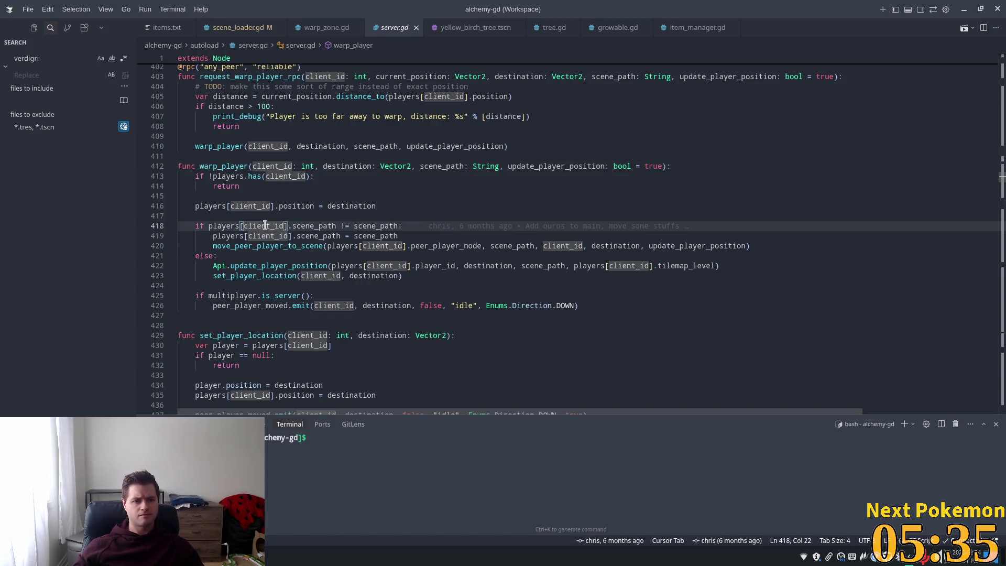
double_click(256, 246)
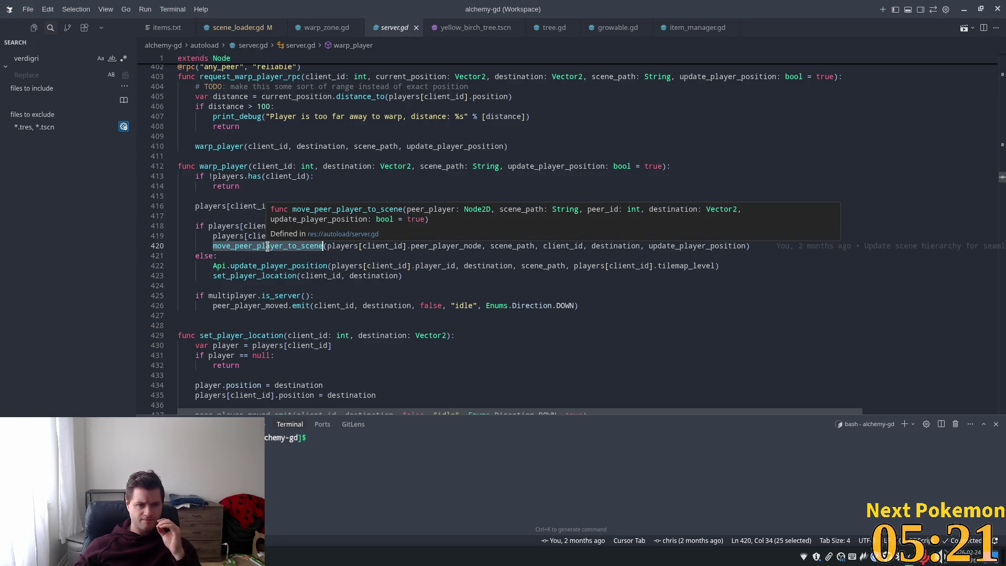
click(268, 246)
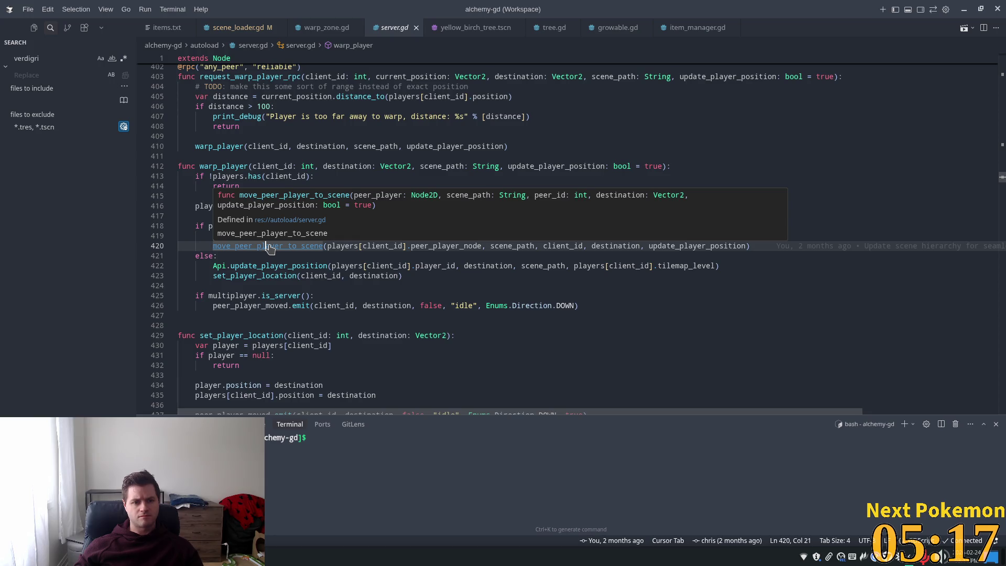
ctrl+click(270, 246)
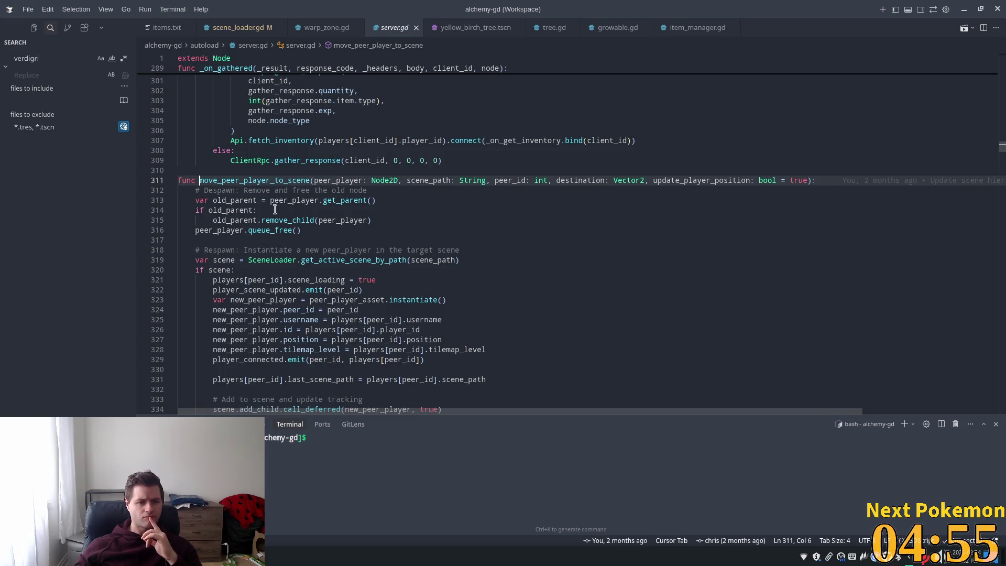
Read through move_peer_player_to_scene and highlight the uses of tilemap_level.
scroll(294, 210, down, 1)
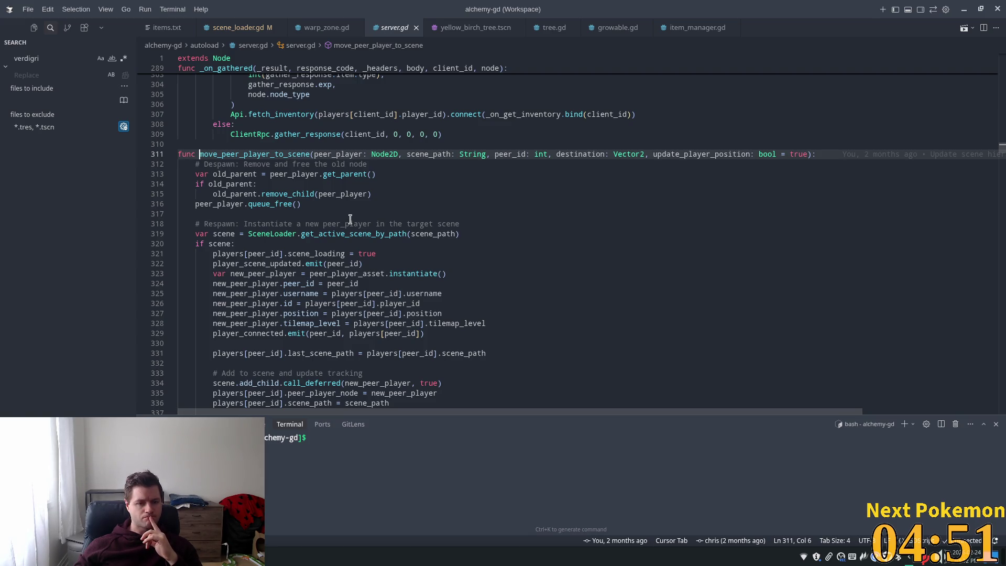
scroll(349, 220, down, 1)
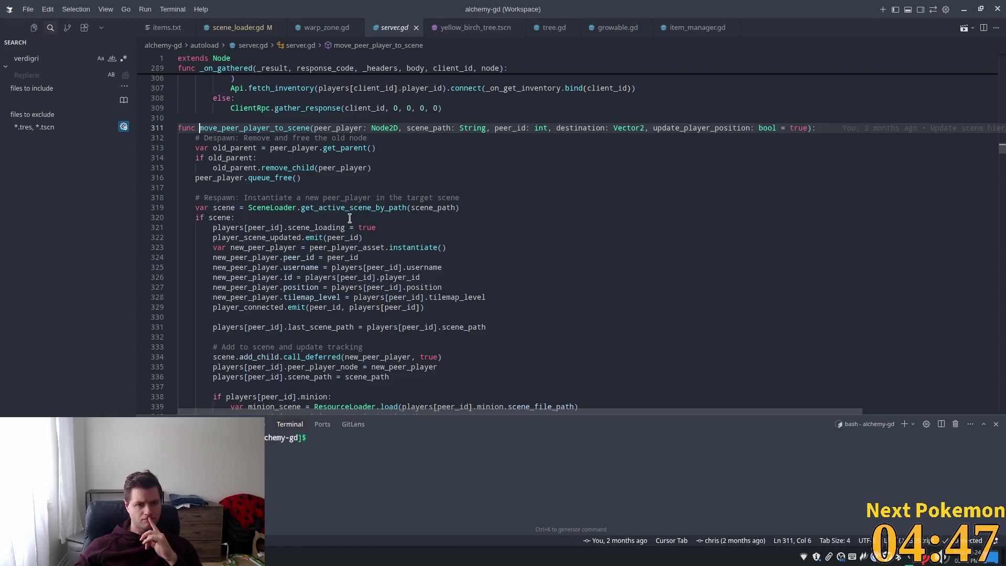
scroll(349, 218, down, 1)
mouse_move(350, 218)
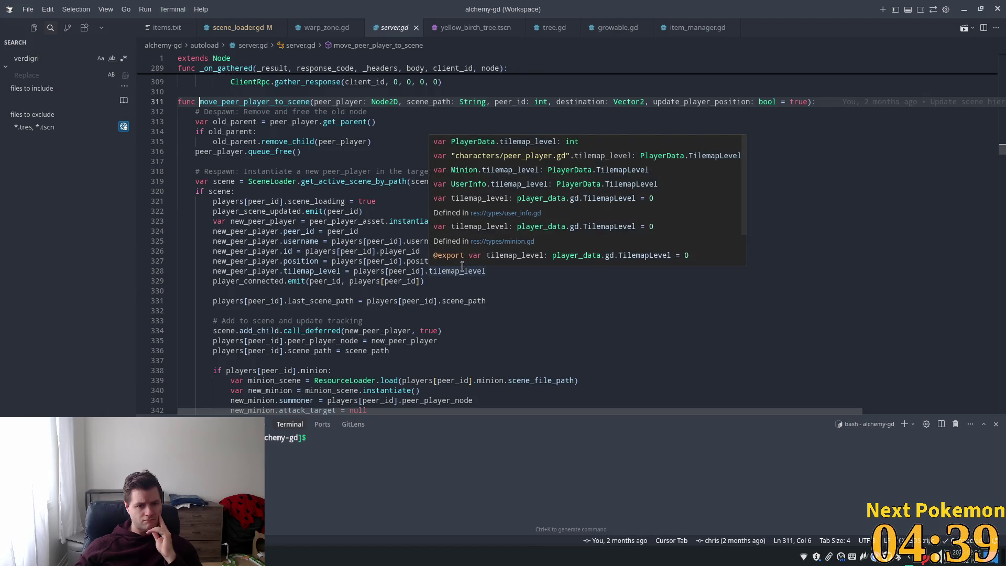
scroll(438, 319, down, 1)
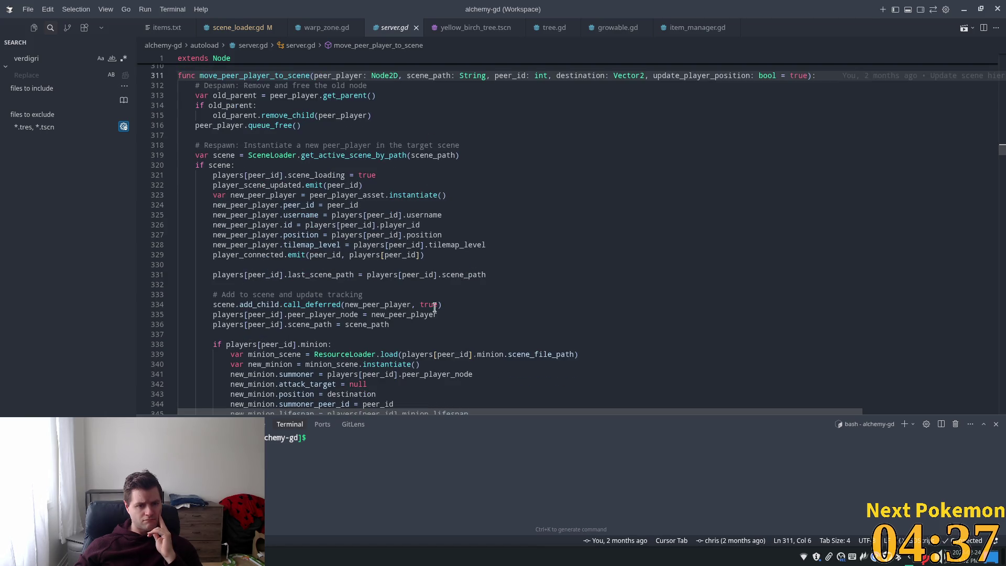
double_click(304, 245)
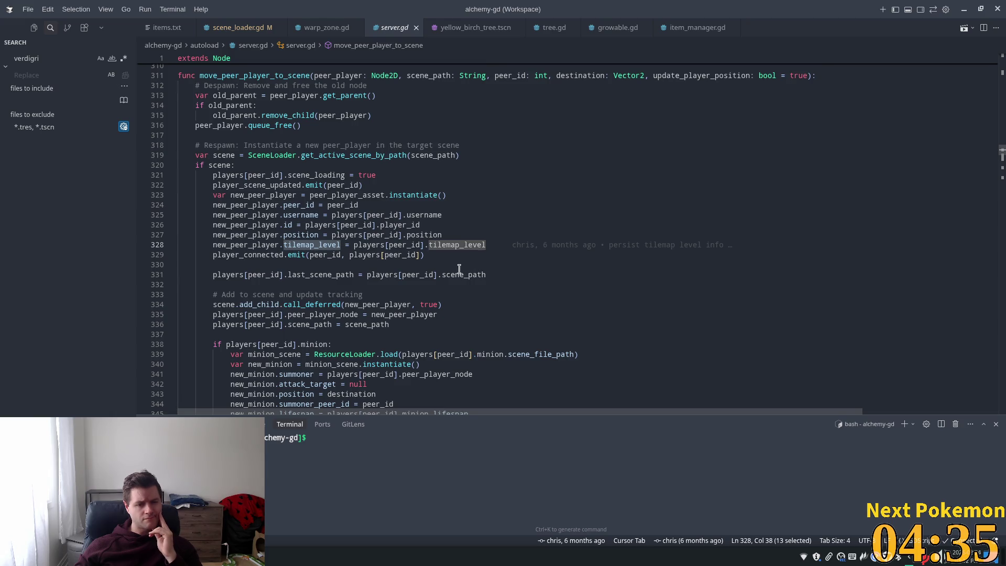
Ctrl-click ClientRpc.player_scene_update to open its definition in client_rpc.gd.
mouse_move(453, 274)
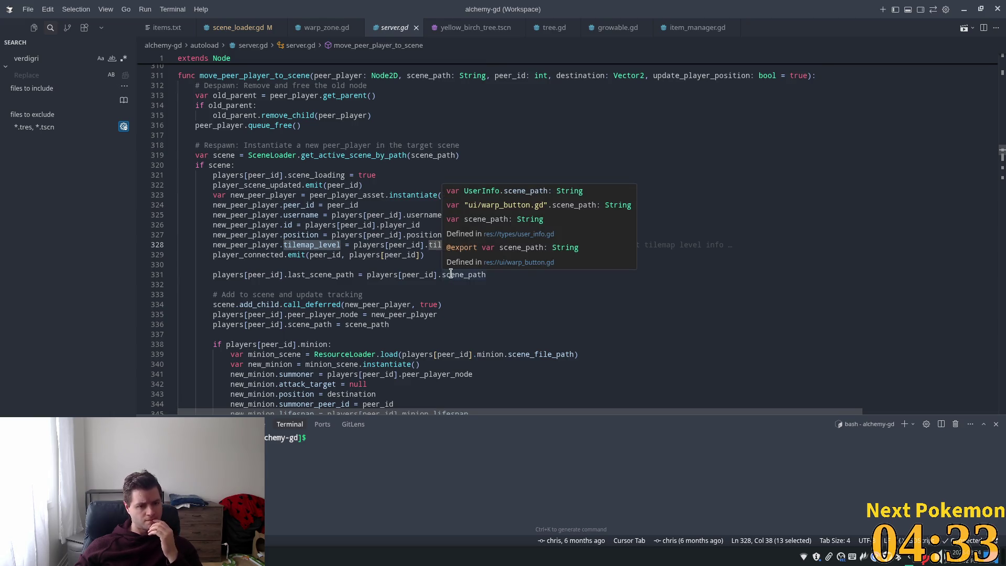
scroll(451, 273, down, 1)
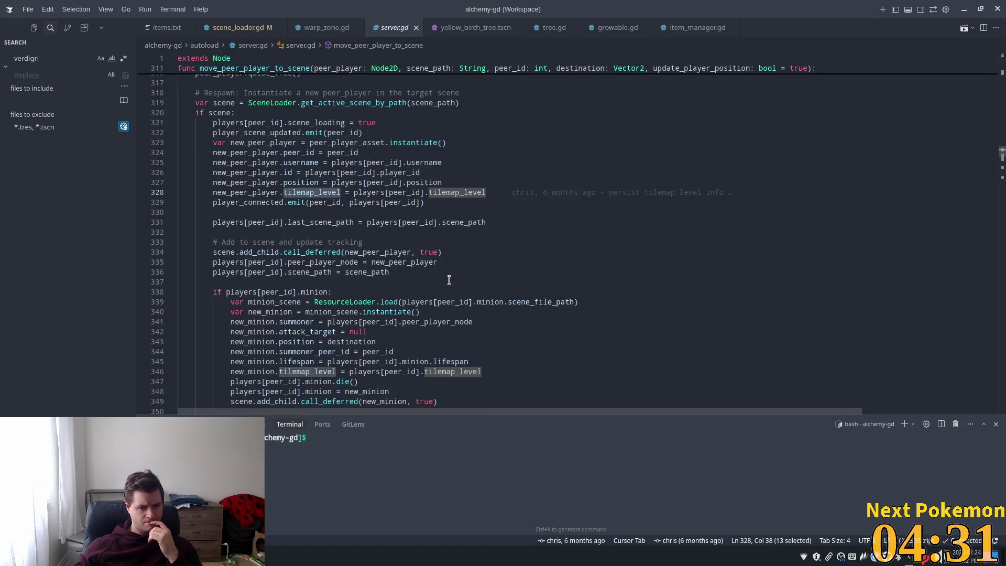
scroll(446, 283, down, 4)
scroll(447, 283, down, 1)
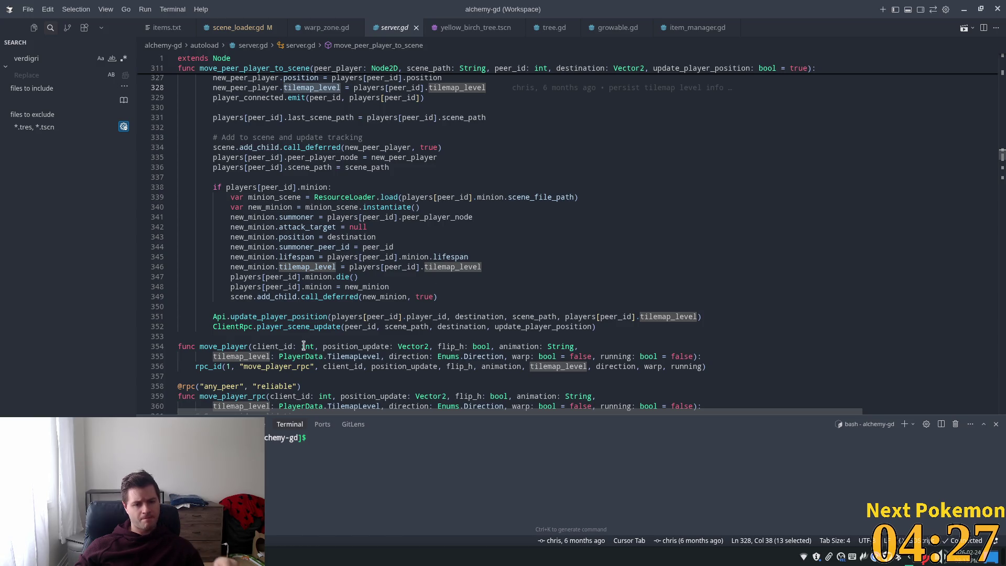
mouse_move(315, 327)
key(ctrl)
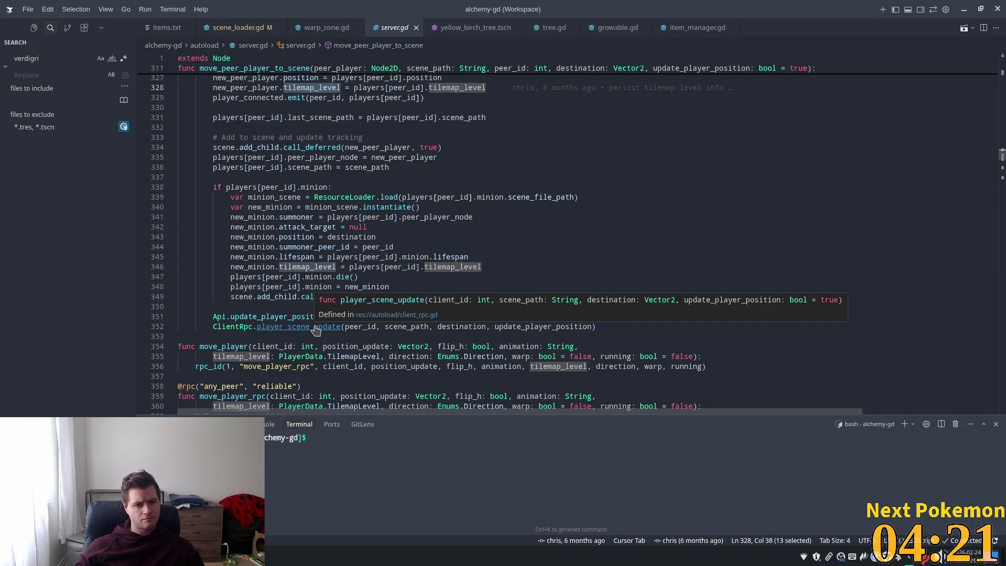
ctrl+click(315, 327)
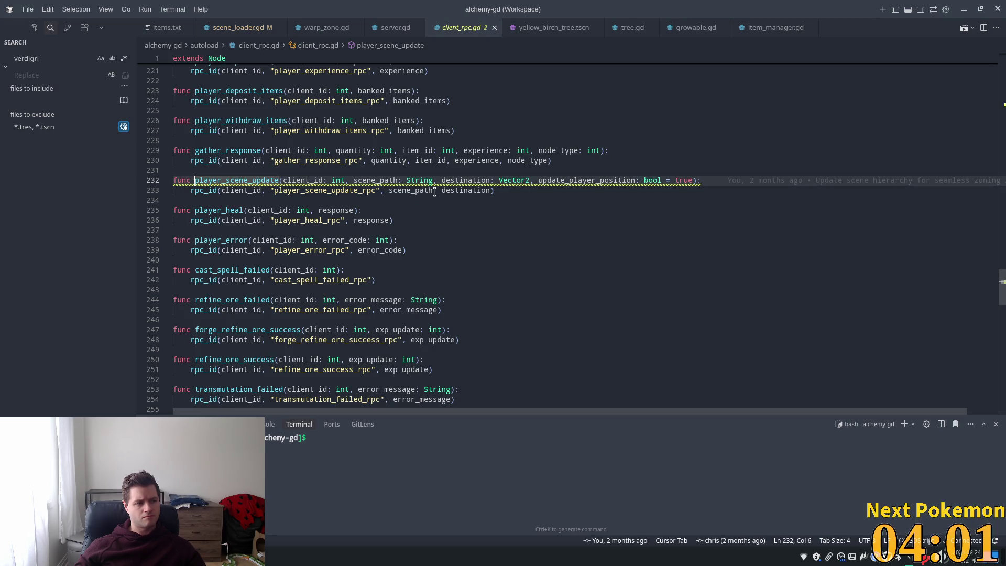
Jump to player_scene_update_rpc and peek at load_scene's definition in scene_loader.gd.
click(327, 192)
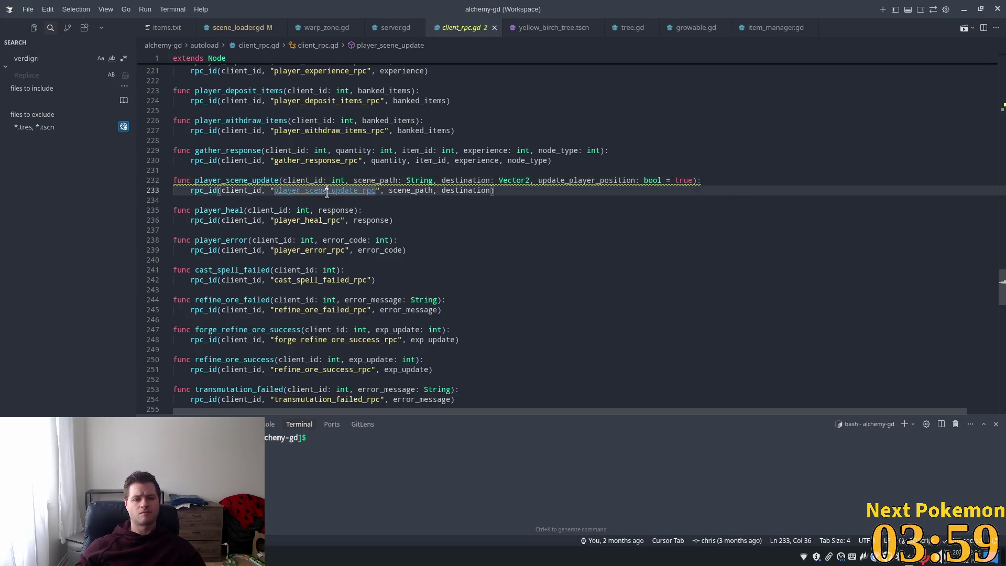
ctrl+click(327, 191)
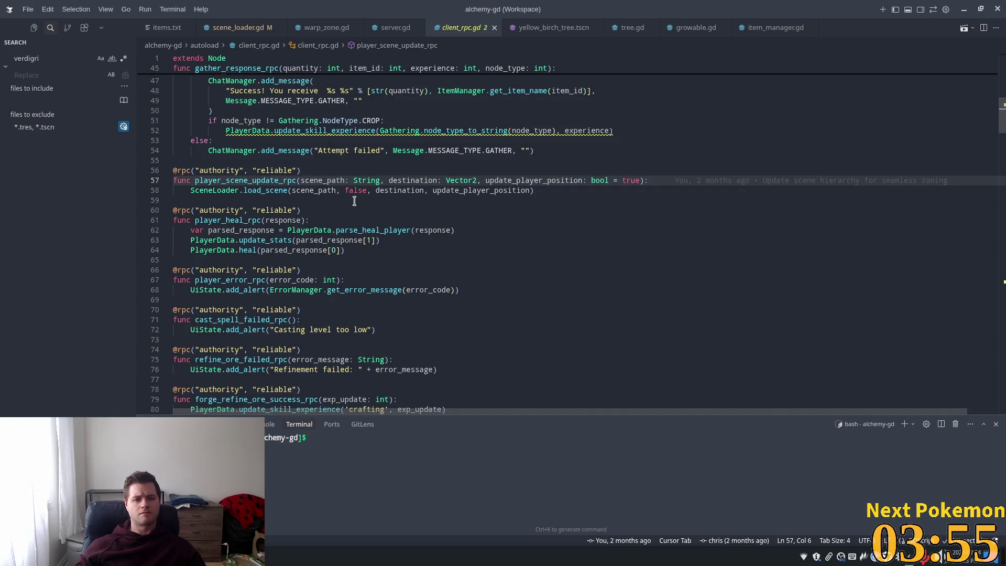
mouse_move(276, 194)
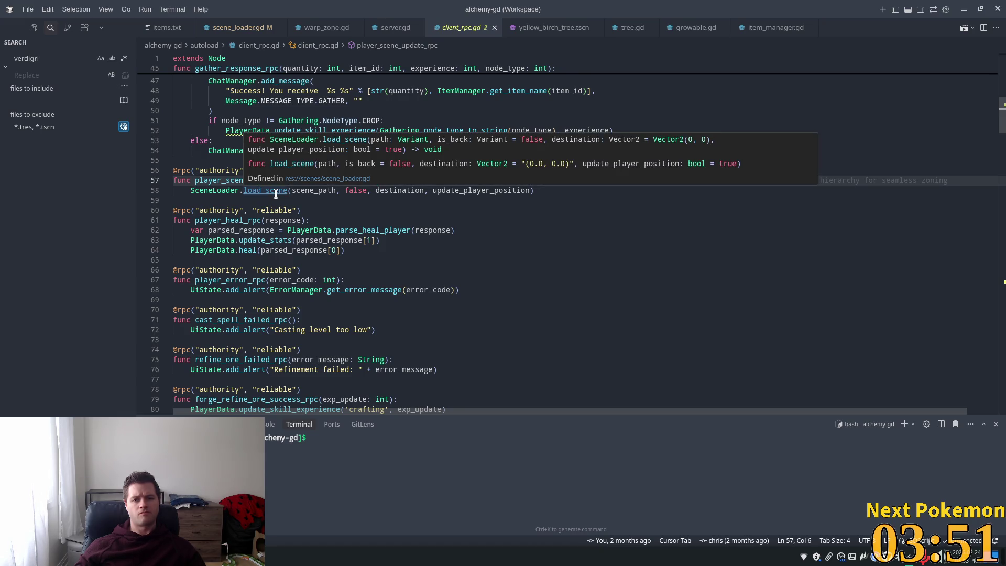
ctrl+click(276, 193)
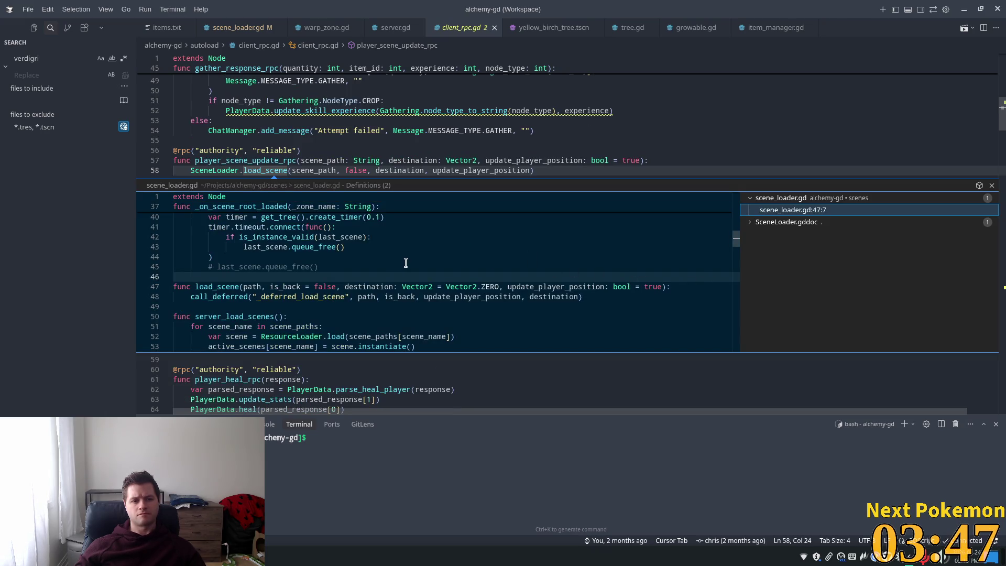
scroll(421, 263, down, 1)
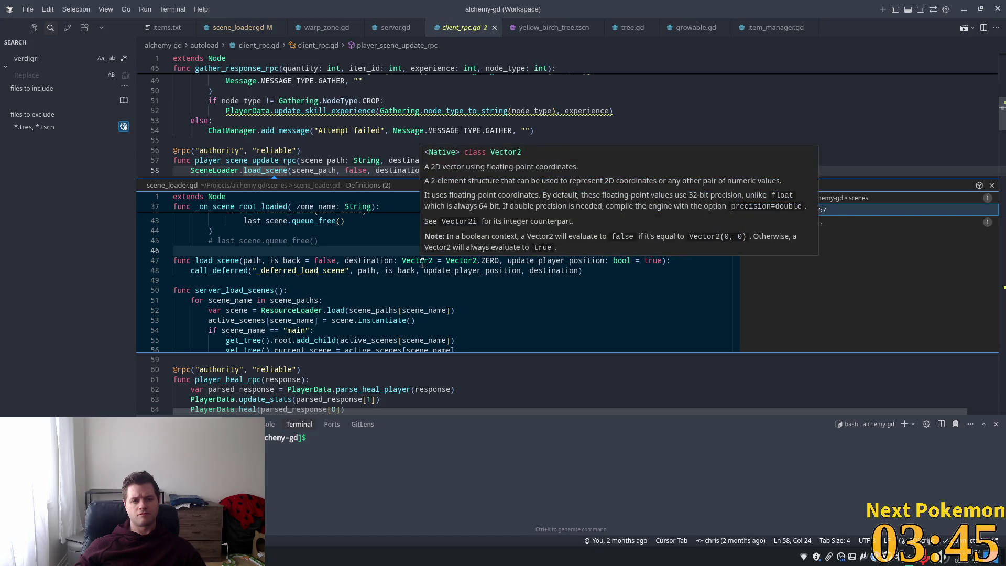
View and close the call_deferred docs, then return via player_scene_update_rpc to load_scene.
click(222, 270)
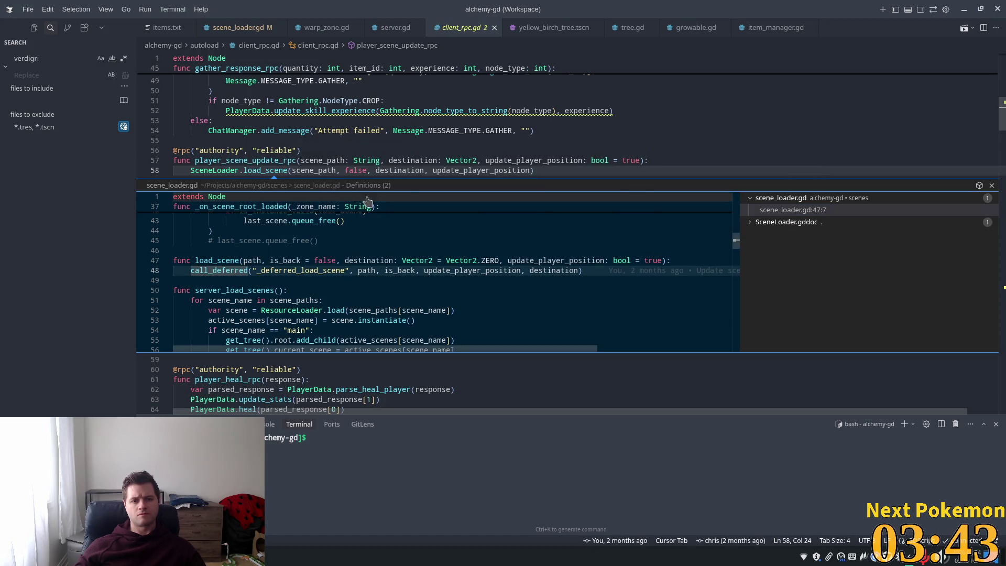
ctrl+click(226, 270)
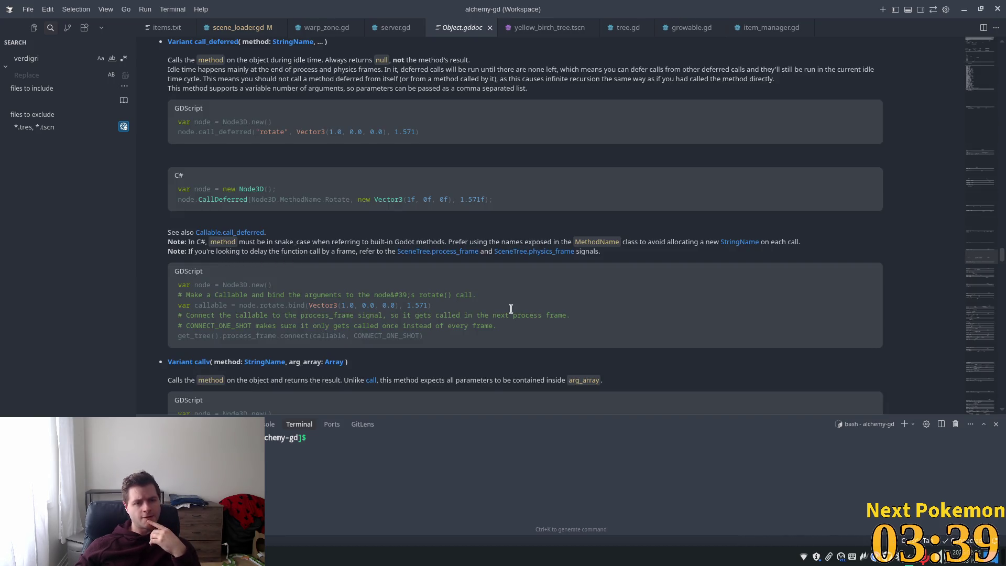
click(490, 27)
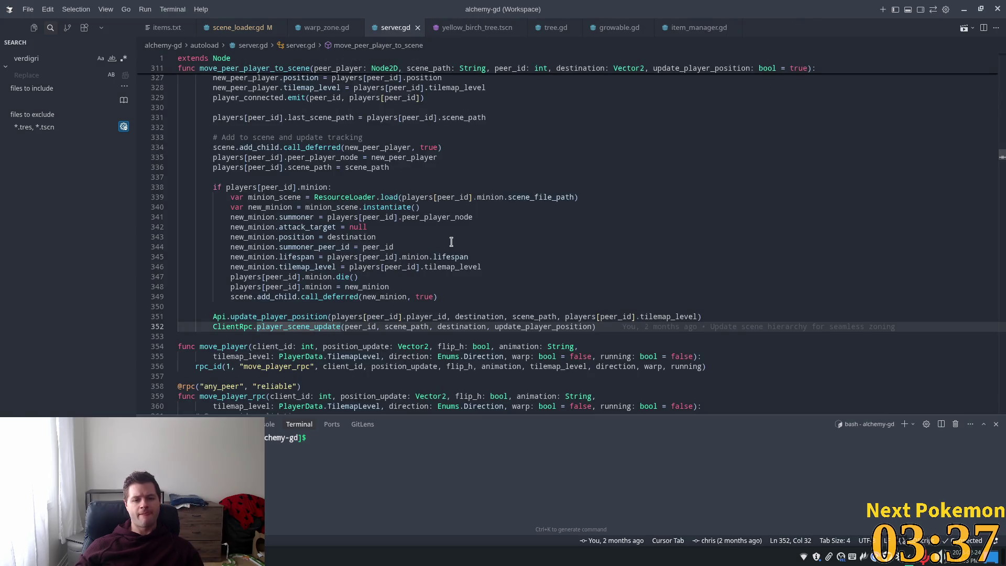
ctrl+click(308, 328)
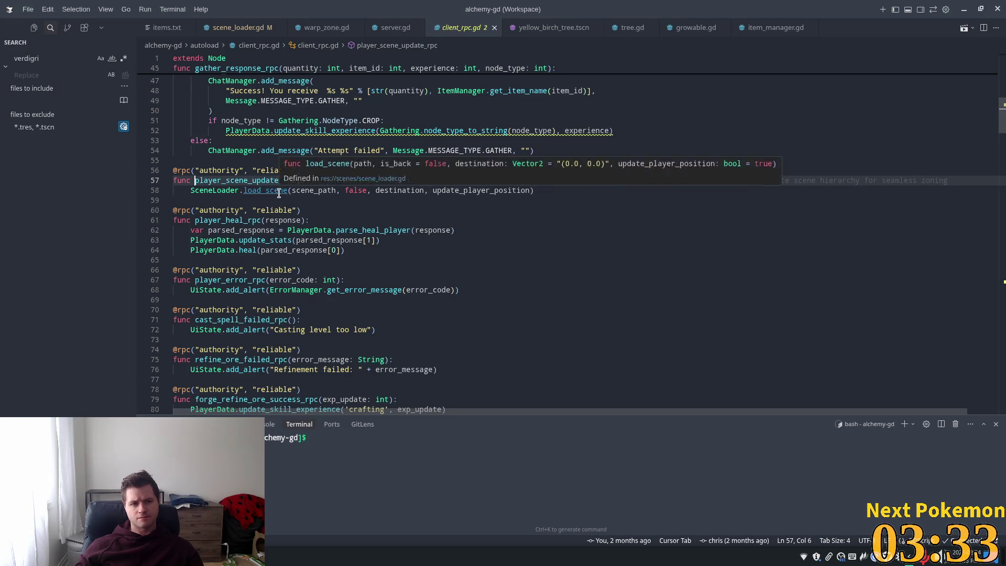
ctrl+click(280, 190)
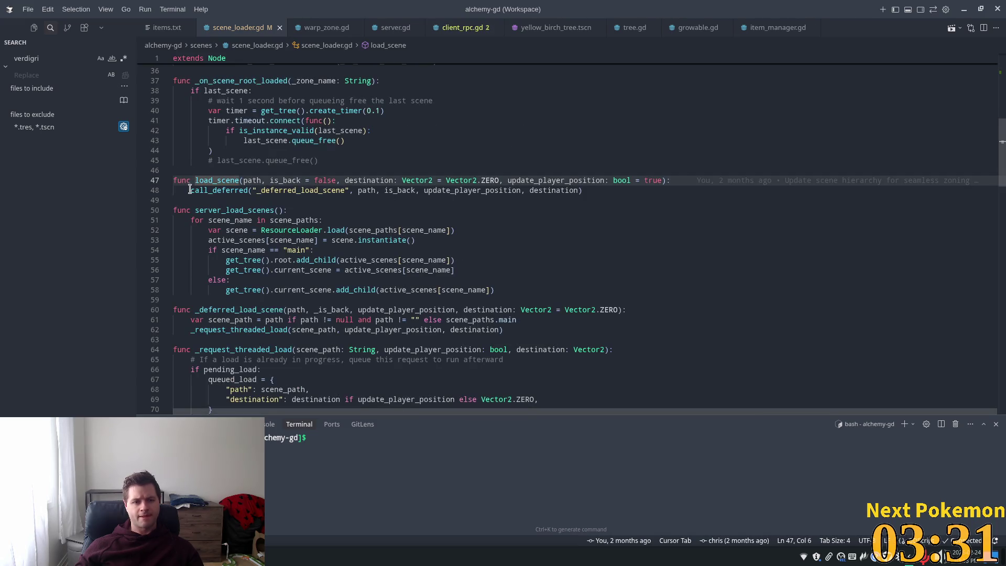
Follow line 48's call_deferred to the _deferred_load_scene function and inspect its scene_path variable.
double_click(190, 190)
double_click(287, 190)
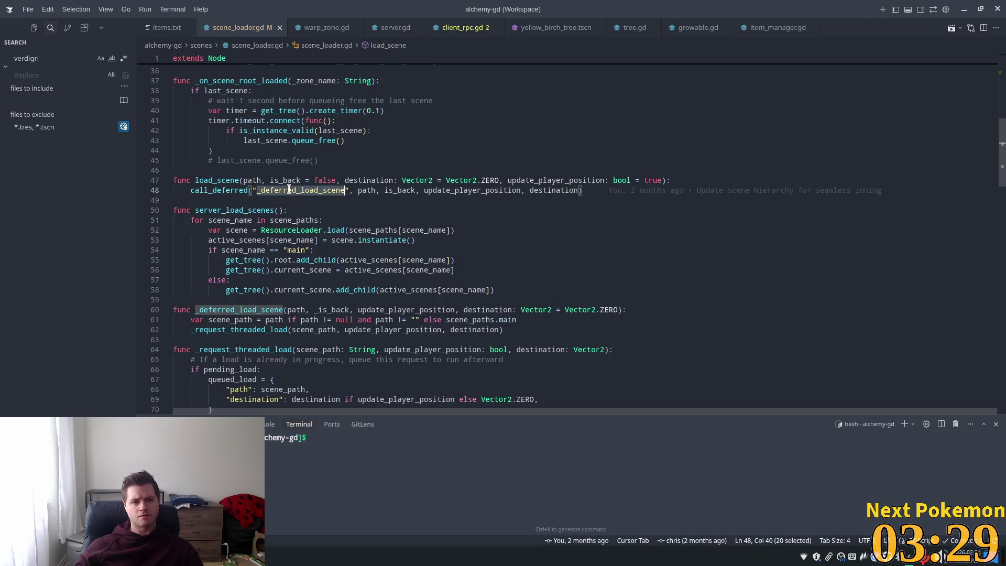
scroll(327, 315, down, 1)
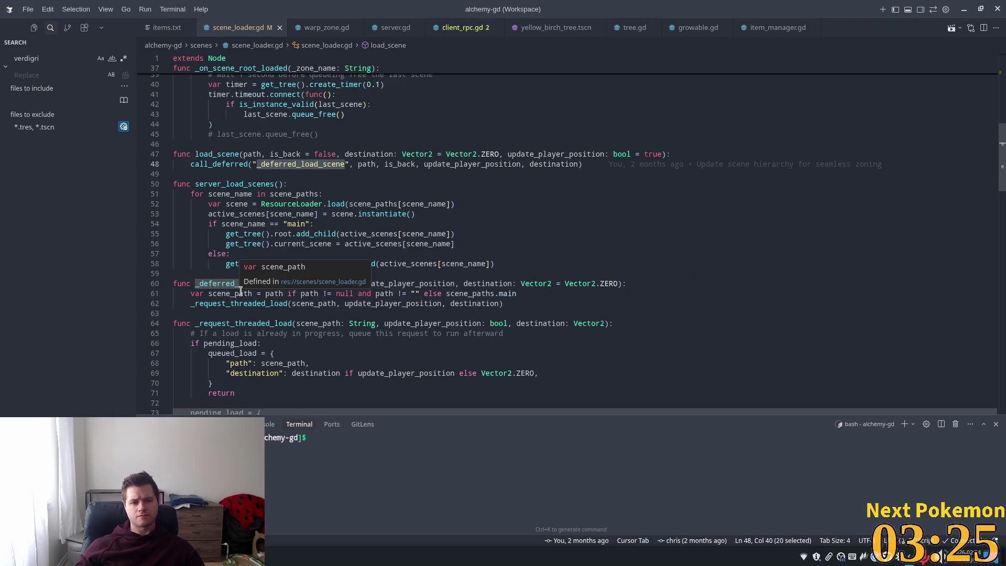
click(221, 294)
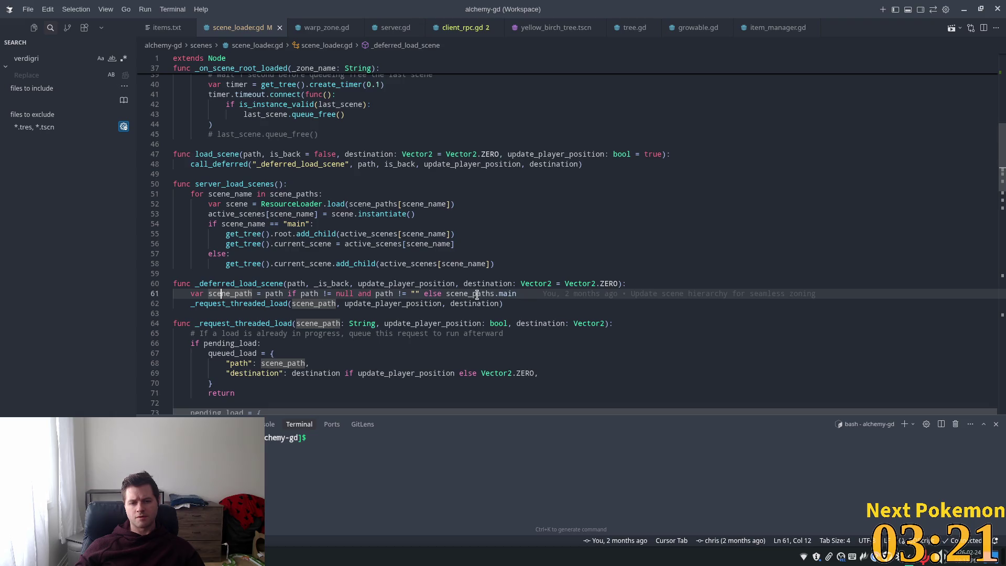
Select _request_threaded_load on line 62 and read its function body in scene_loader.gd.
click(237, 304)
double_click(237, 303)
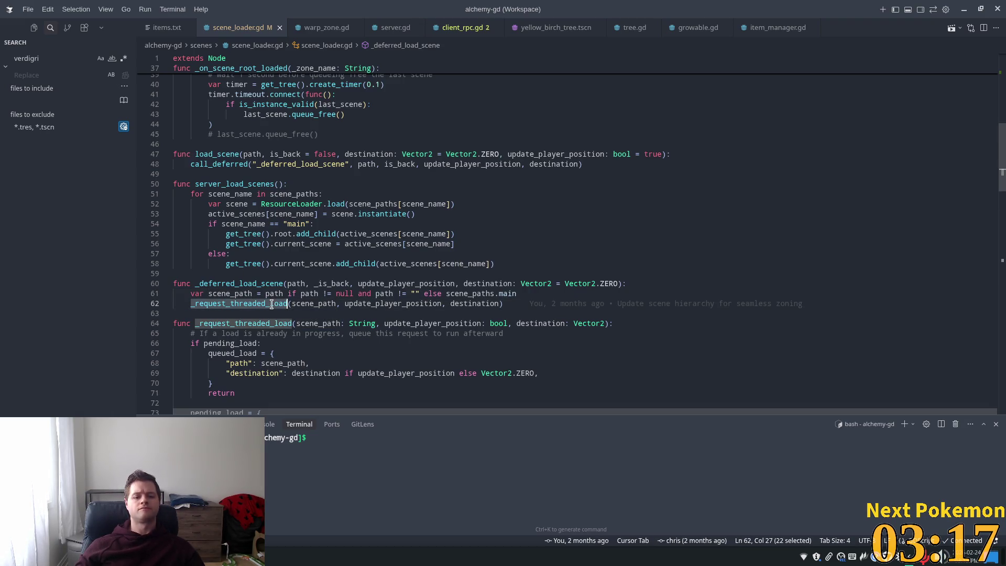
scroll(557, 316, down, 1)
scroll(323, 311, down, 1)
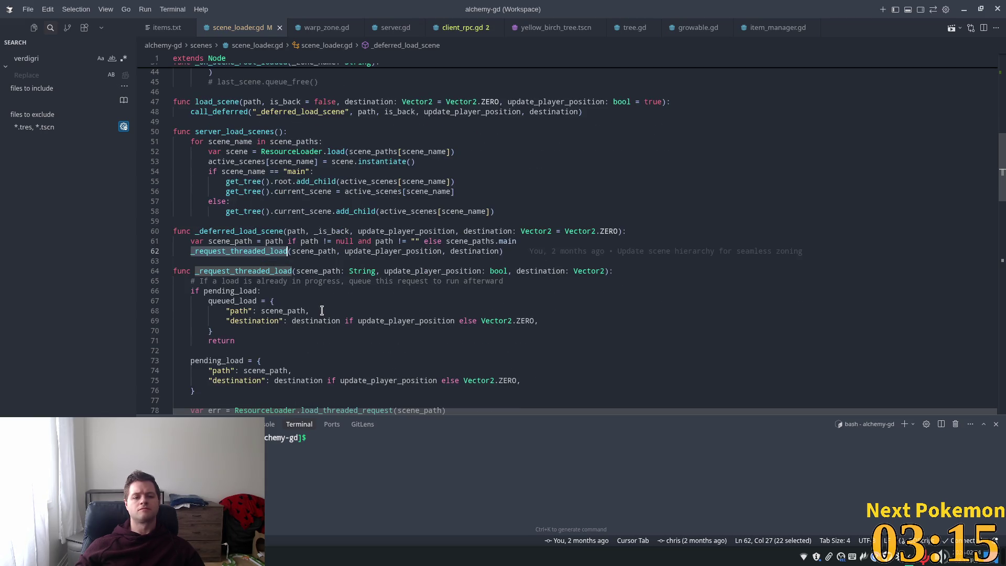
scroll(321, 310, down, 2)
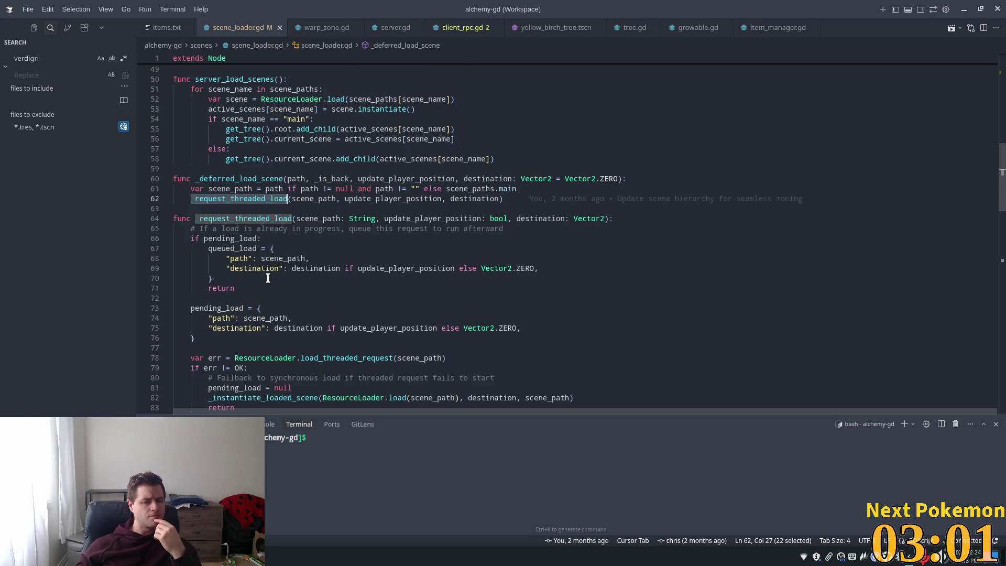
scroll(269, 281, down, 2)
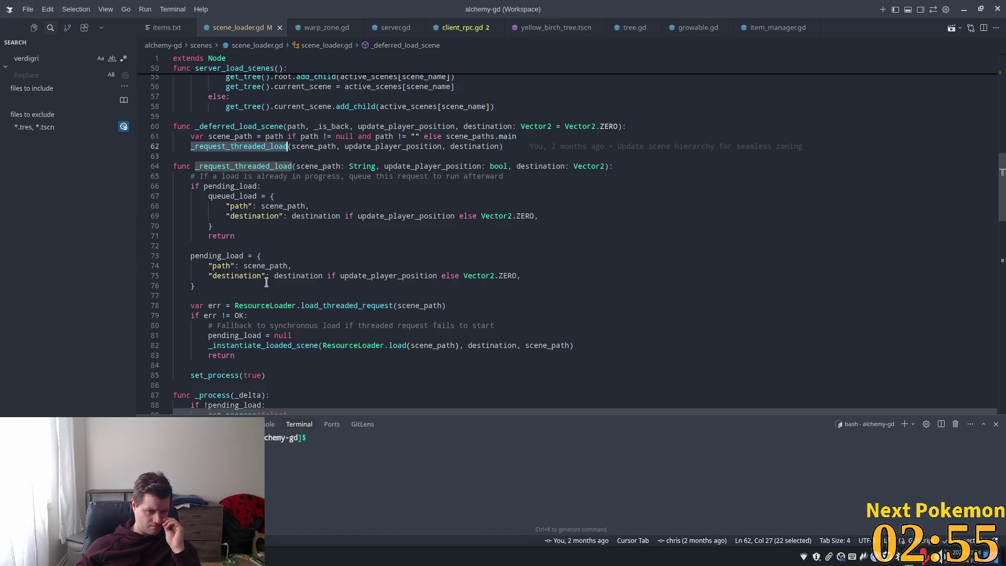
scroll(265, 286, down, 2)
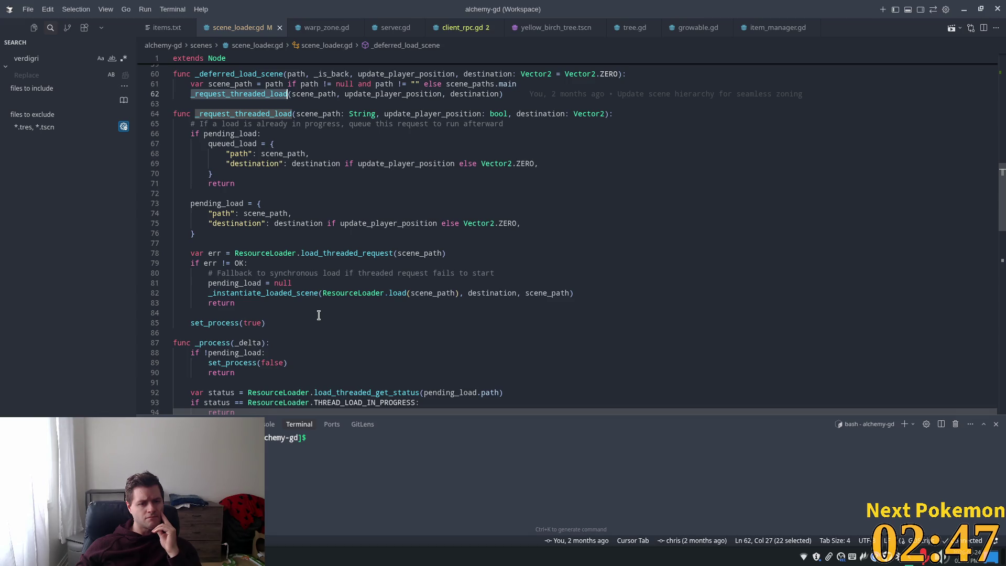
click(288, 294)
Highlight the uses of _instantiate_loaded_scene and inspect the ResourceLoader call on line 97.
double_click(288, 294)
scroll(438, 292, down, 4)
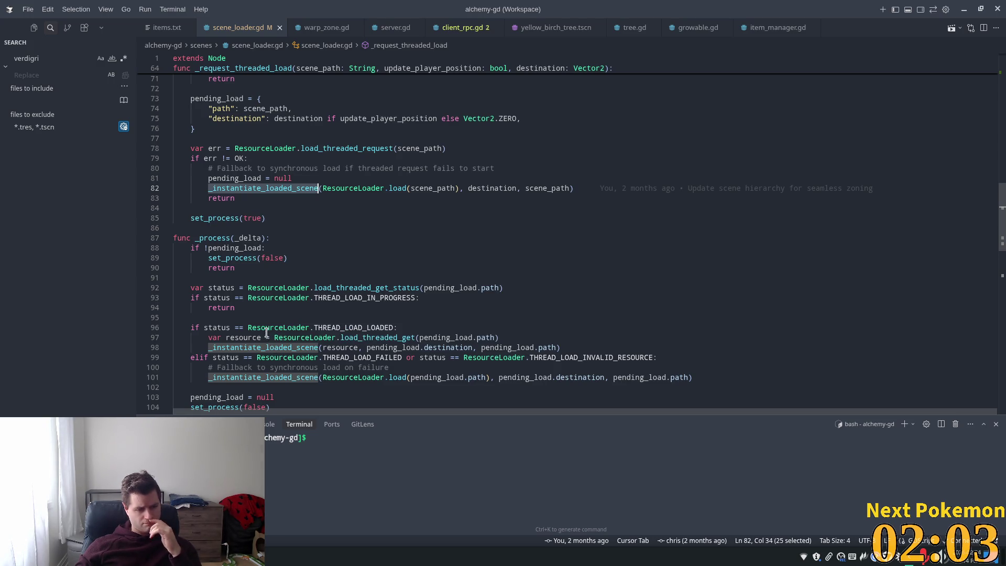
mouse_move(267, 325)
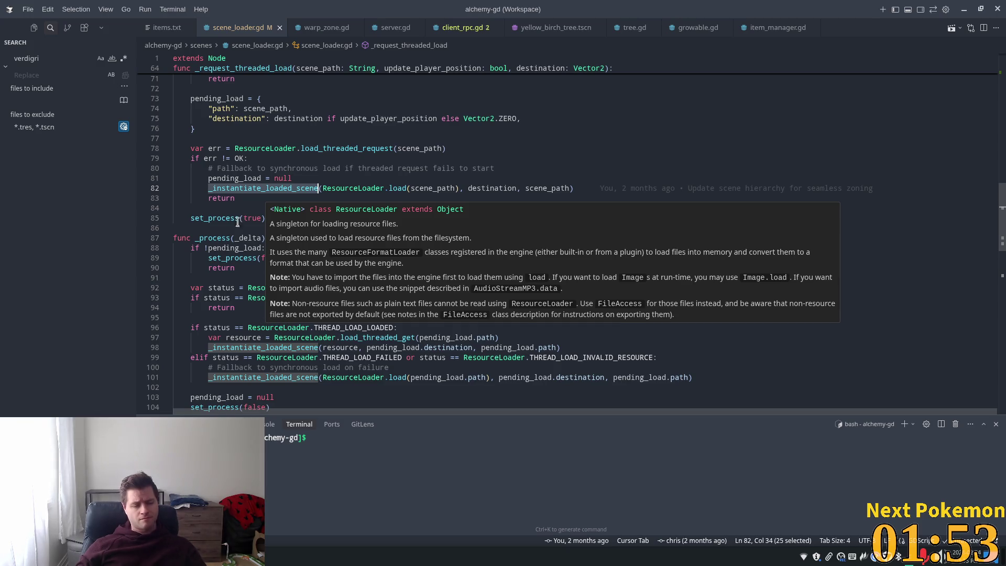
scroll(244, 302, down, 1)
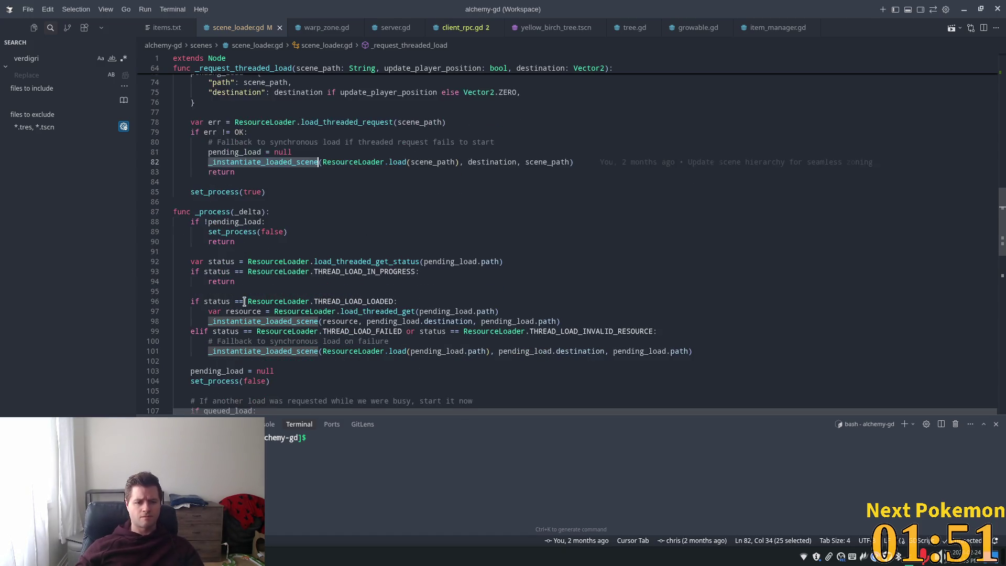
click(282, 311)
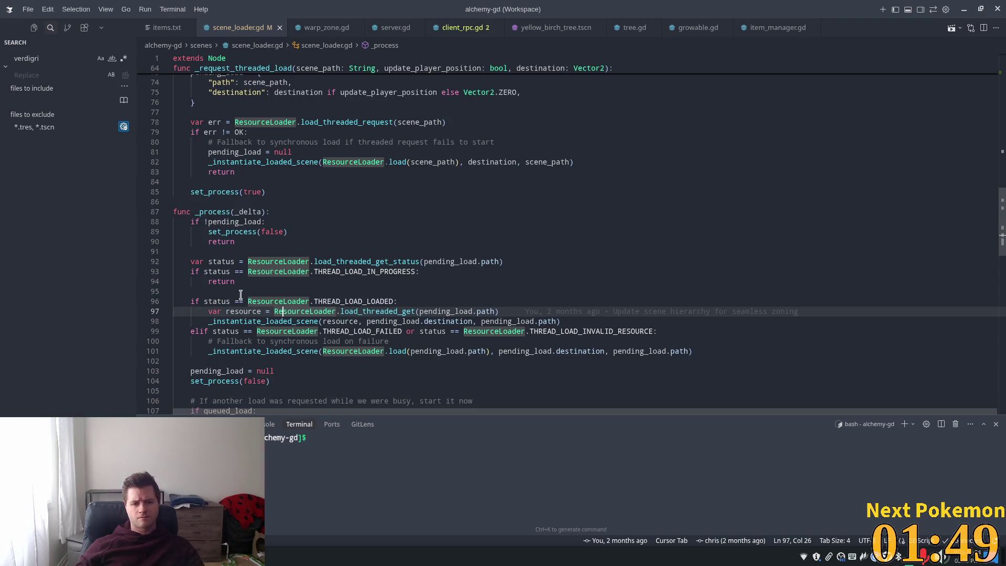
scroll(241, 296, down, 1)
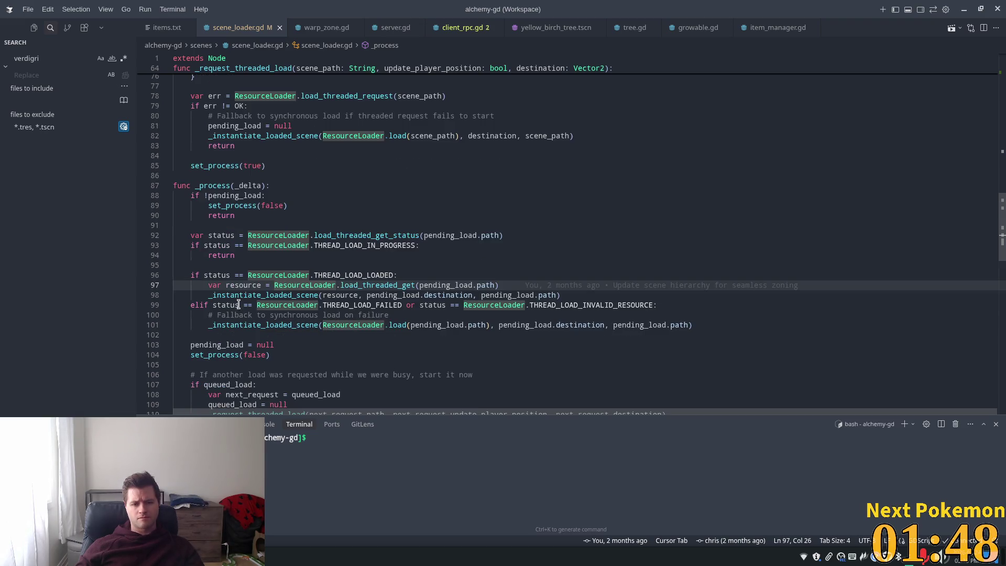
Jump to the _instantiate_loaded_scene definition and select its _prepare_for_new_scene call.
ctrl+click(267, 296)
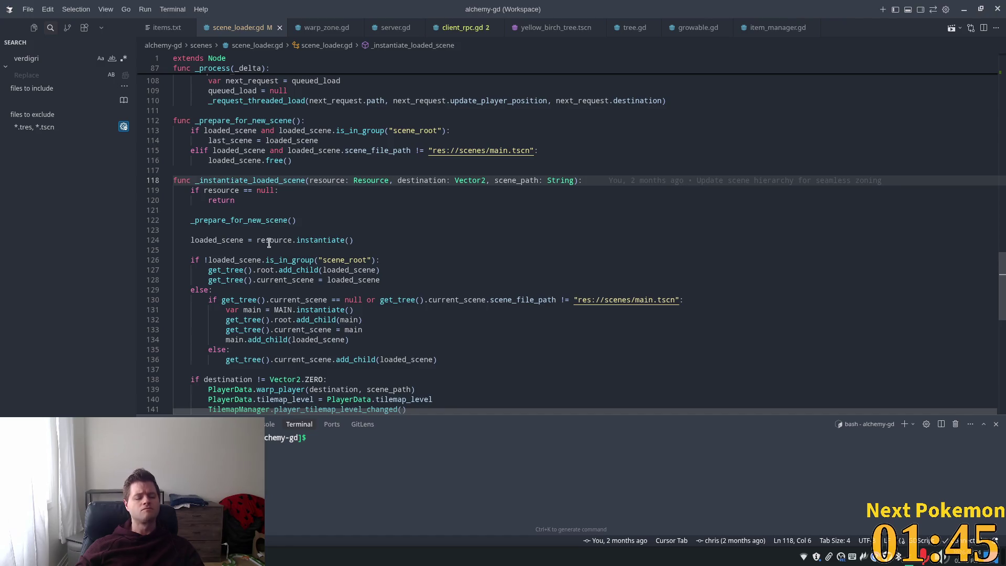
double_click(250, 220)
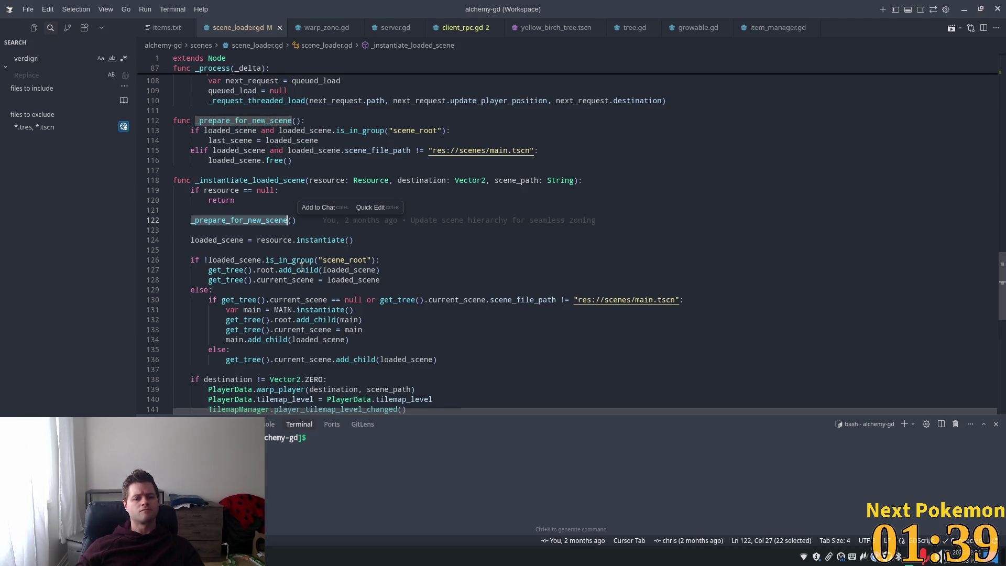
scroll(247, 260, down, 1)
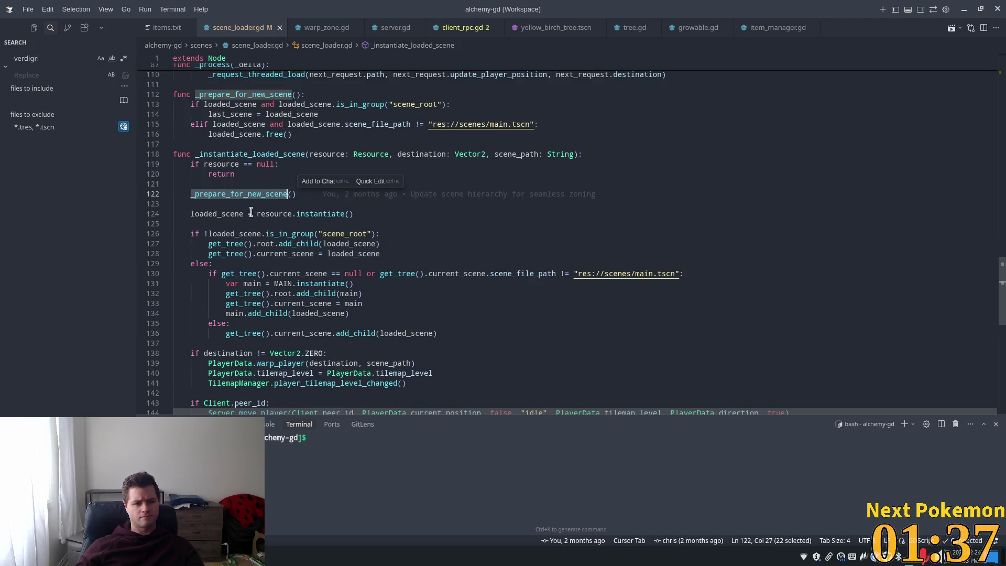
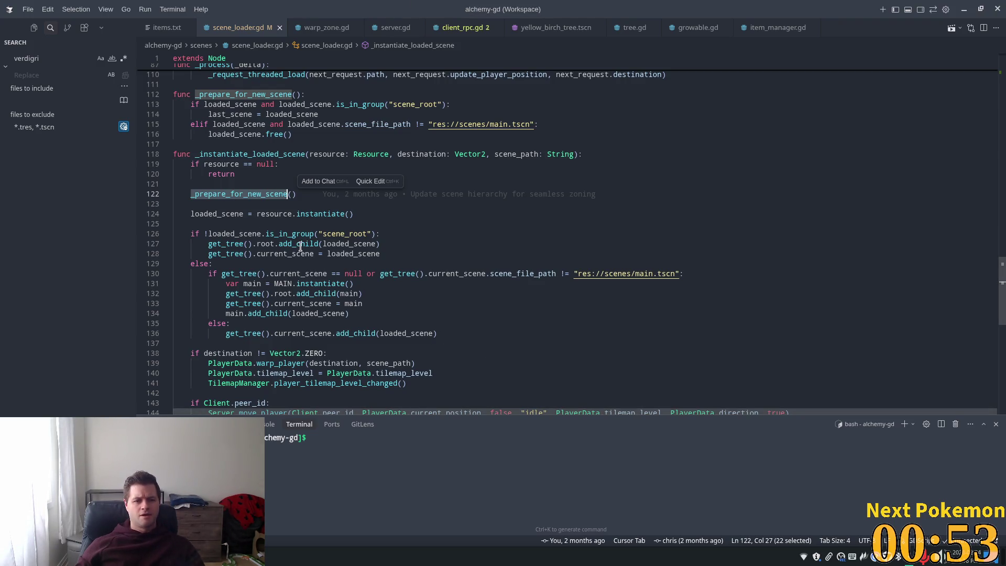
Highlight and select the destination variable to check its type.
scroll(367, 281, down, 1)
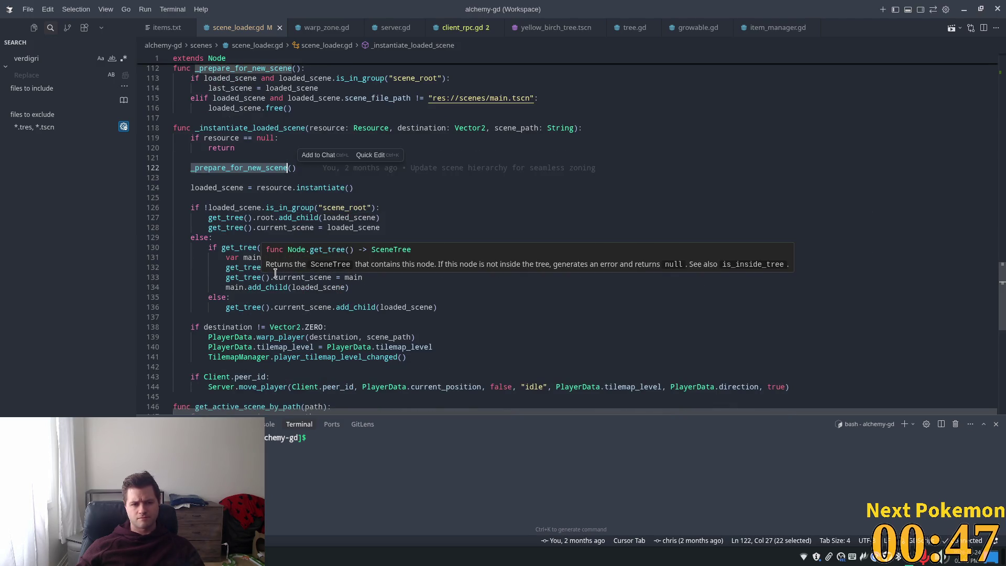
scroll(333, 303, down, 2)
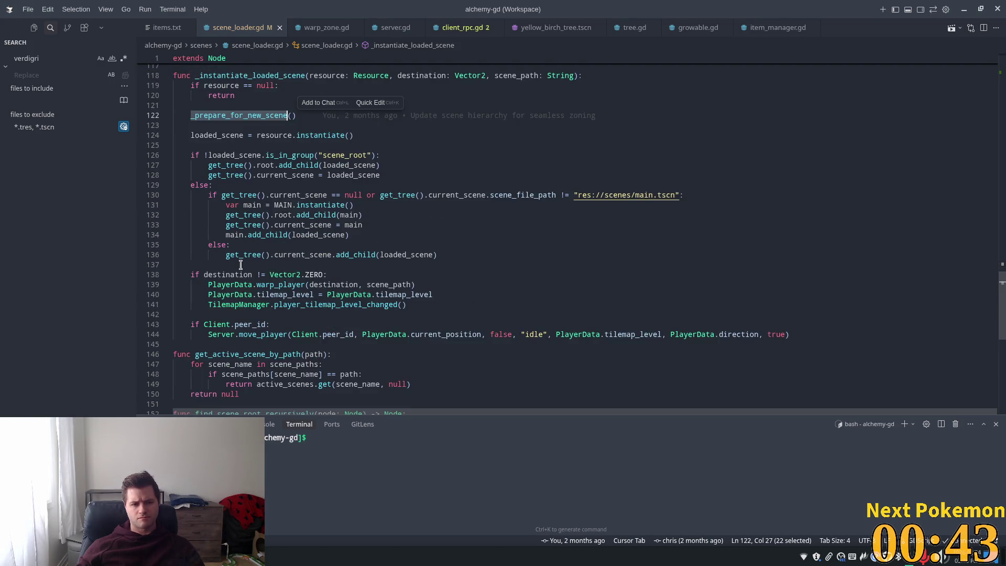
click(253, 274)
double_click(245, 274)
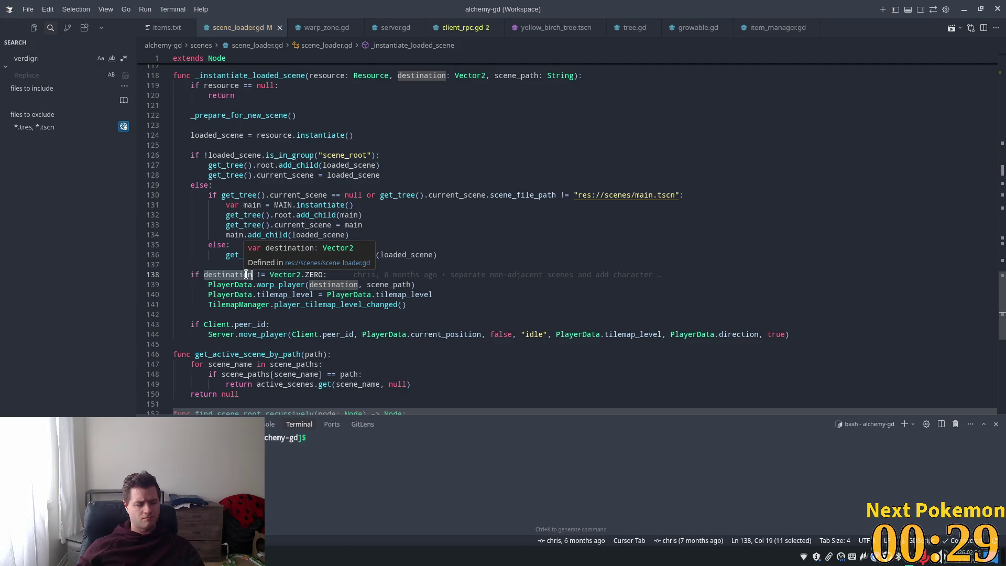
scroll(246, 274, down, 1)
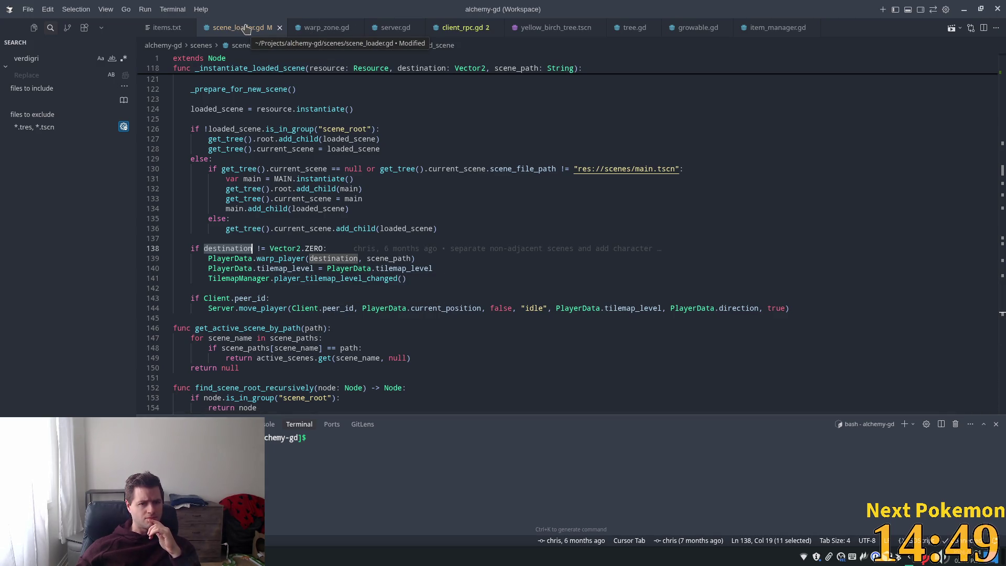
scroll(456, 163, down, 3)
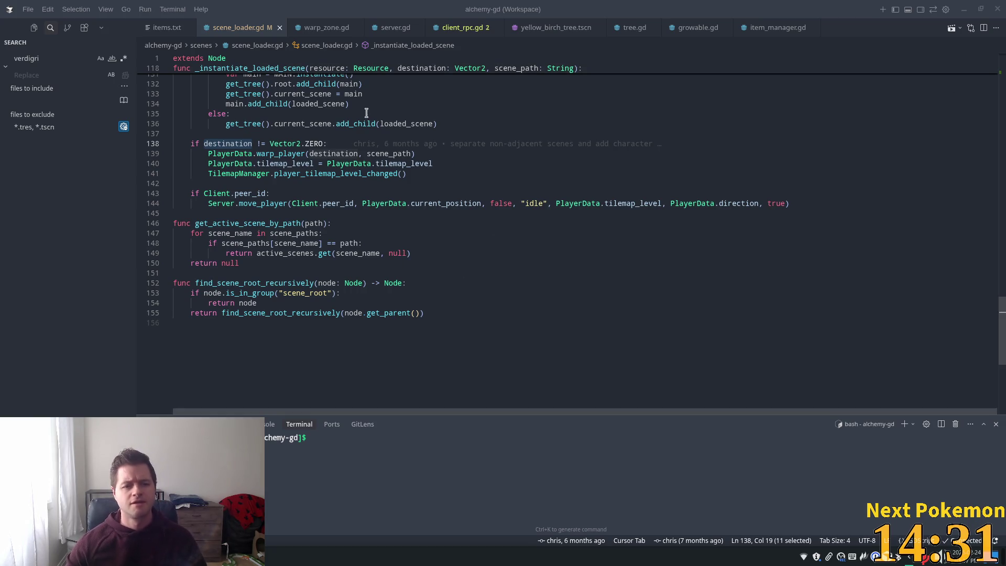
scroll(363, 253, up, 2)
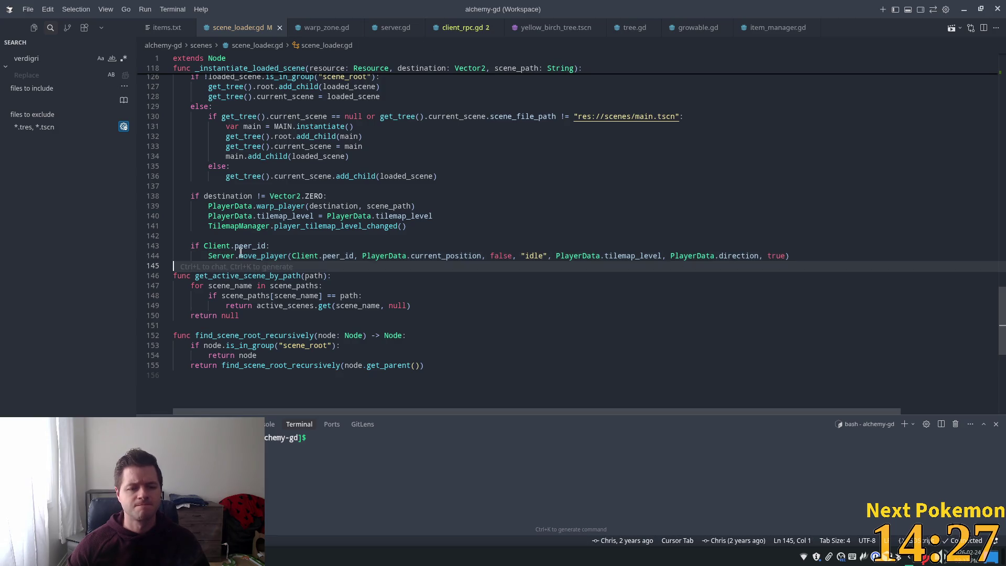
Follow move_player into server.gd and on to the move_player_rpc definition.
ctrl+click(263, 255)
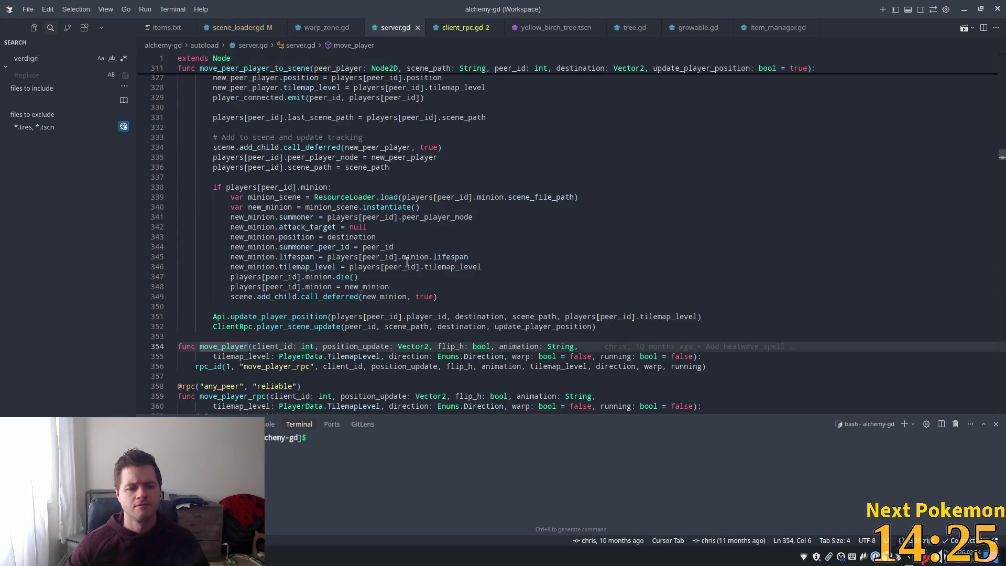
scroll(267, 273, down, 3)
ctrl+click(275, 291)
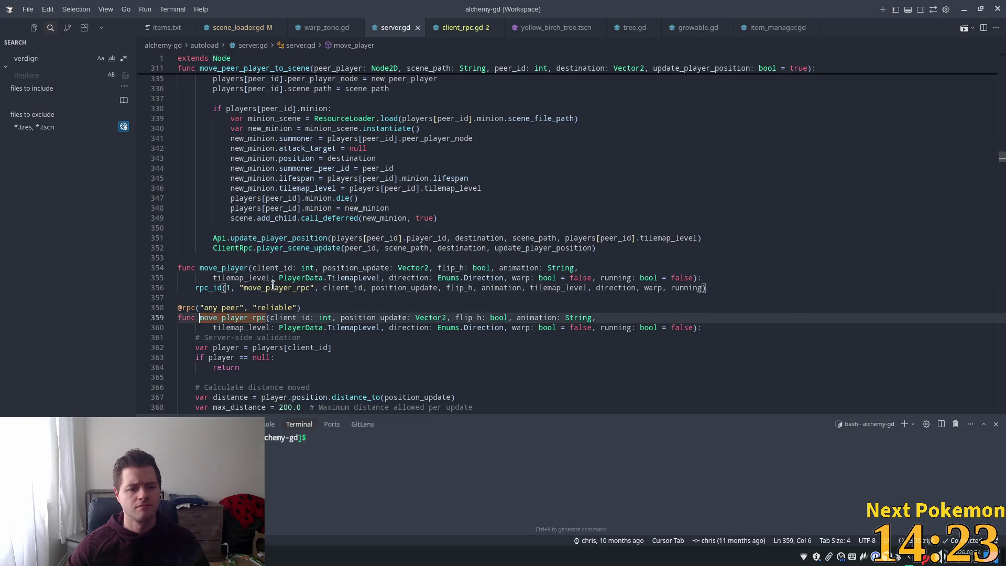
scroll(366, 288, down, 6)
scroll(415, 286, down, 3)
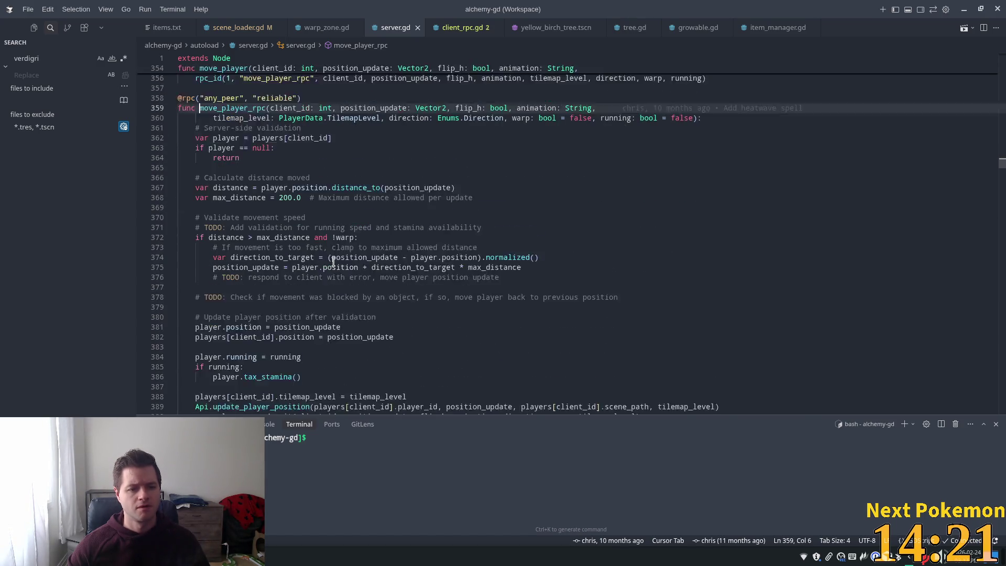
Inspect the update_player_position call on line 389 and the peer_player_moved signal.
click(242, 346)
double_click(244, 354)
scroll(246, 283, down, 2)
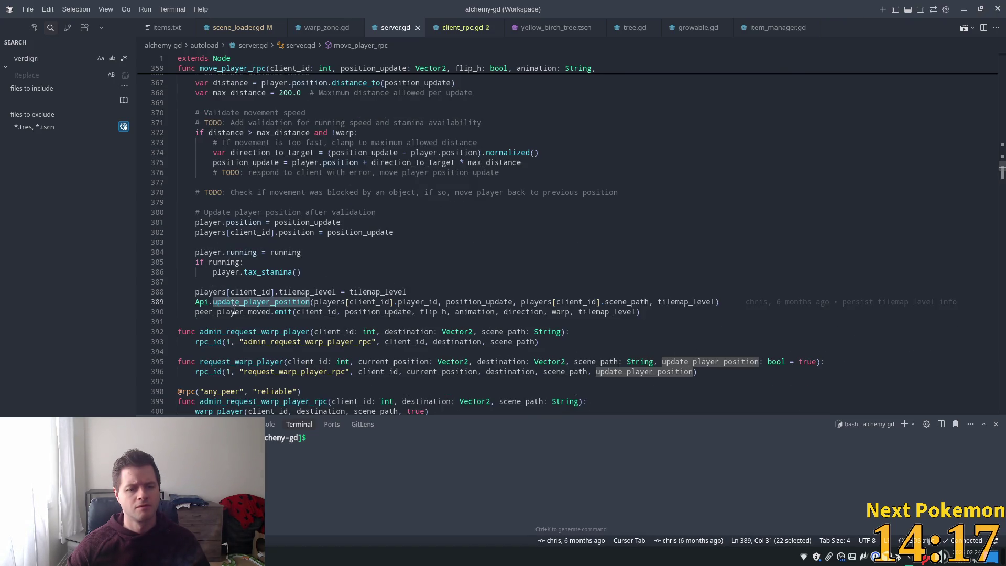
double_click(255, 313)
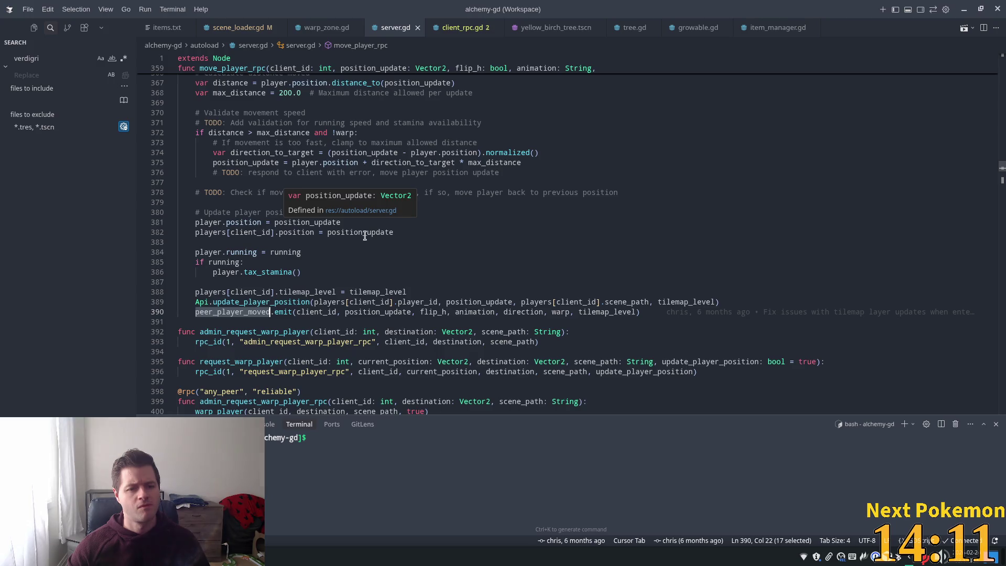
scroll(388, 239, up, 3)
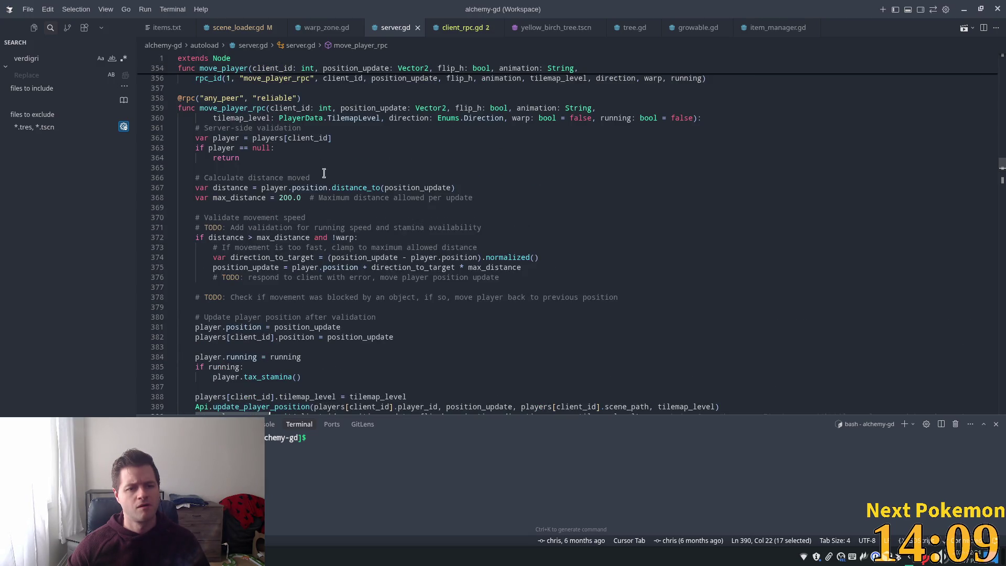
Highlight uses of move_player_rpc, then bring the Godot editor forward.
double_click(238, 108)
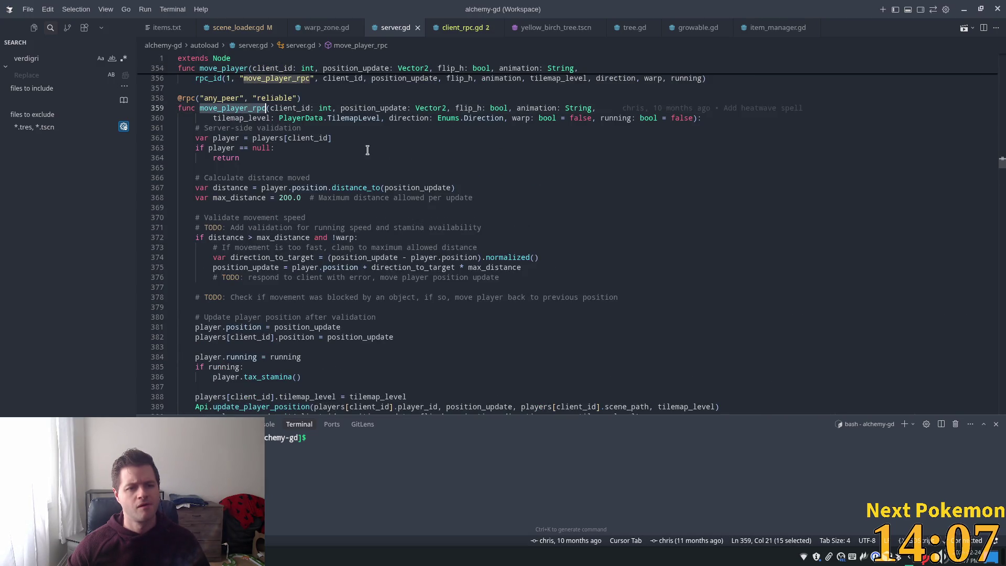
scroll(314, 157, up, 2)
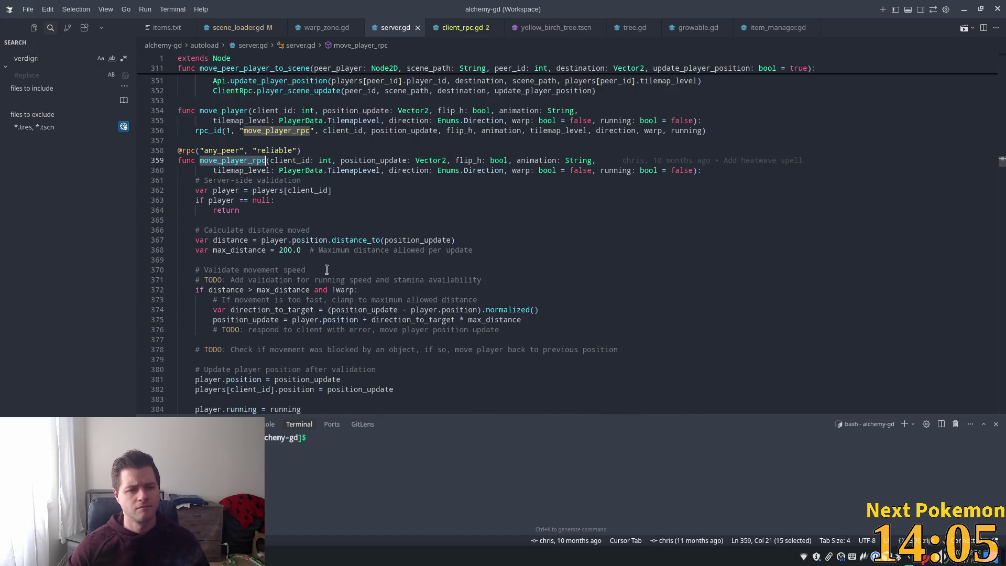
scroll(324, 271, down, 4)
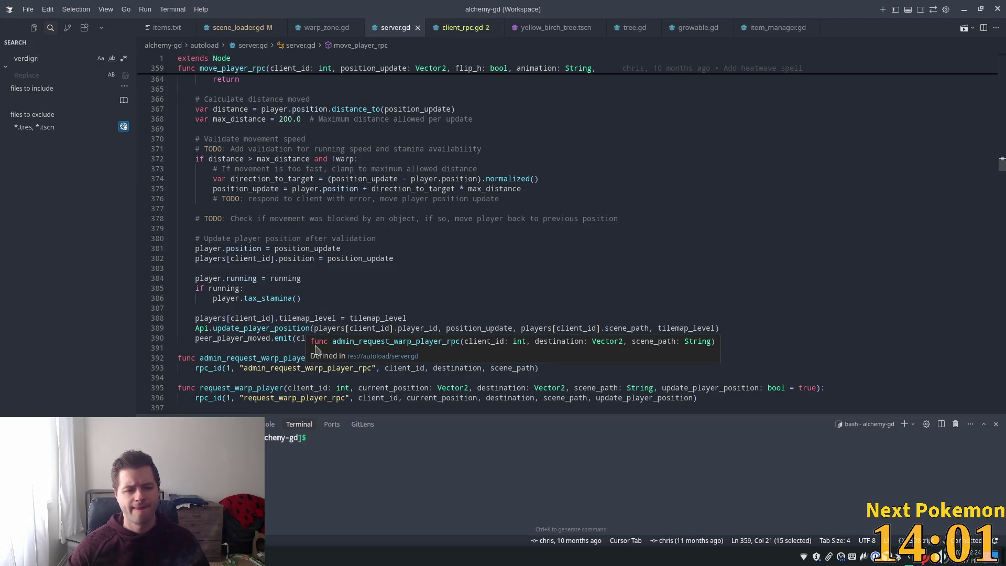
scroll(351, 265, down, 3)
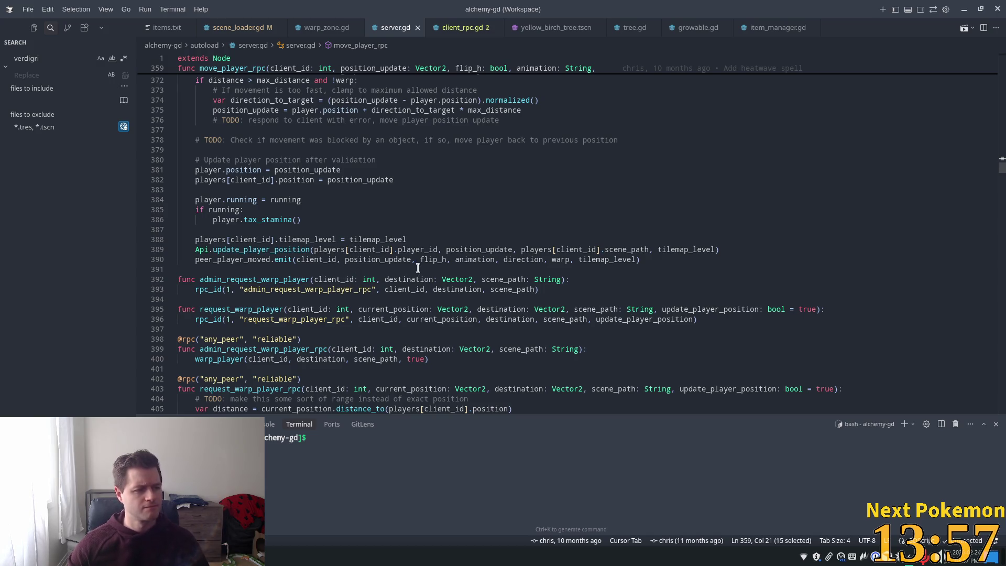
scroll(468, 239, up, 3)
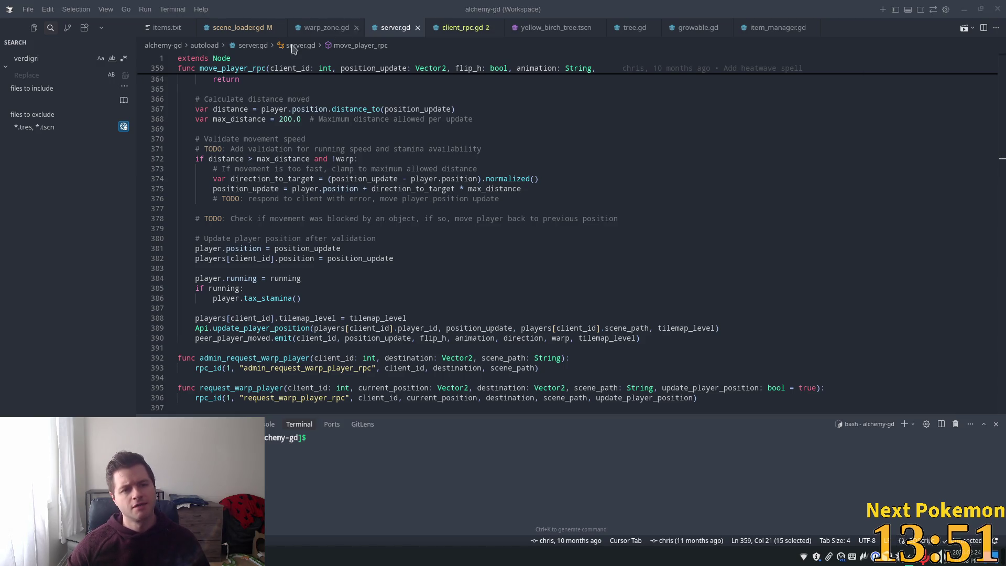
key(alt+Tab)
key(super)
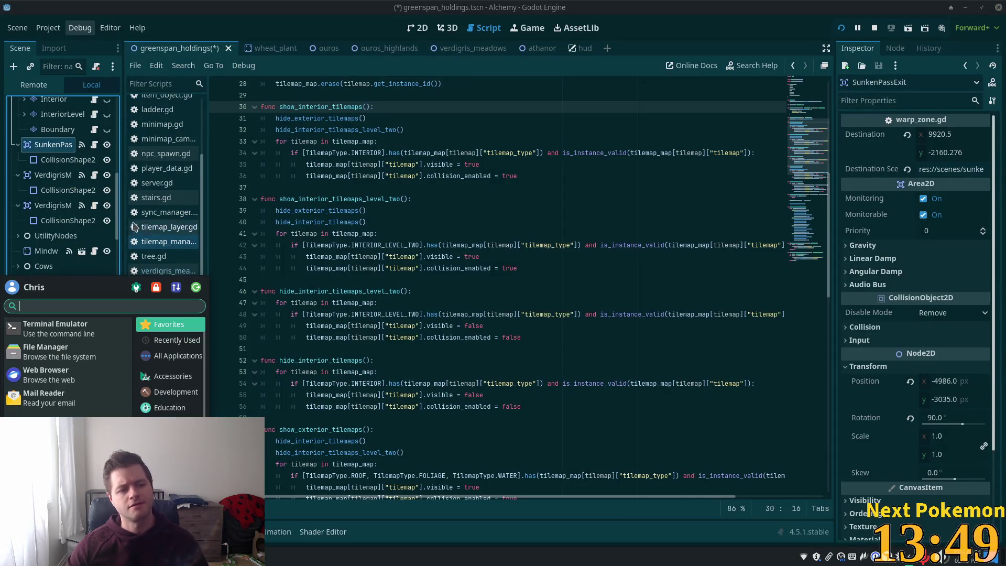
Open the script attached to the Interior node in Godot's Scene tree.
click(547, 193)
scroll(89, 241, down, 3)
scroll(88, 247, down, 2)
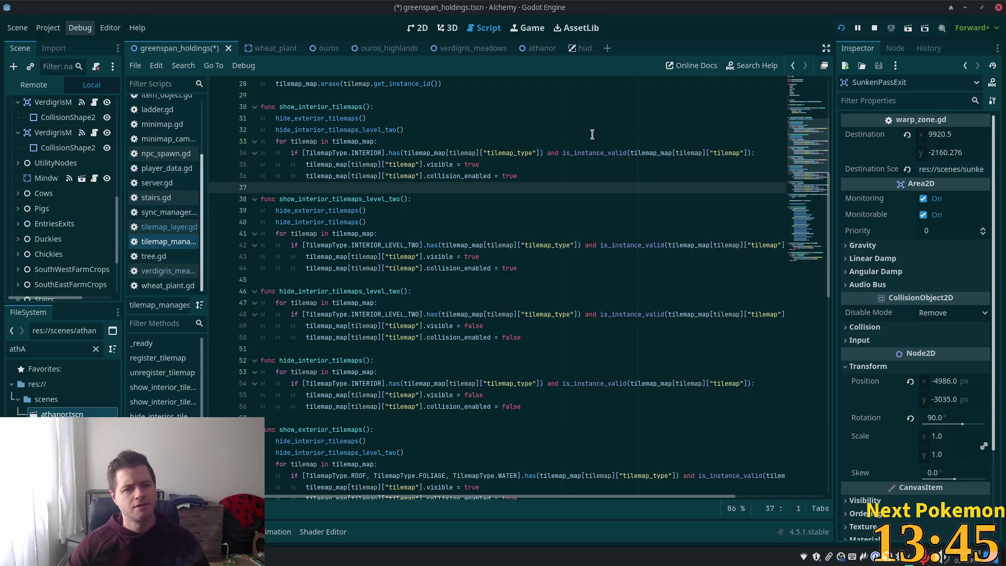
scroll(105, 230, up, 8)
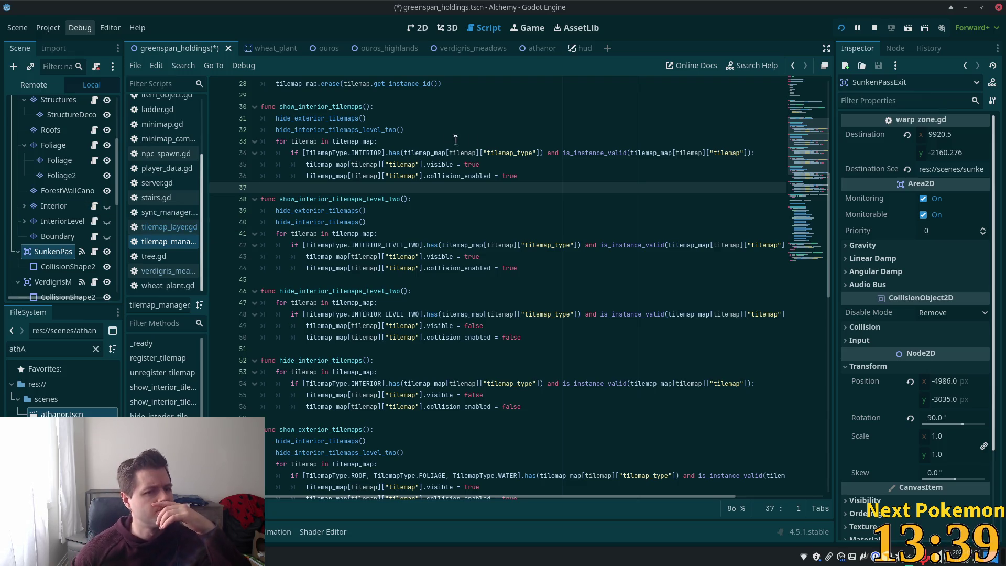
click(96, 206)
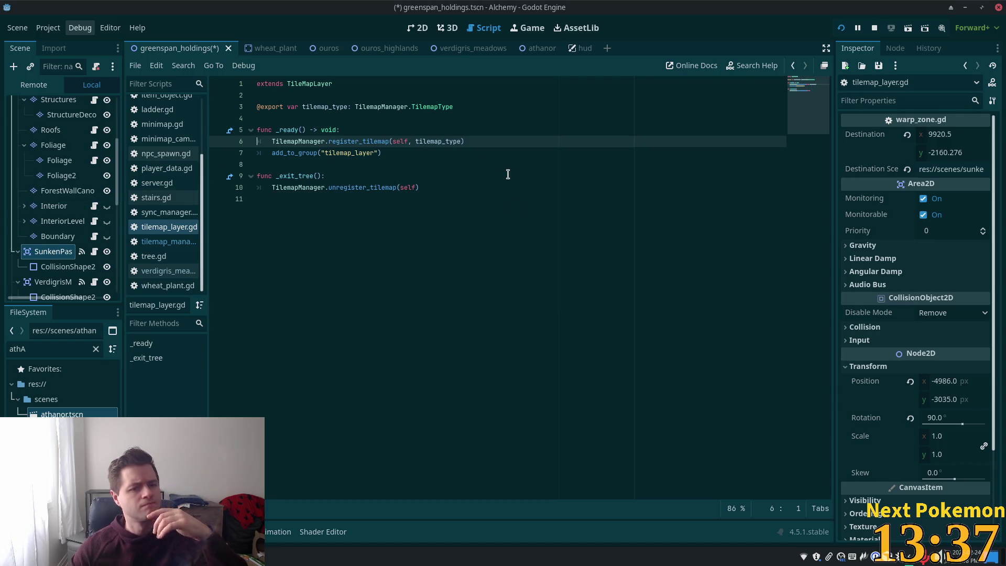
Back in Cursor, open tilemap_manager.gd by quick-searching 'tilemap_man'.
key(alt+Tab)
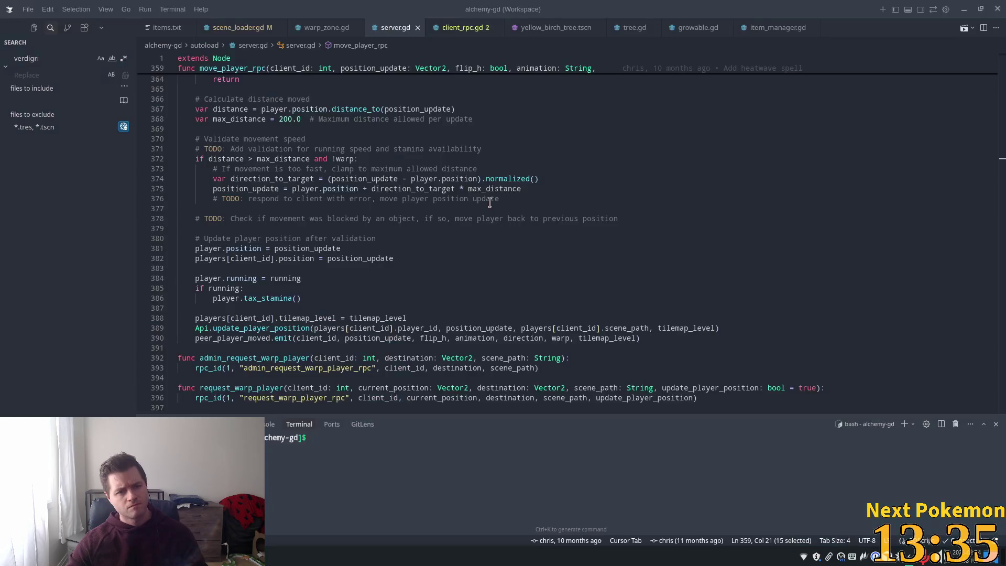
key(ctrl+p)
text(tilemap_mana)
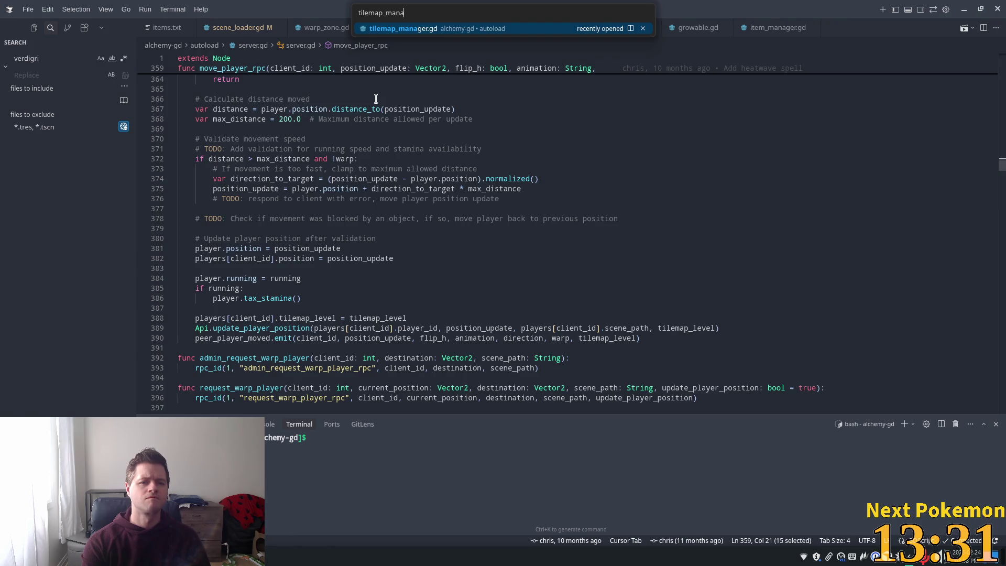
key(Return)
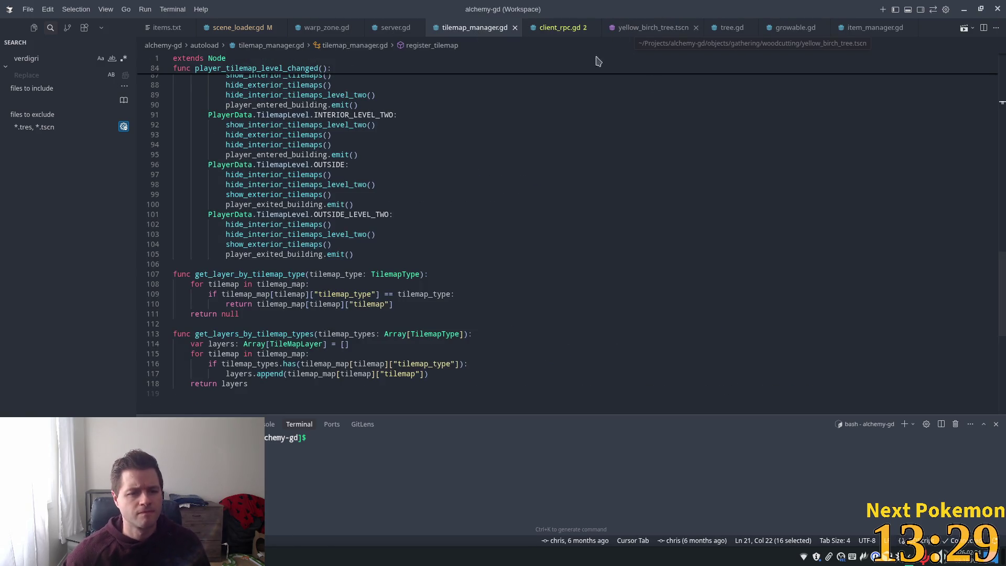
Highlight uses of TilemapLevel, hide_exterior_tilemaps and show_exterior_tilemaps in tilemap_manager.gd.
scroll(243, 294, up, 5)
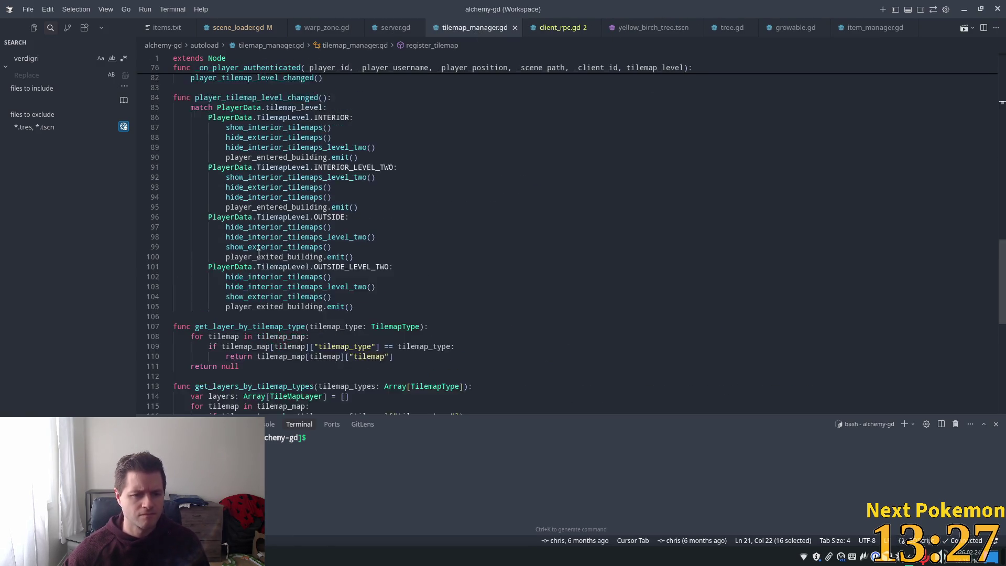
click(283, 231)
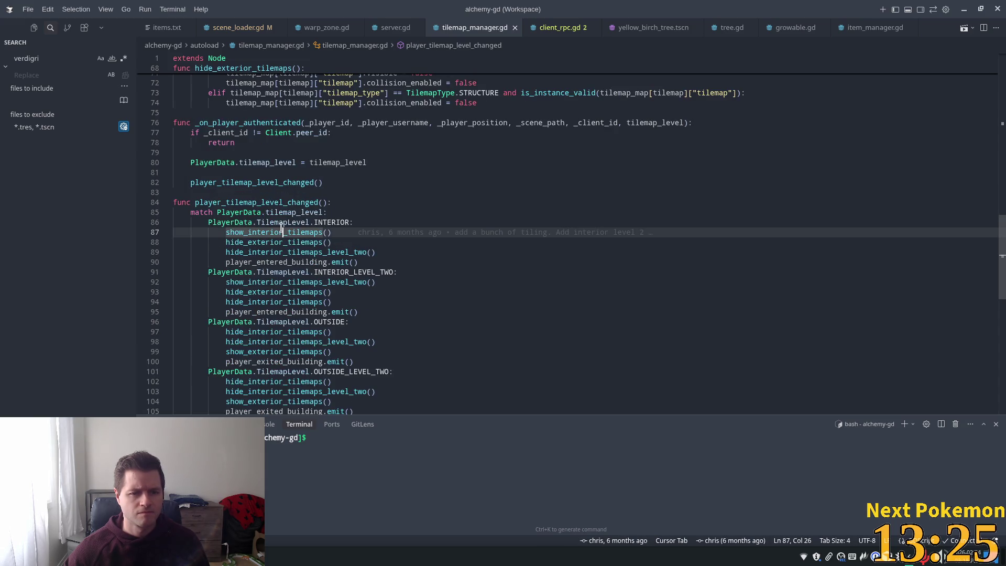
double_click(282, 223)
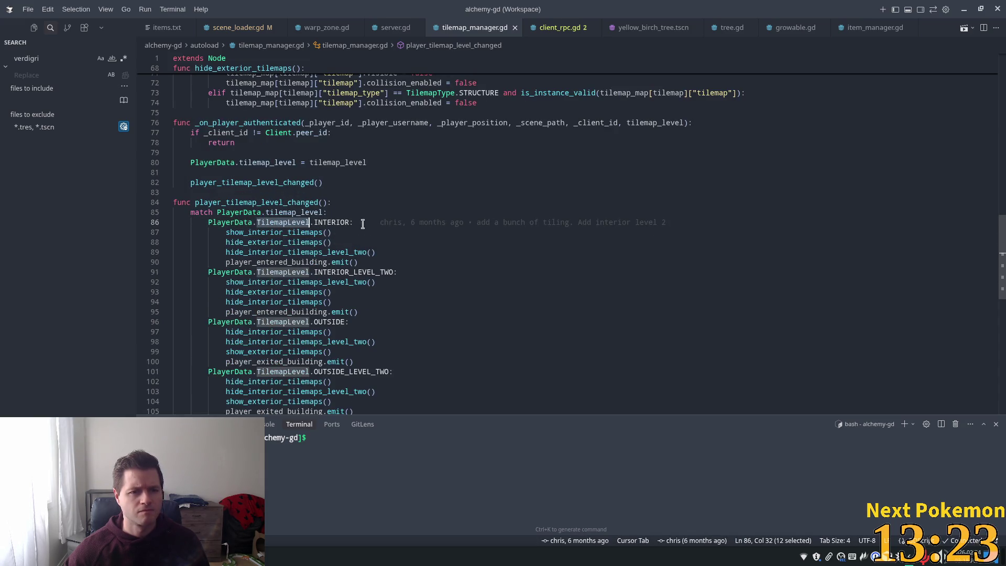
scroll(367, 221, up, 3)
click(261, 148)
double_click(261, 148)
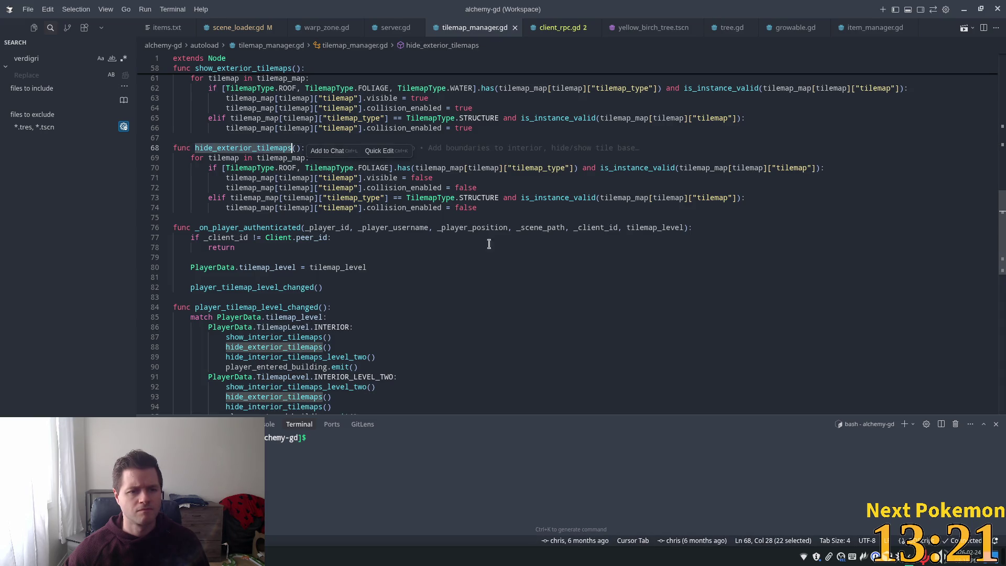
scroll(354, 232, up, 3)
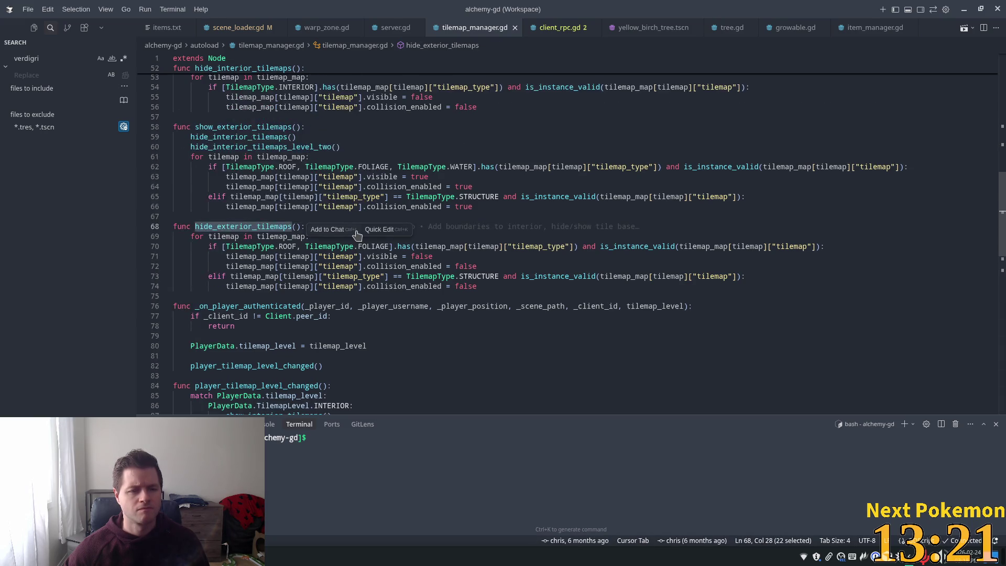
double_click(257, 126)
scroll(463, 176, up, 3)
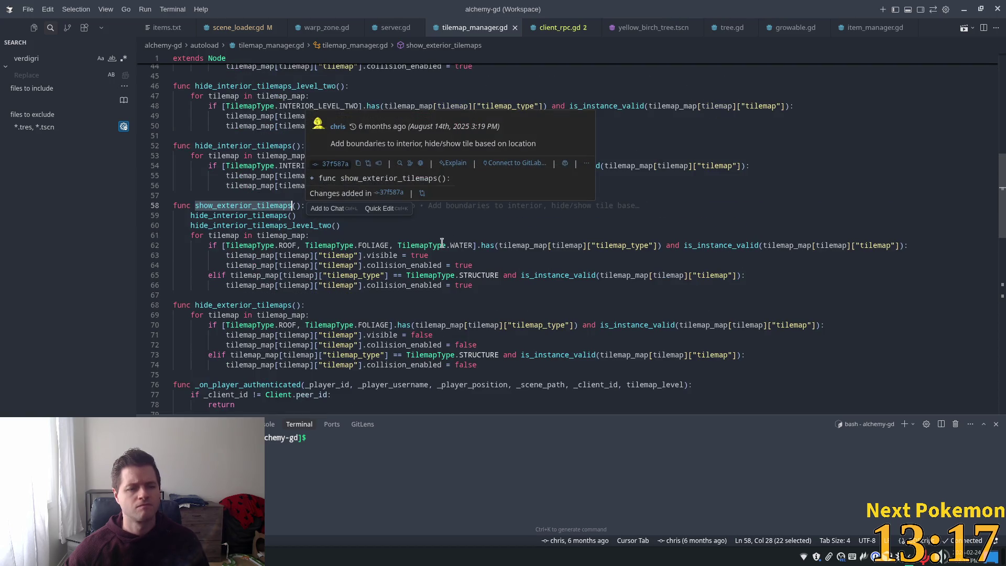
Highlight every use of collision_enabled and the quoted word 'tilemap'.
mouse_move(427, 251)
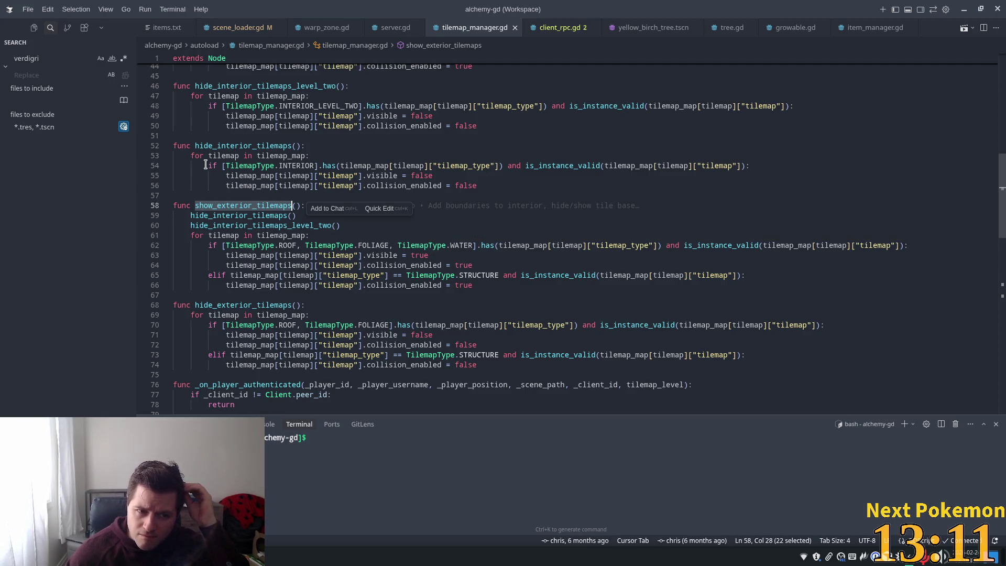
double_click(415, 186)
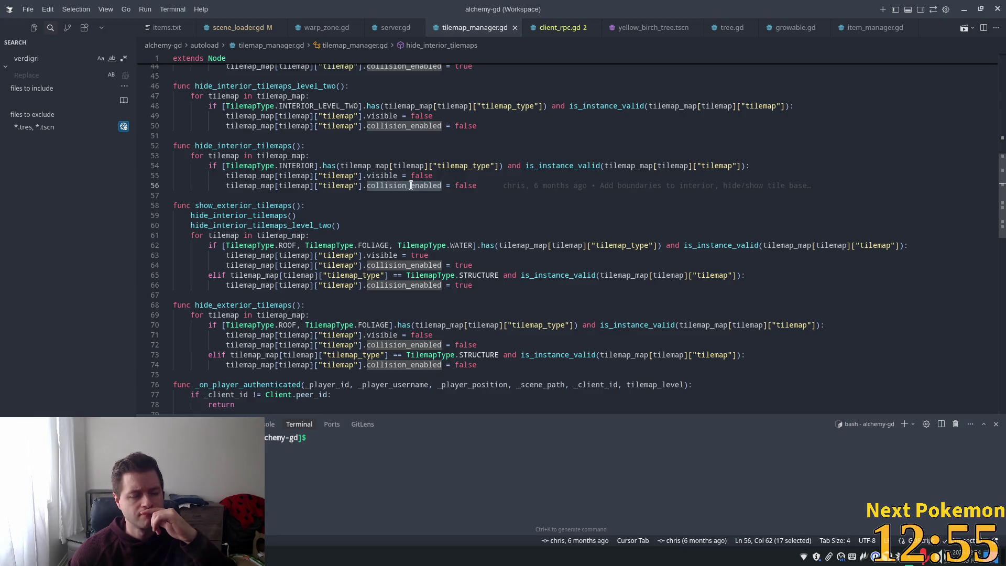
mouse_move(386, 178)
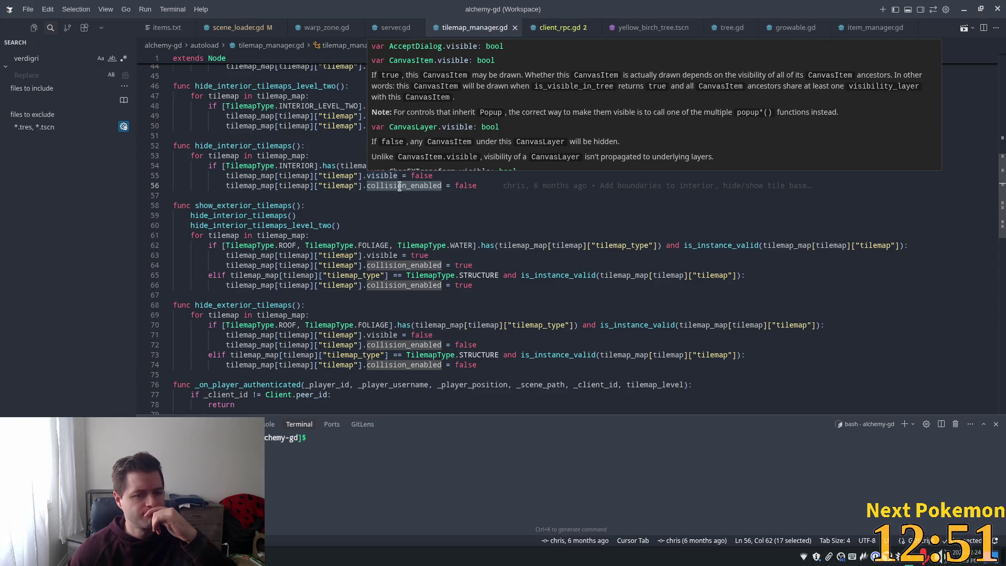
drag(408, 176, 412, 176)
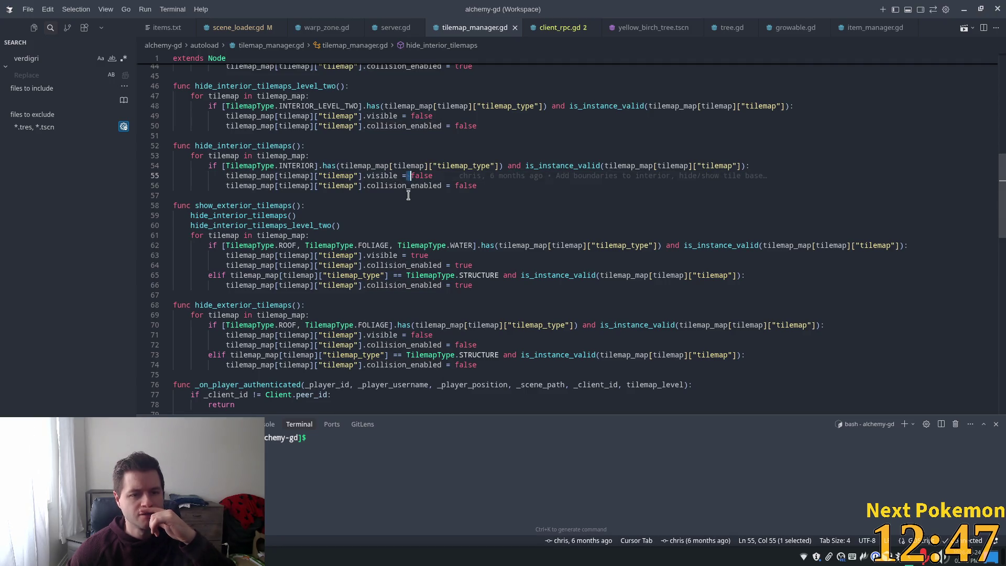
double_click(325, 186)
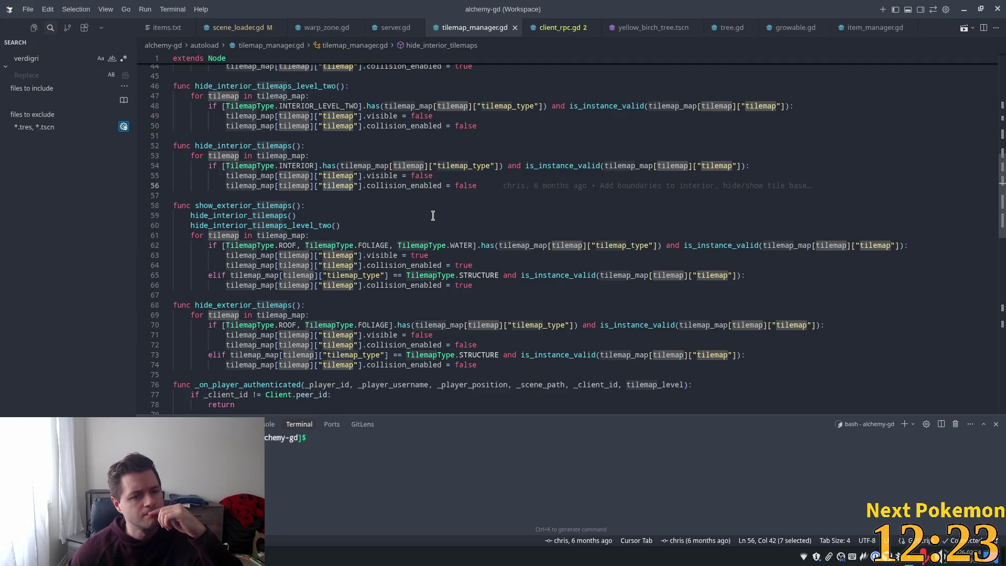
mouse_move(377, 271)
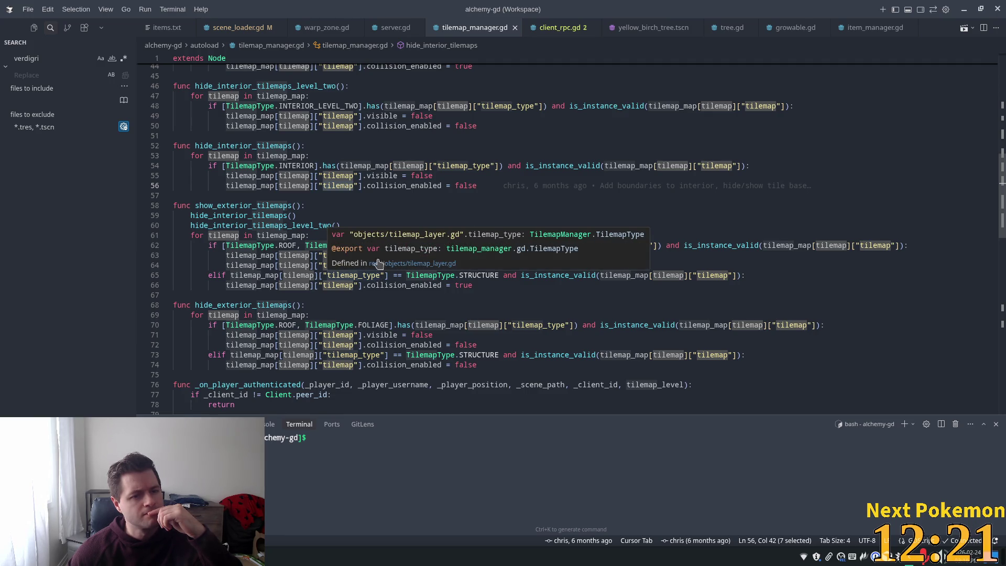
Check collision_enabled in hide_interior_tilemaps_level_two, then switch to Godot.
scroll(363, 151, up, 1)
scroll(319, 166, up, 2)
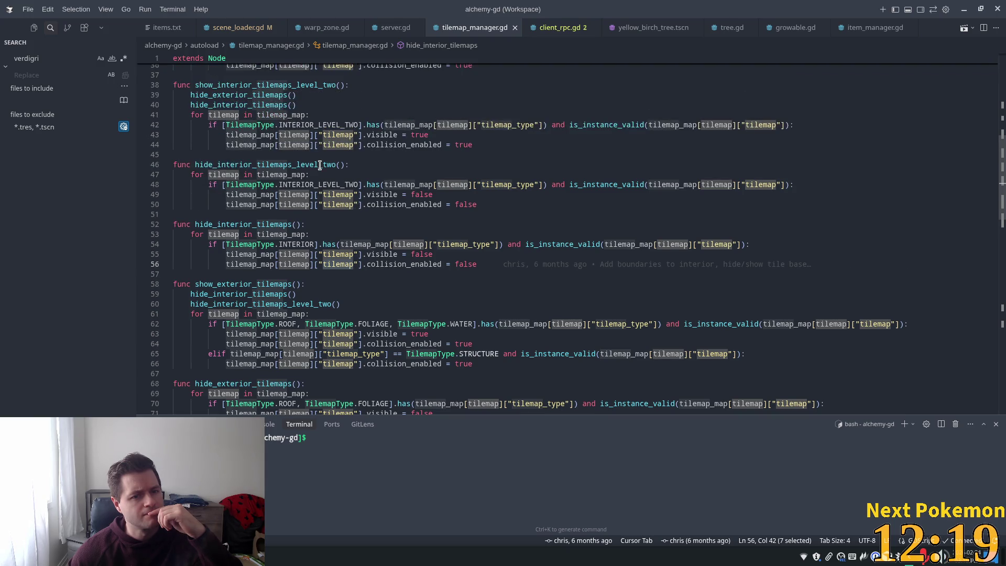
mouse_move(320, 165)
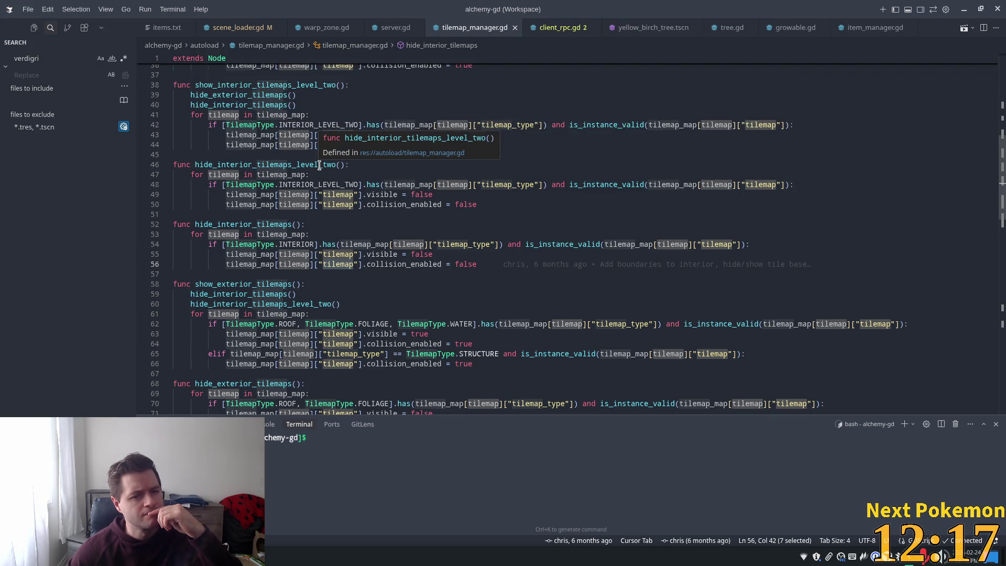
double_click(422, 204)
mouse_move(347, 184)
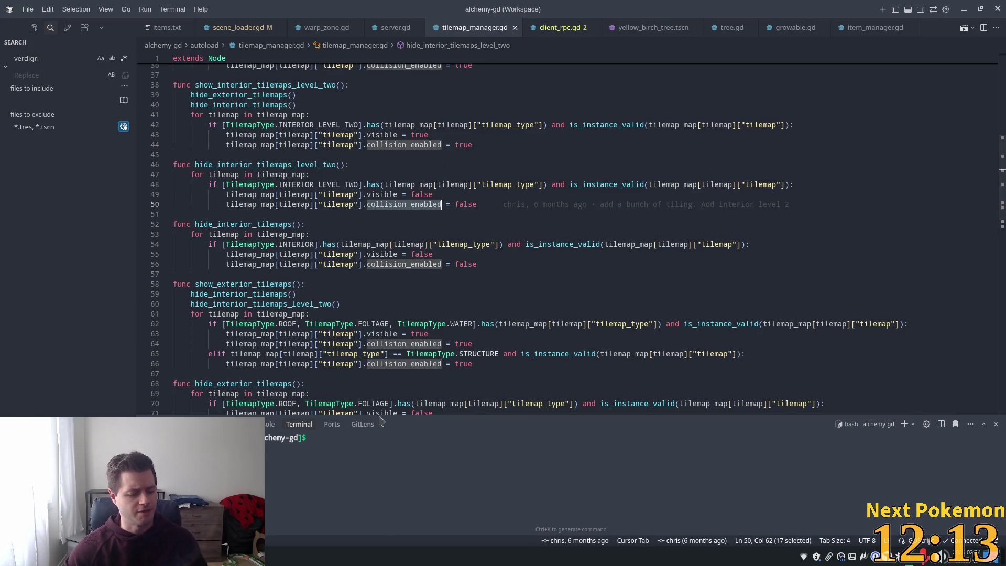
key(alt+Tab)
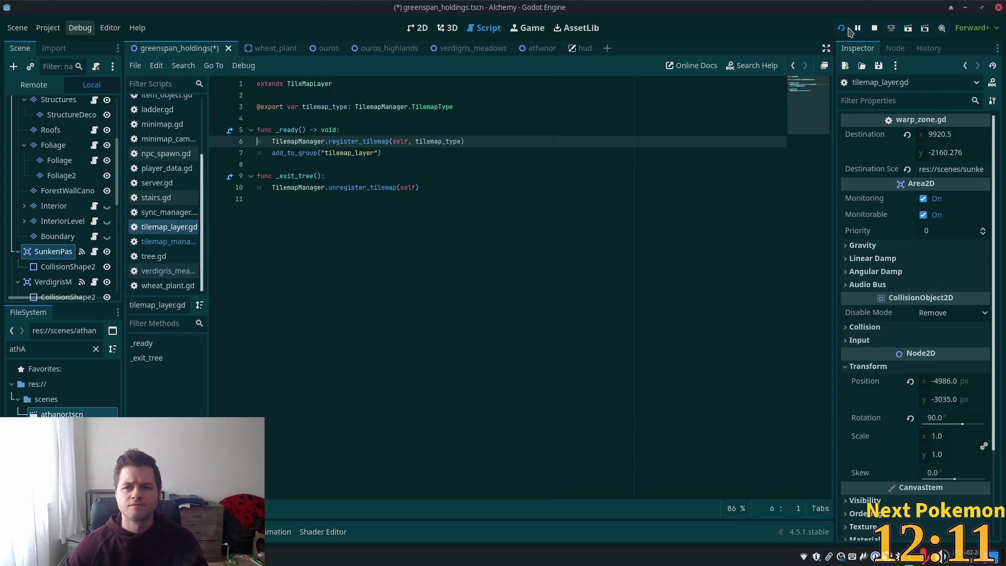
Relaunch the game and browse the Remote tree, expanding Login and inspecting ErrorManager.
click(842, 29)
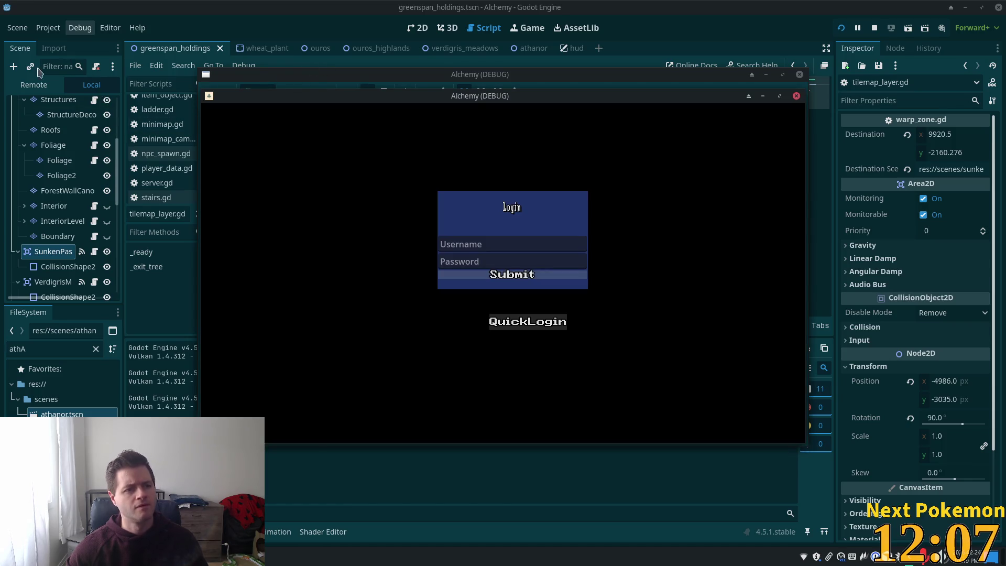
click(44, 88)
scroll(63, 252, down, 5)
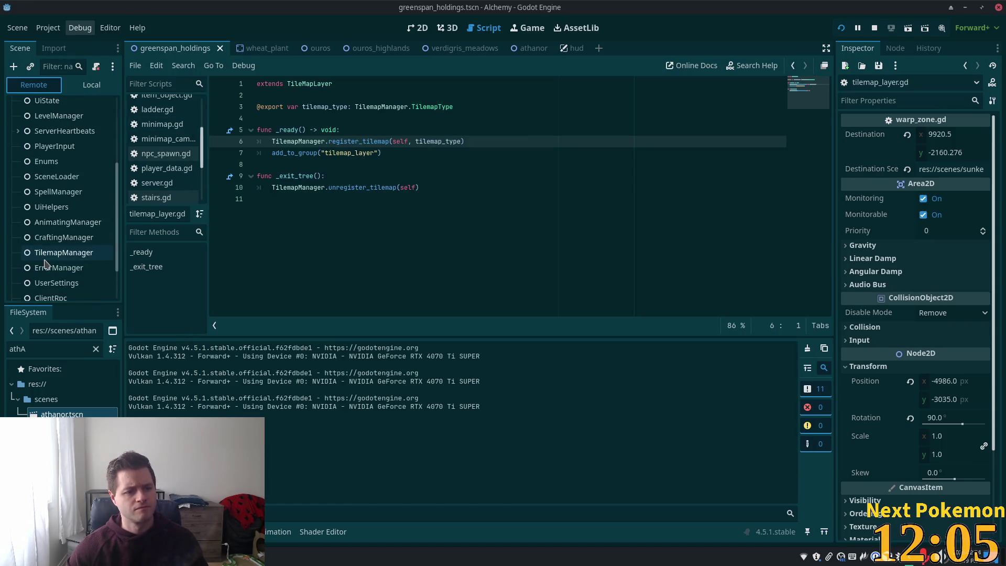
click(18, 290)
scroll(31, 283, down, 3)
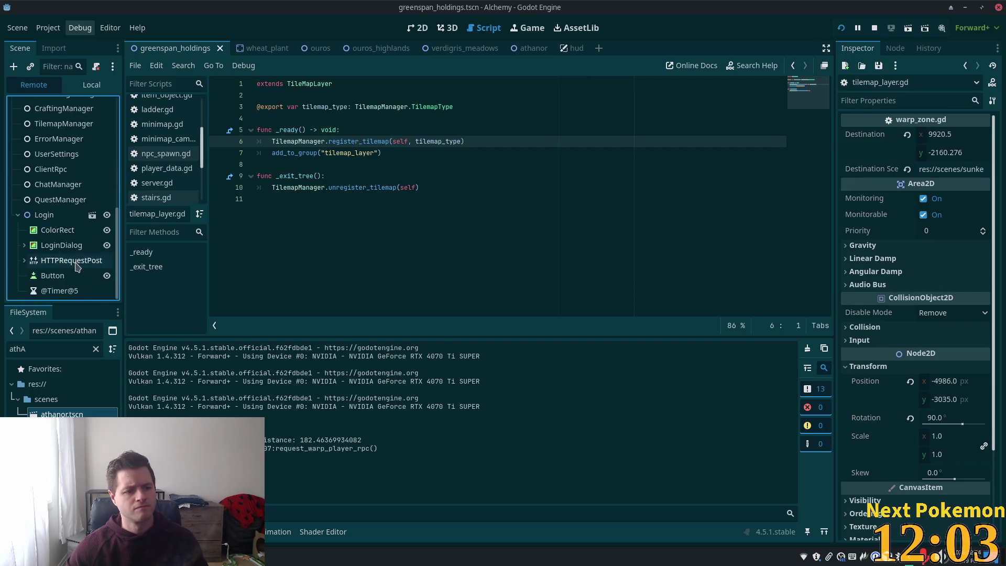
click(23, 215)
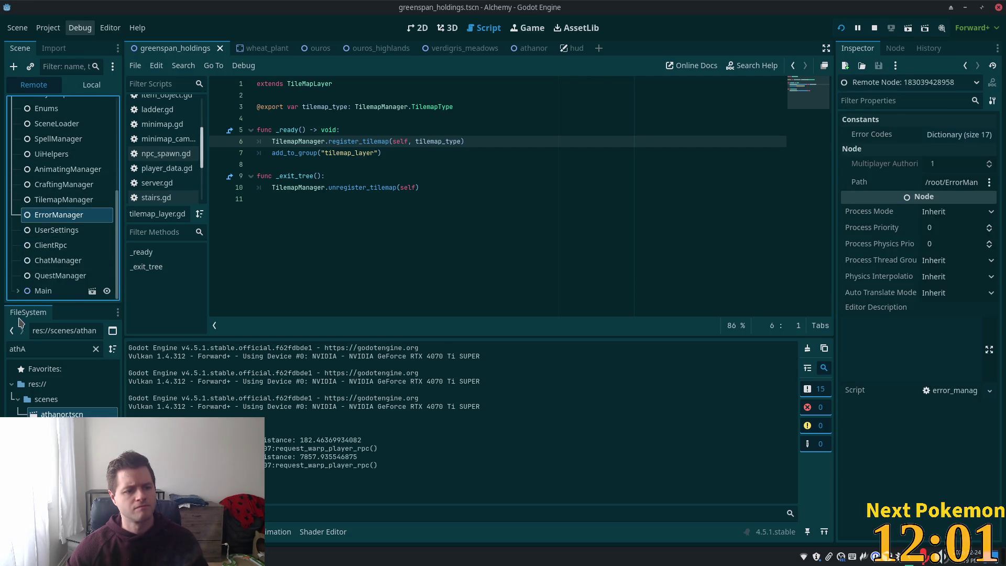
Inspect the live Player node under Main, then the Athanor scene root.
click(18, 291)
scroll(63, 262, down, 3)
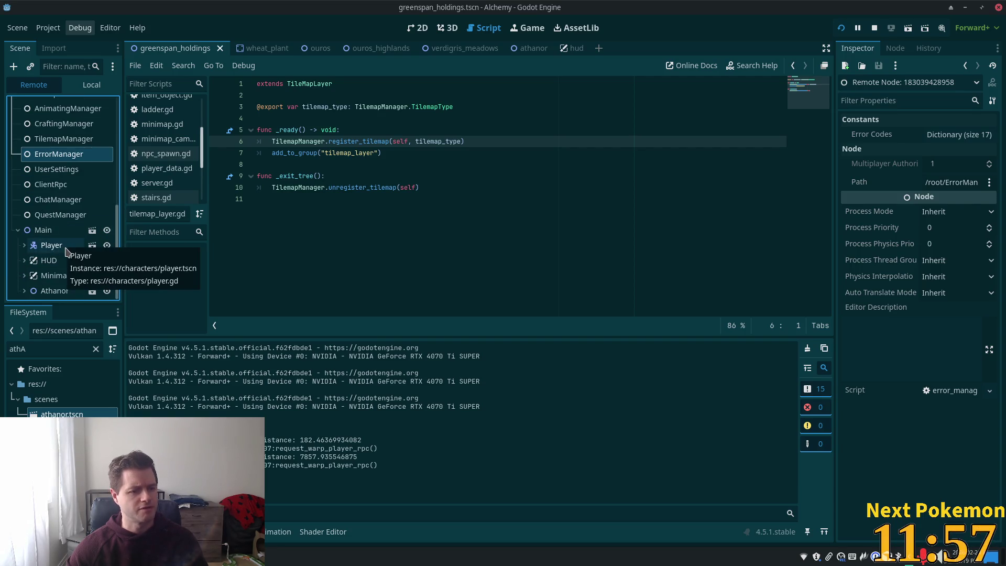
click(66, 250)
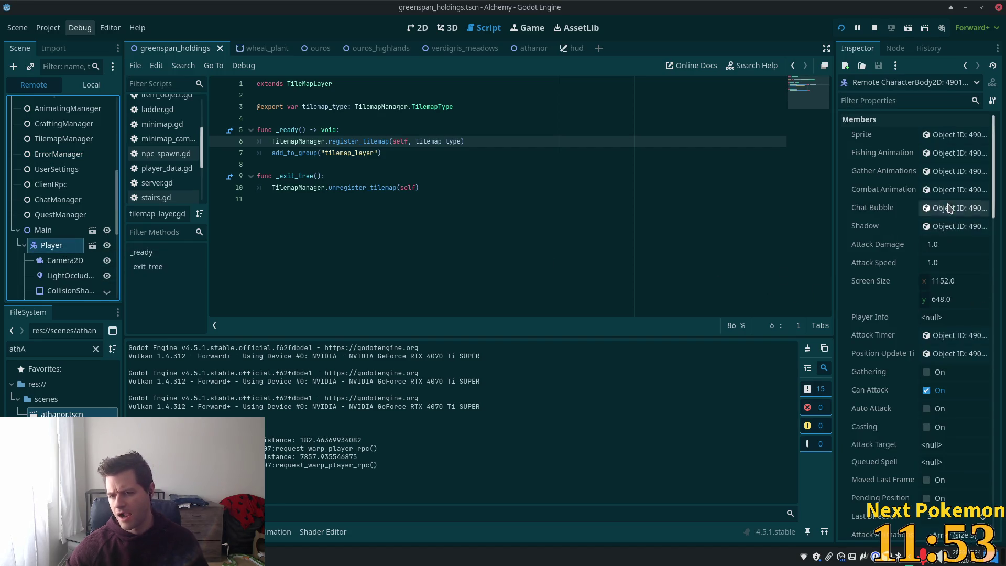
scroll(912, 210, down, 5)
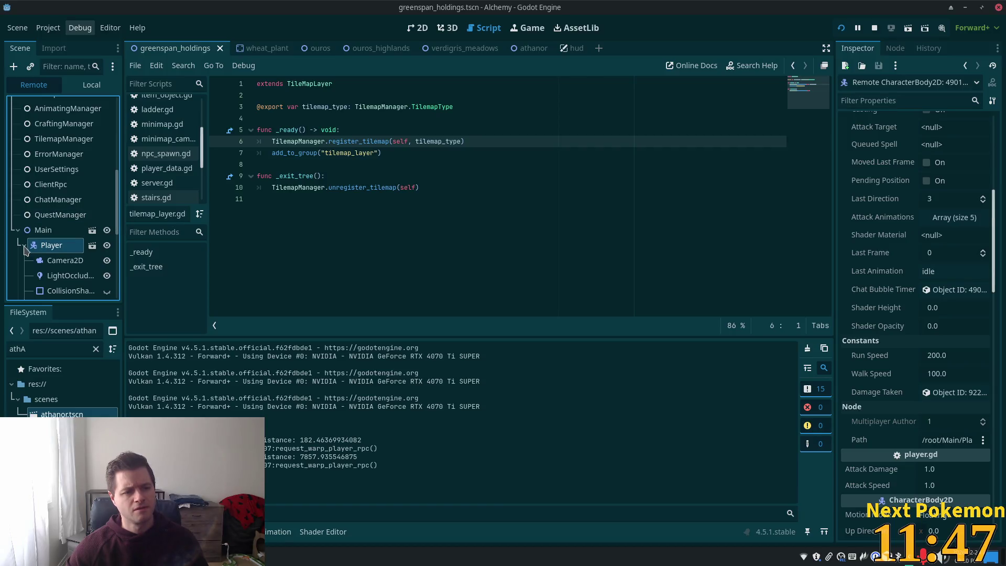
click(25, 246)
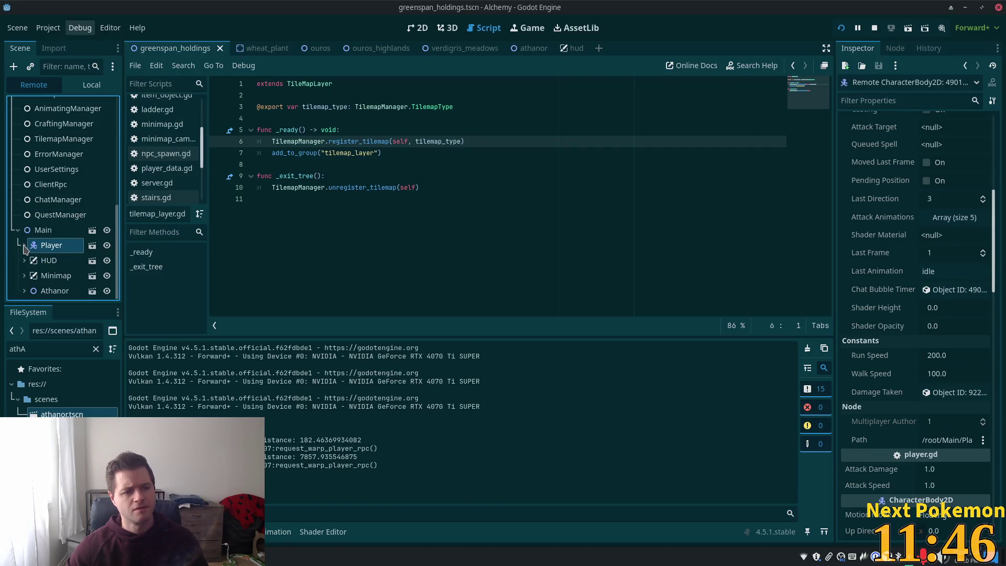
click(41, 291)
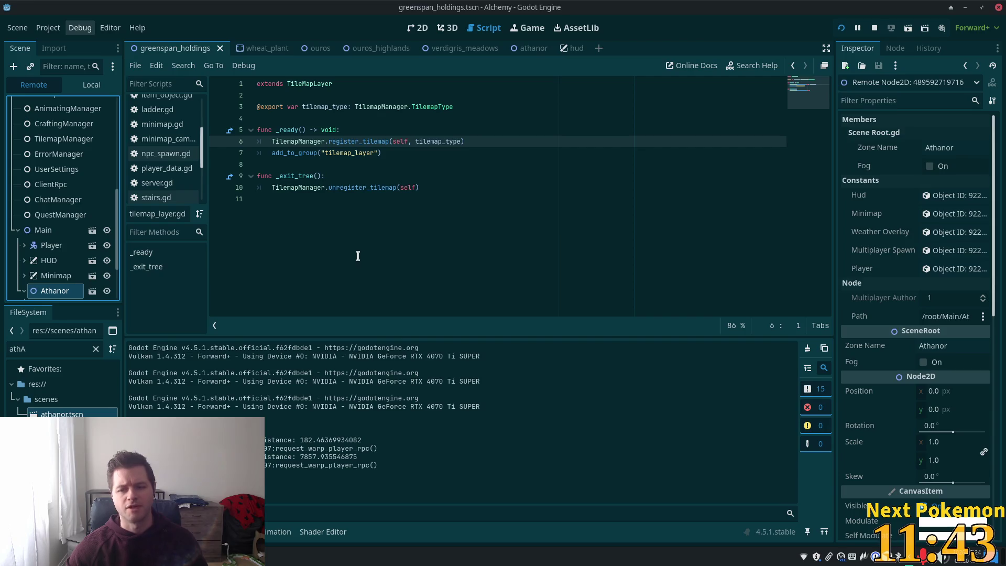
Bring the running game window to the front.
key(super)
key(Escape)
click(286, 557)
click(283, 495)
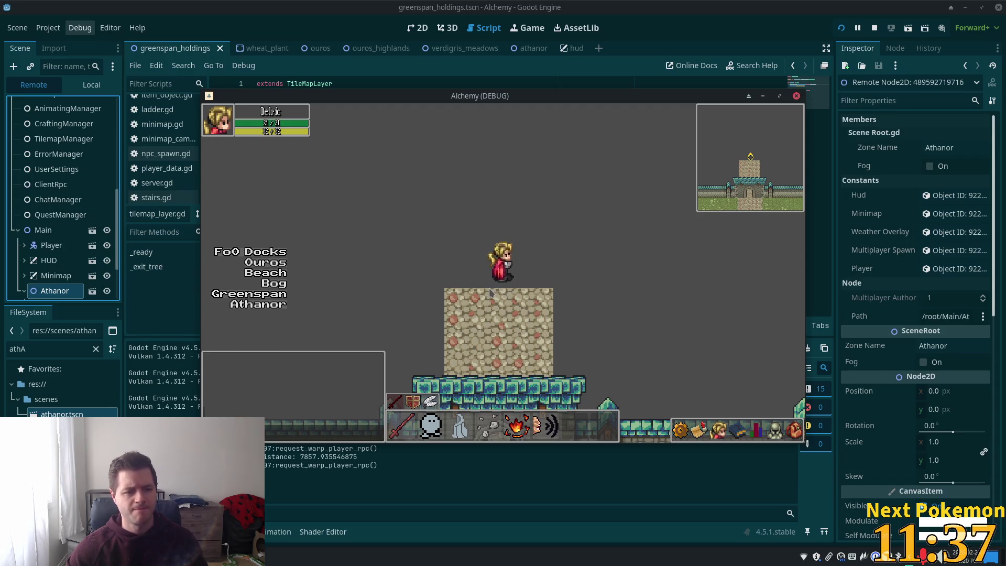
Expand Athanor > NavigationRegion and inspect the live Interior layer, widening the tree panel.
click(24, 291)
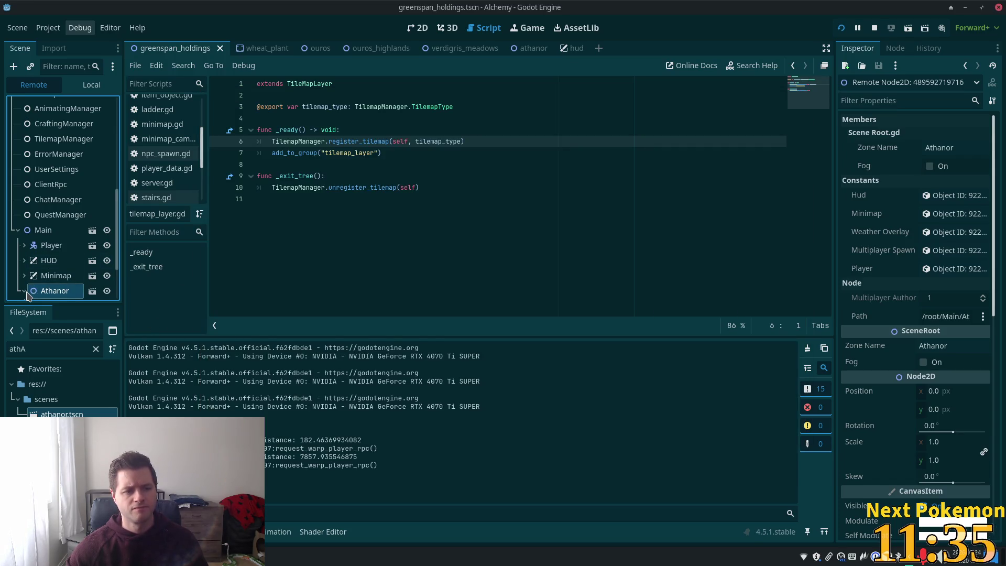
scroll(43, 273, down, 3)
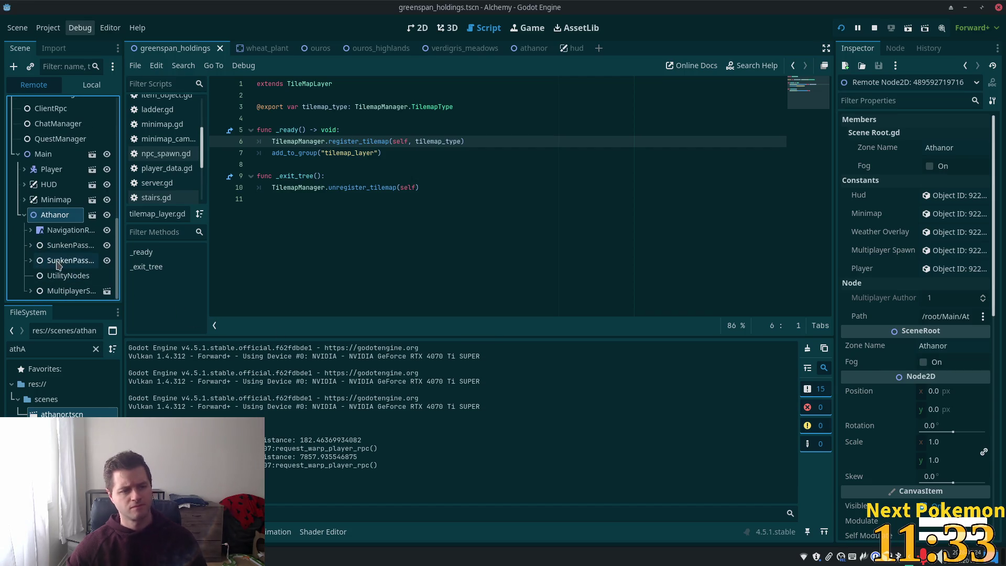
click(30, 230)
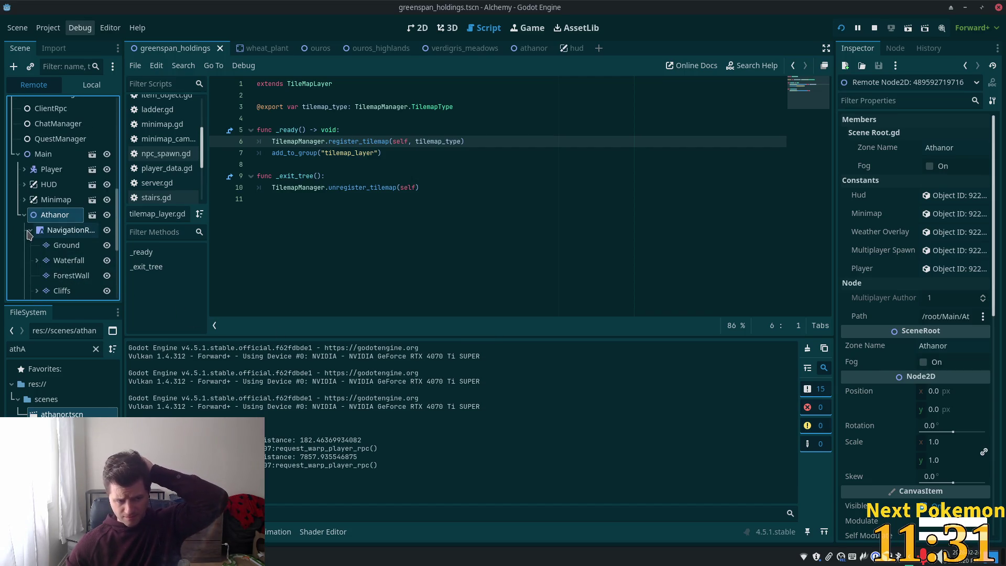
scroll(60, 249, down, 3)
click(37, 267)
scroll(53, 267, down, 3)
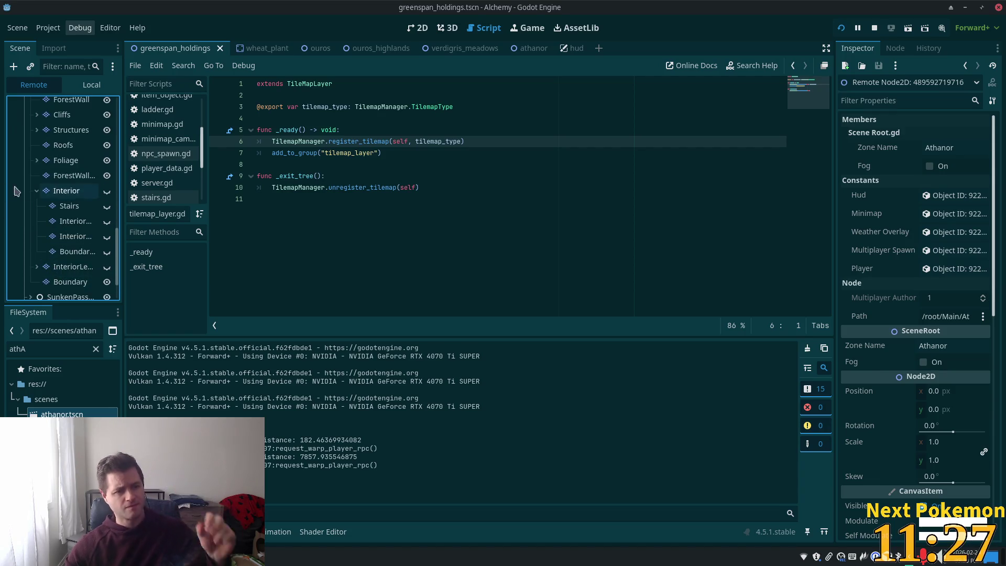
click(63, 194)
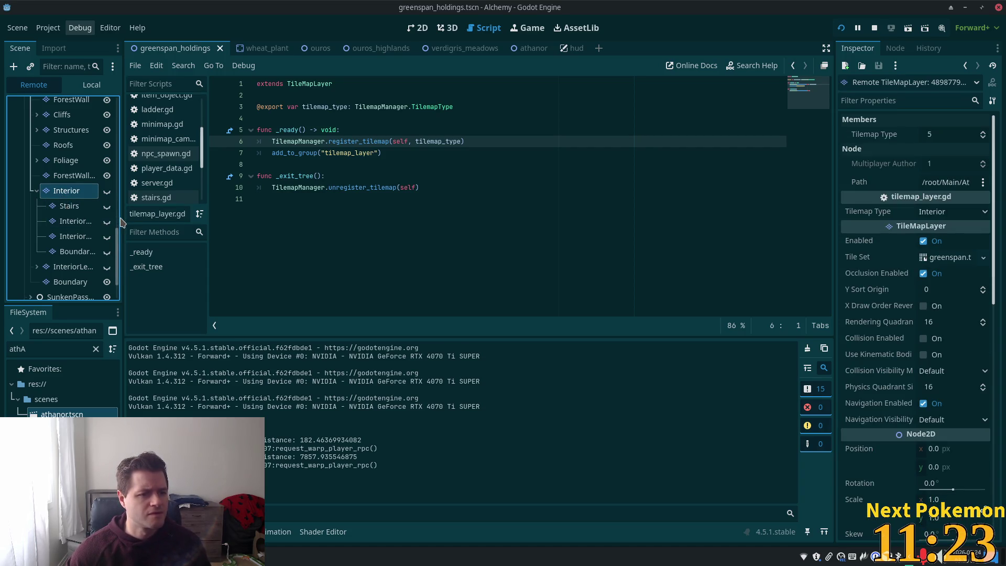
drag(123, 216, 254, 219)
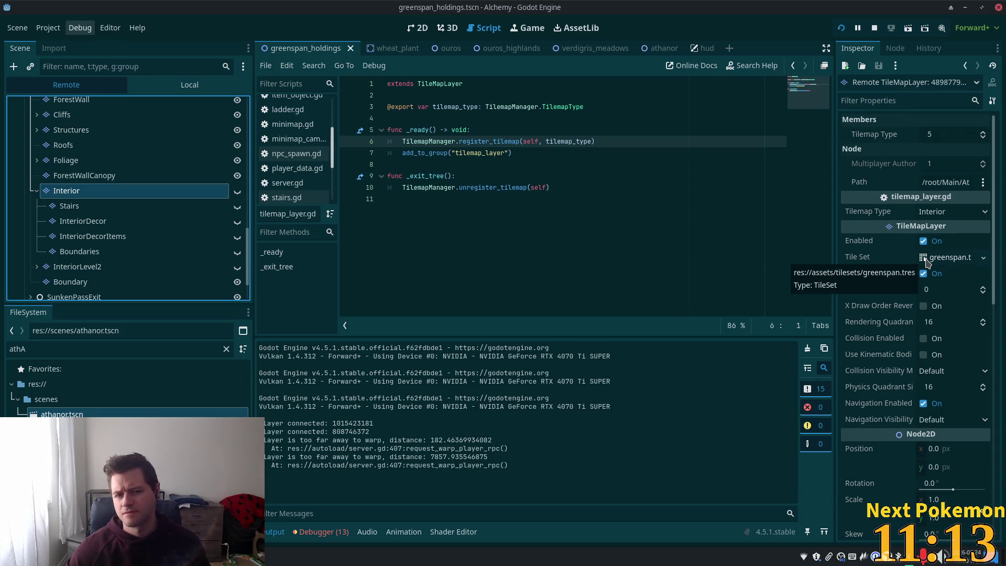
Switch between the game, tilemap_manager.gd in Cursor and Godot's live inspector to compare.
key(alt+Tab)
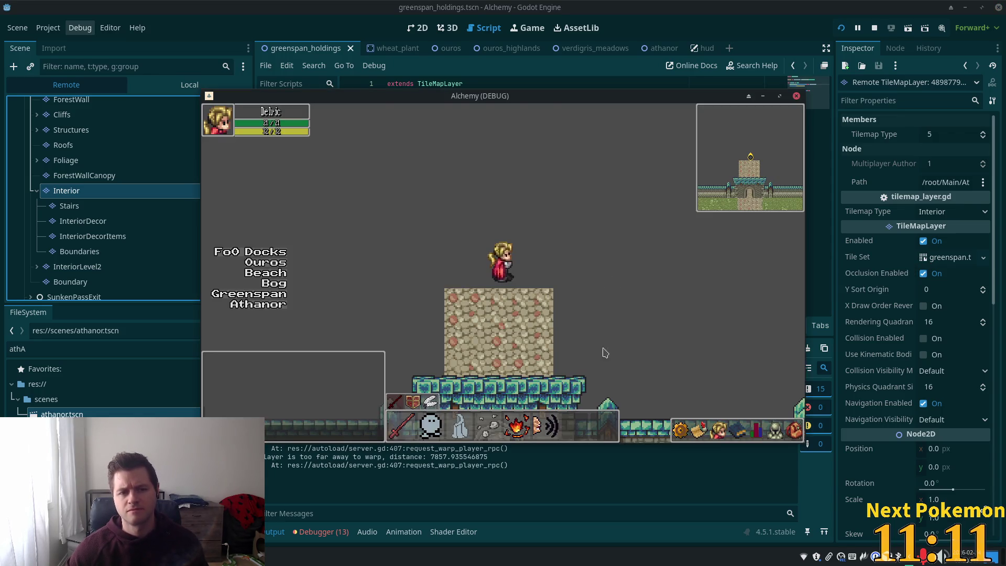
key(alt+Tab)
key(alt+Tab)
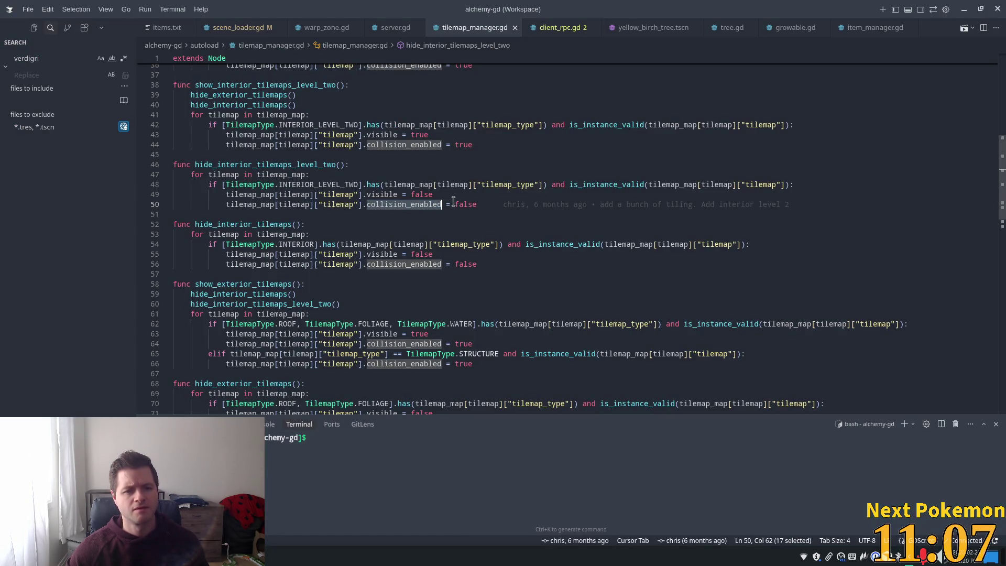
key(alt+Tab)
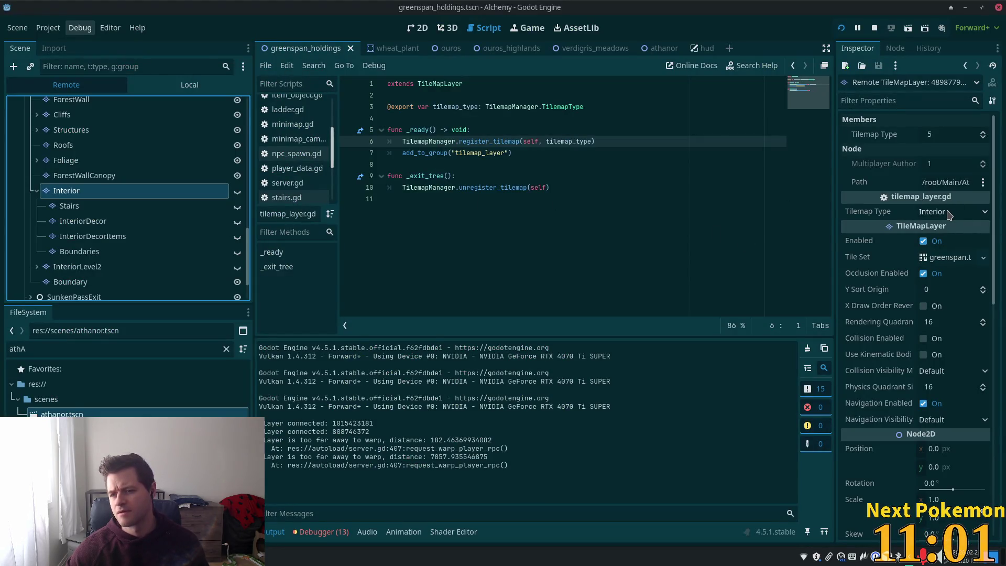
key(alt+Tab)
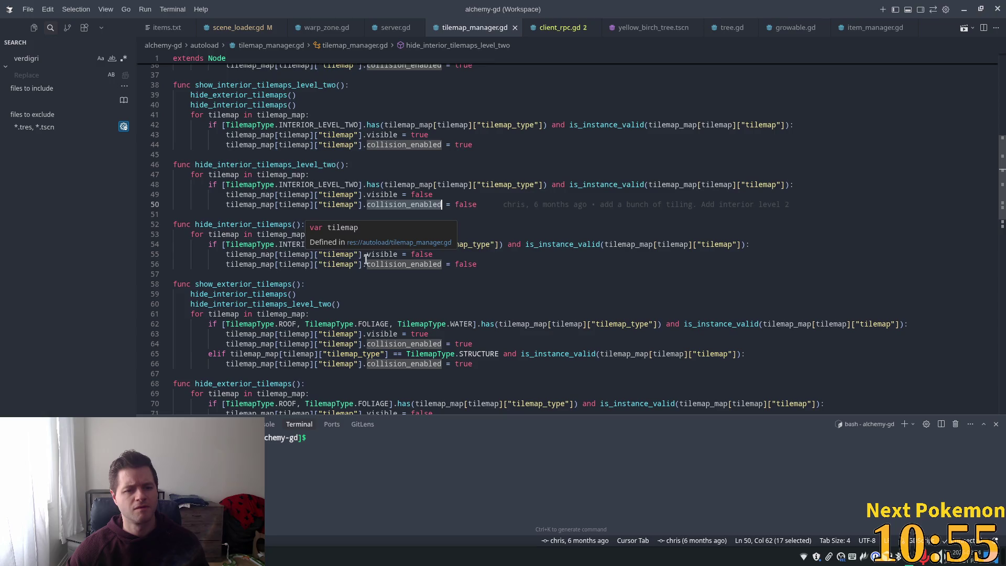
key(alt+Tab)
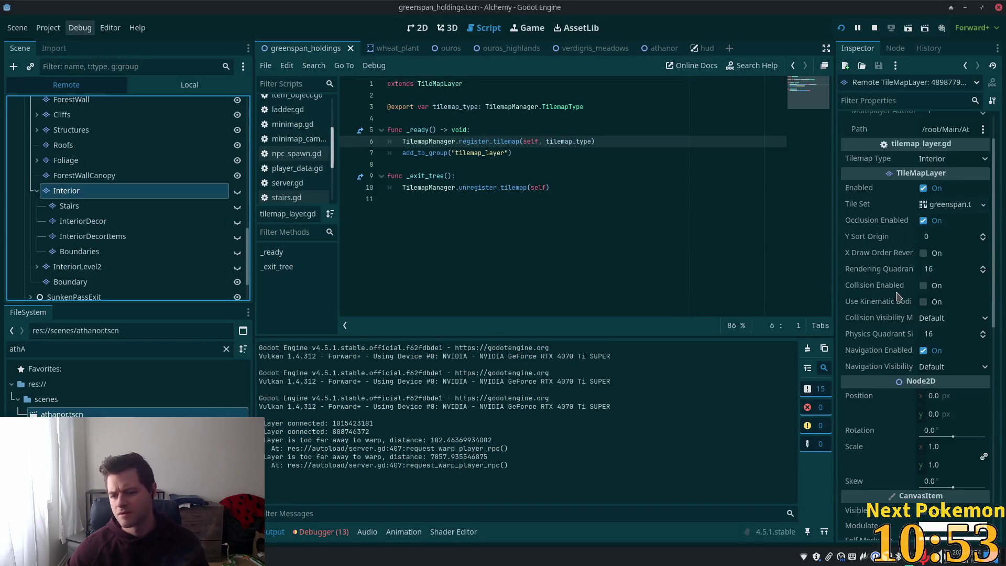
Select InteriorLevel2 in the Remote tree to view its Interior Level Two tilemap type.
scroll(898, 297, down, 3)
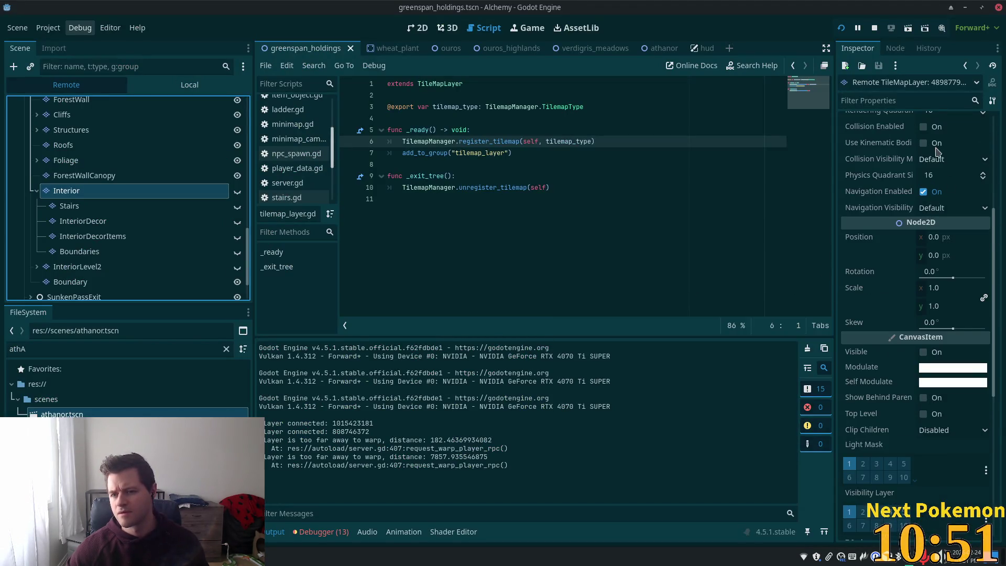
scroll(943, 220, up, 3)
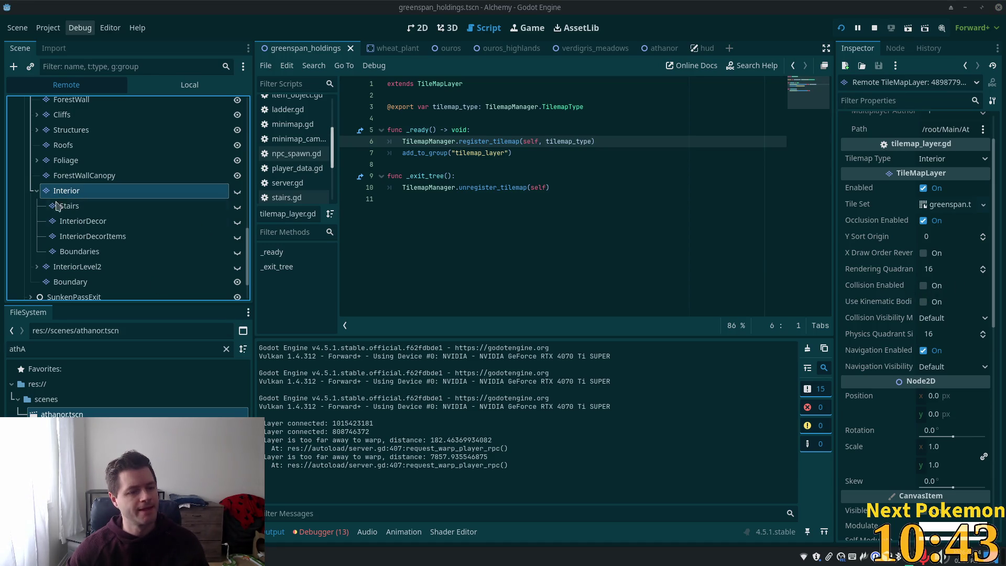
click(71, 264)
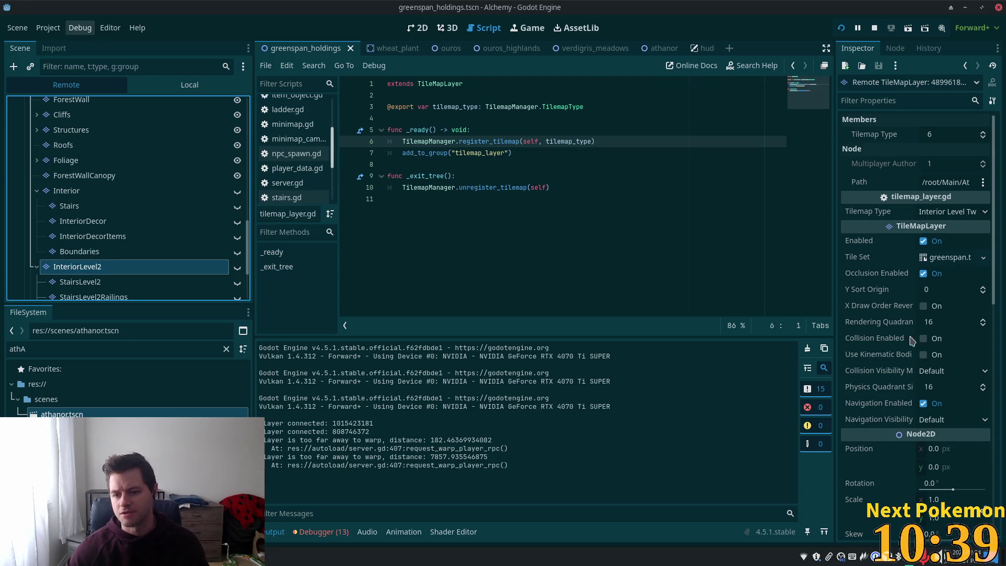
scroll(162, 211, down, 1)
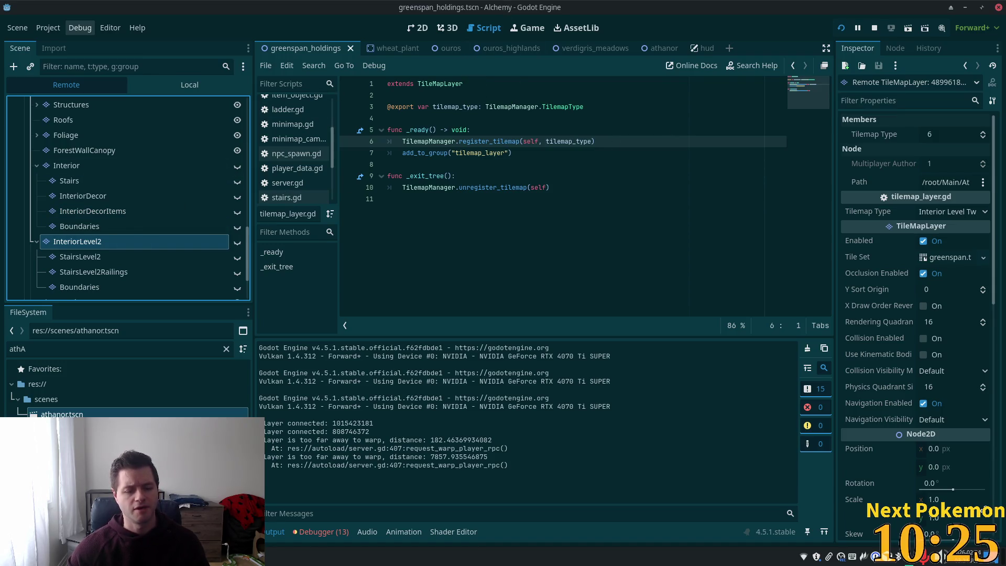
Walk the player south from Athanor castle into Greenspan Holdings.
click(296, 511)
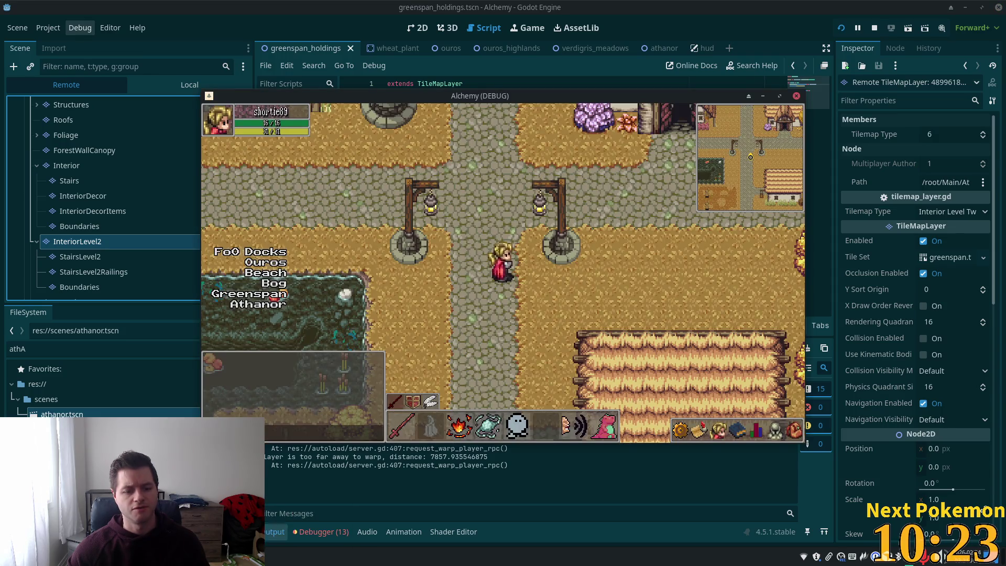
click(304, 516)
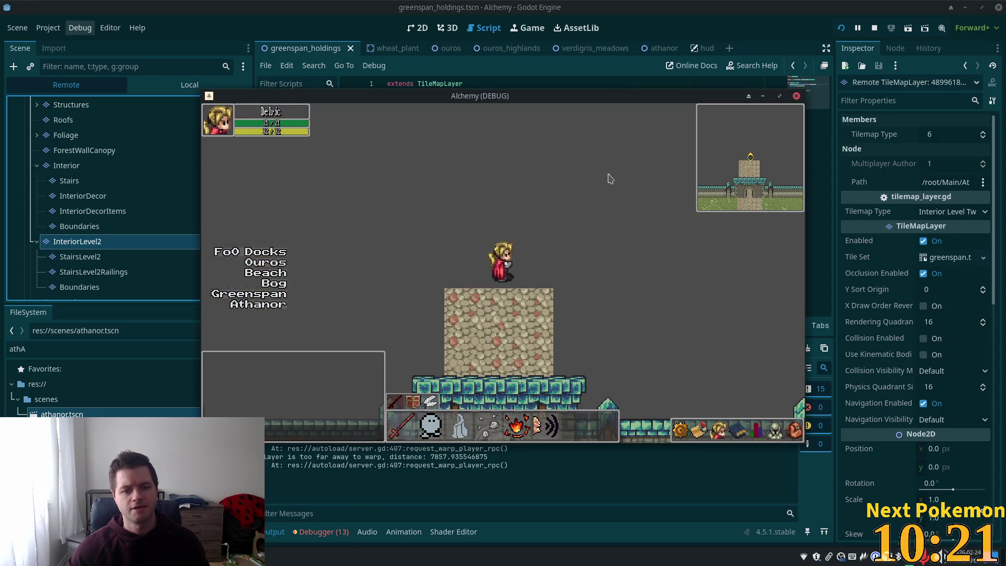
key(Down)
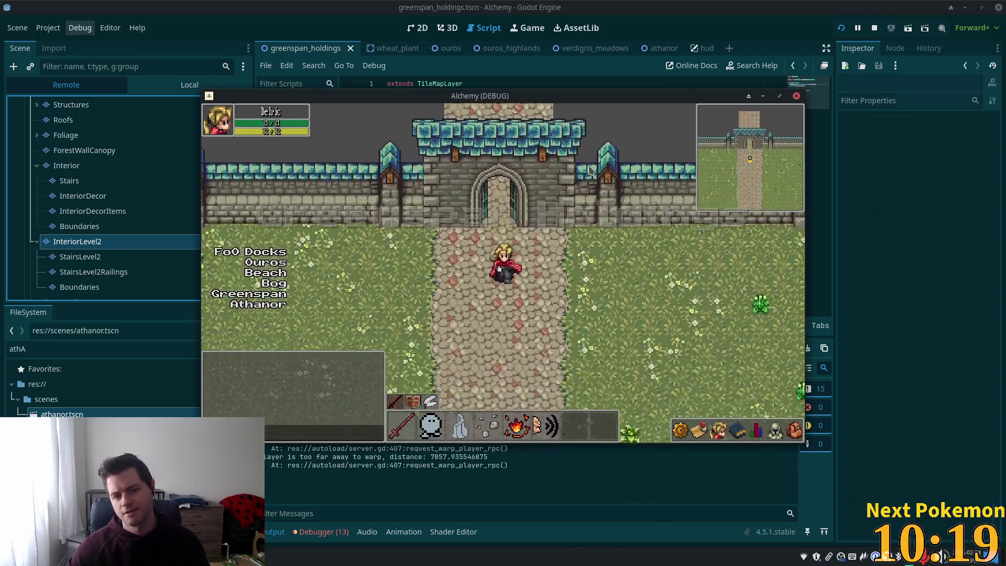
key(Down)
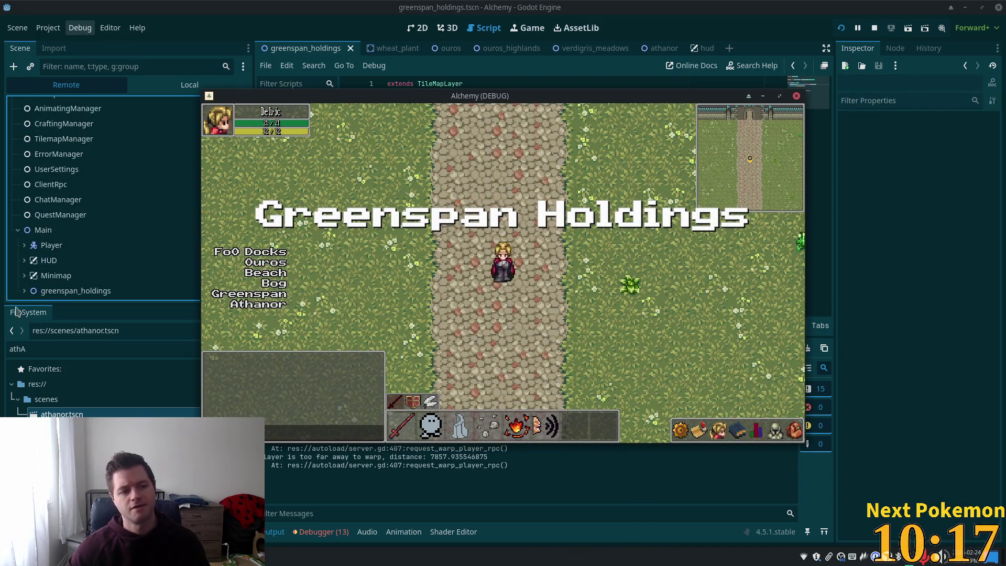
Expand greenspan_holdings > NavigationRegion2D in the Remote scene tree.
click(25, 291)
scroll(126, 265, down, 5)
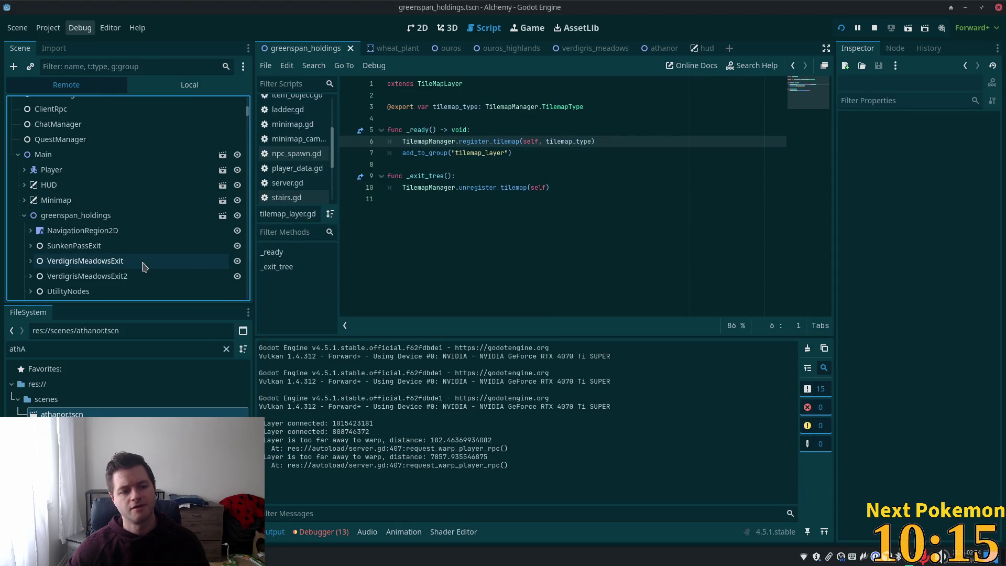
scroll(125, 264, down, 1)
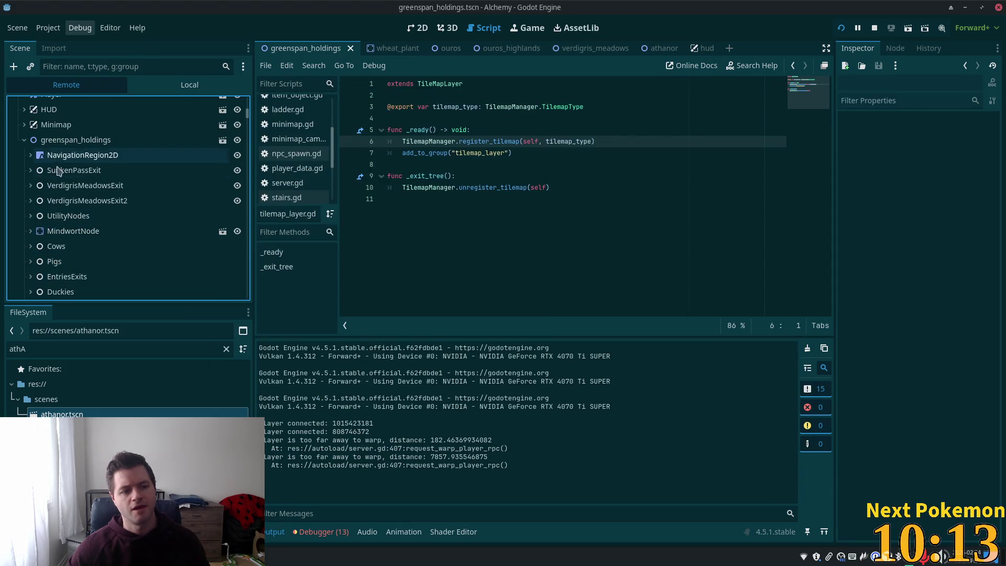
scroll(73, 254, down, 4)
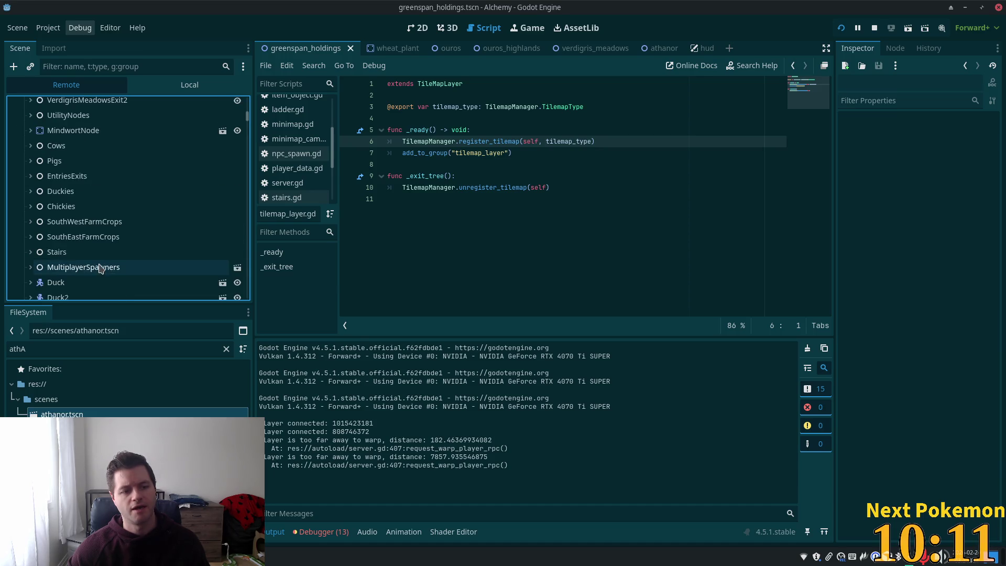
scroll(98, 265, up, 5)
click(31, 181)
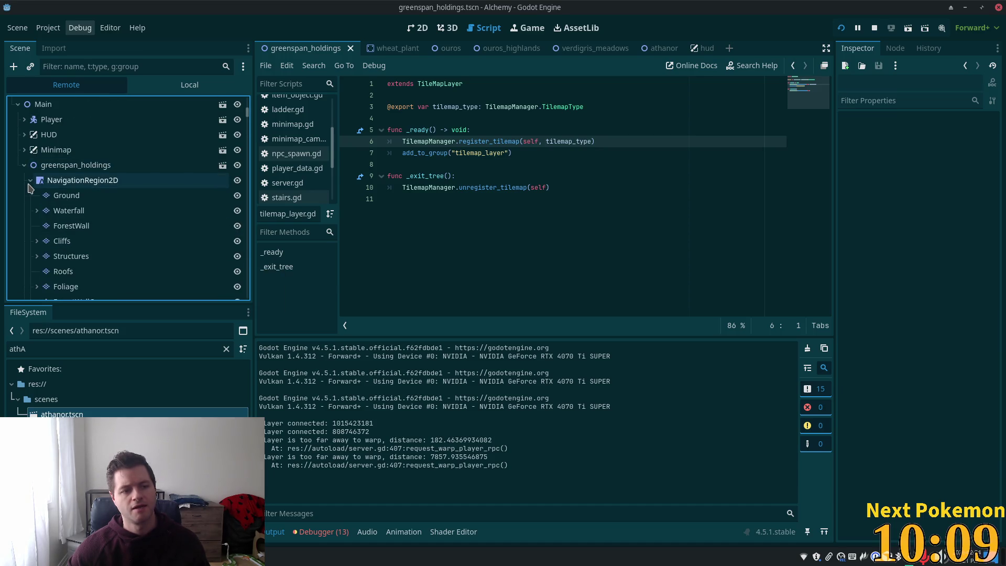
scroll(77, 255, down, 3)
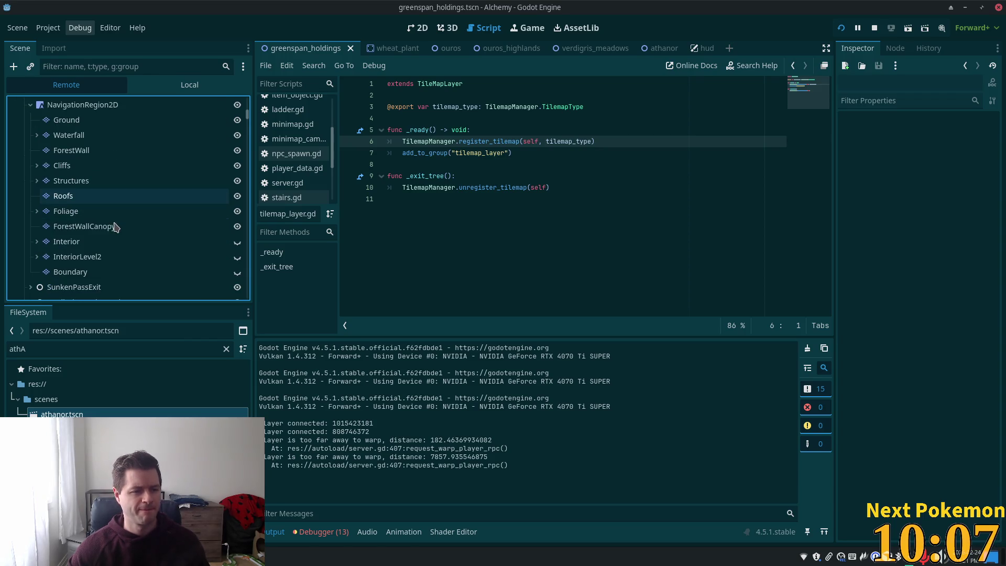
Inspect the live Interior and InteriorLevel2 layers, then return to the game window.
double_click(106, 244)
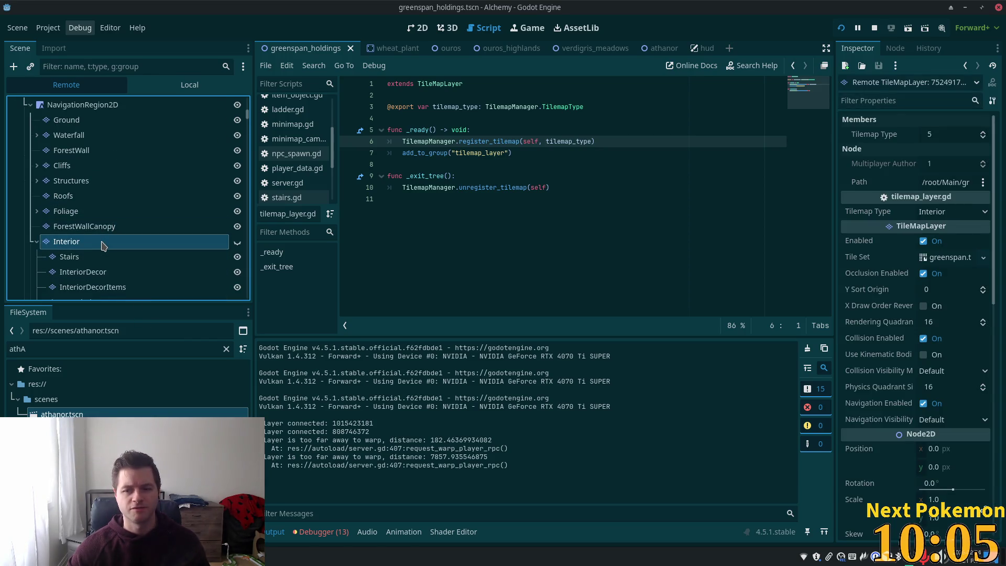
click(37, 242)
double_click(58, 258)
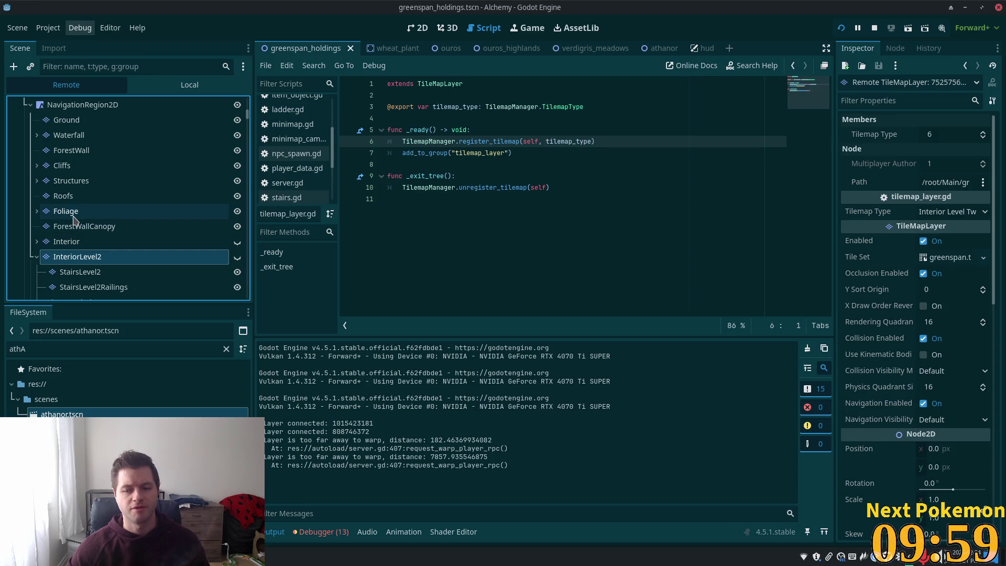
scroll(79, 244, down, 5)
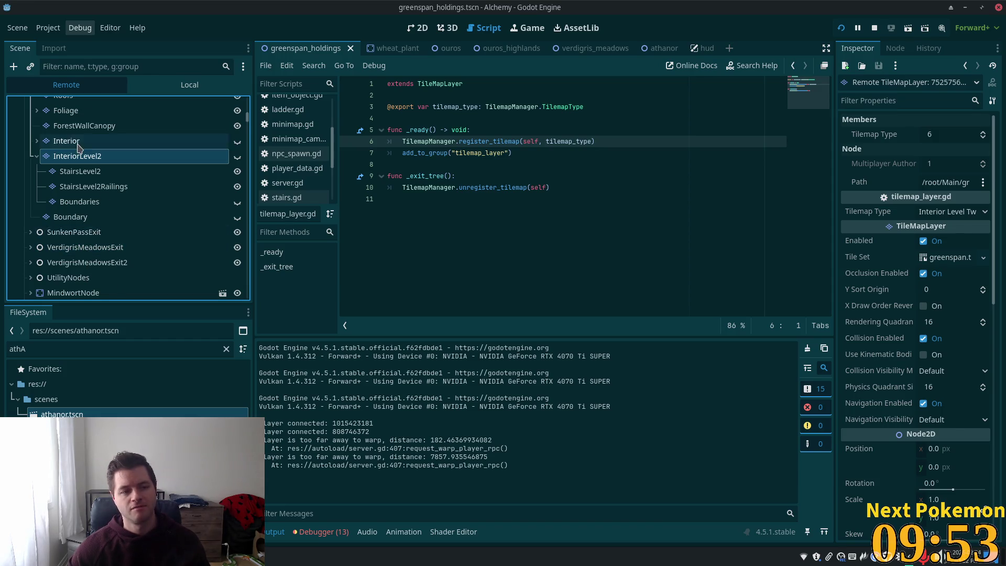
scroll(79, 152, up, 5)
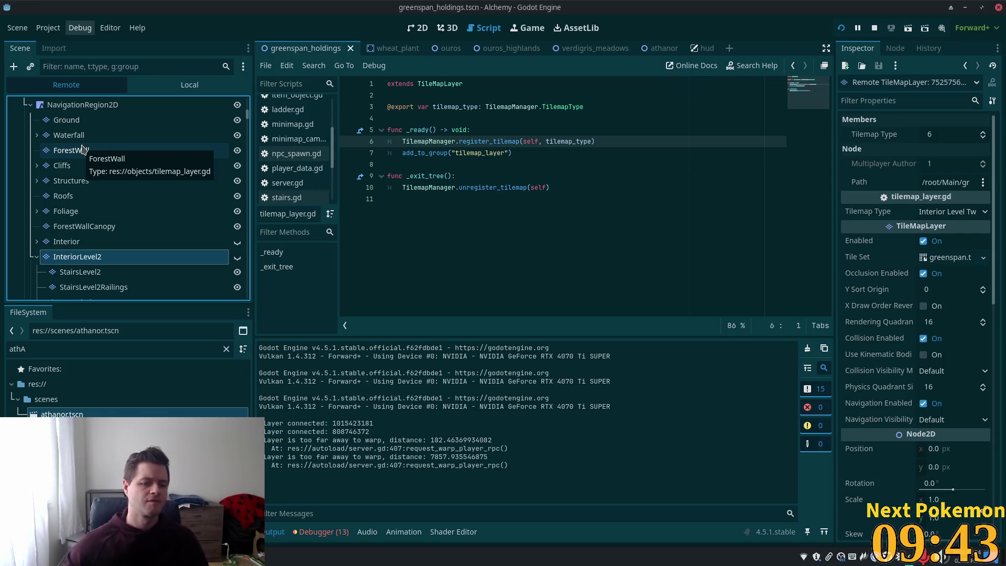
key(alt+Tab)
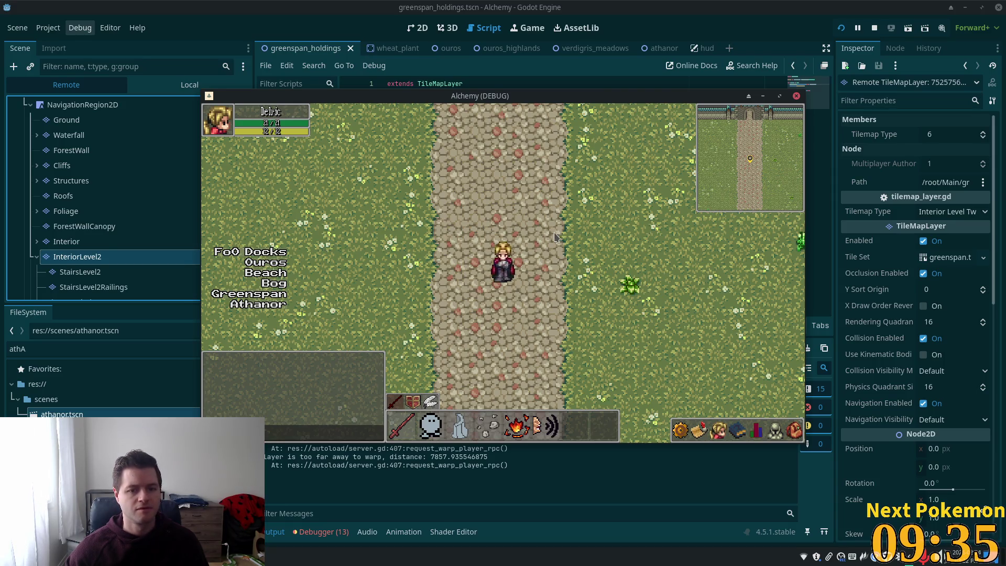
Walk north through the gate into Athanor and inspect its live Interior tilemap layer.
key(w)
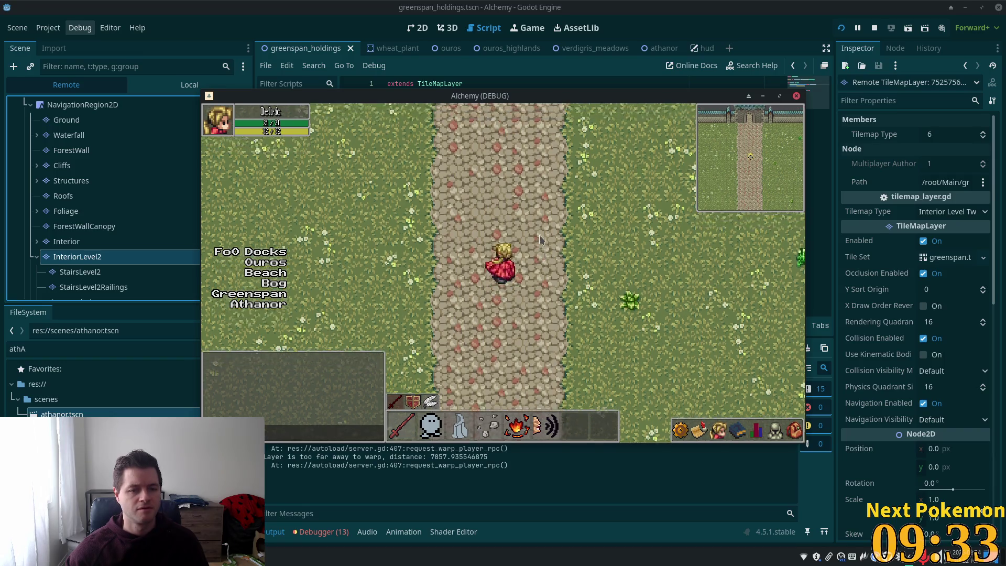
key(w)
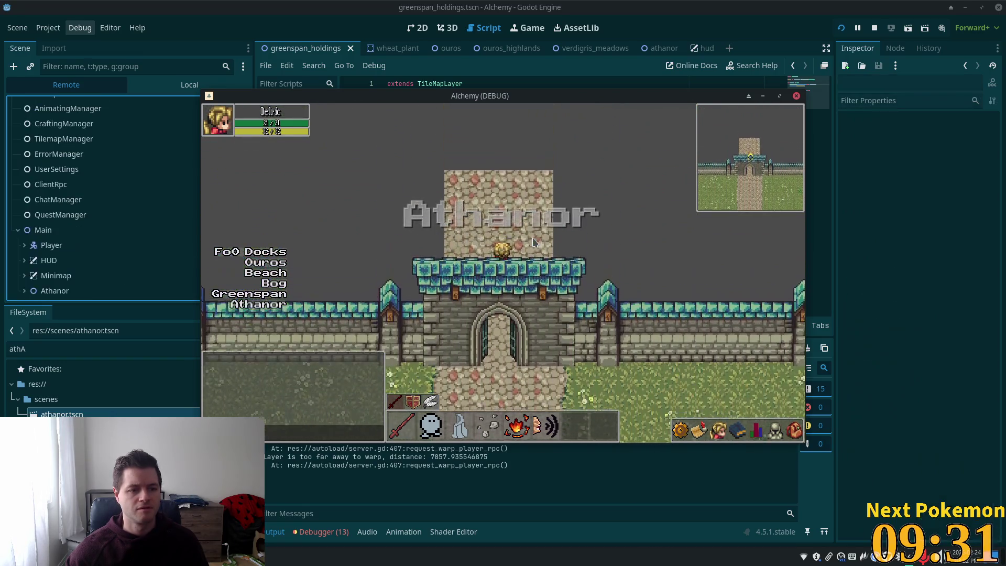
click(30, 291)
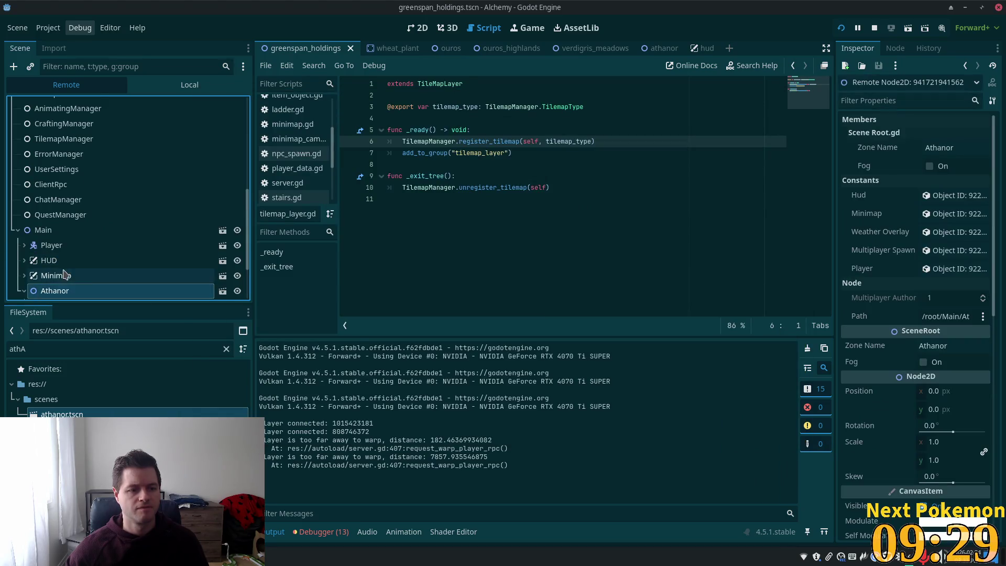
scroll(67, 261, down, 2)
click(30, 230)
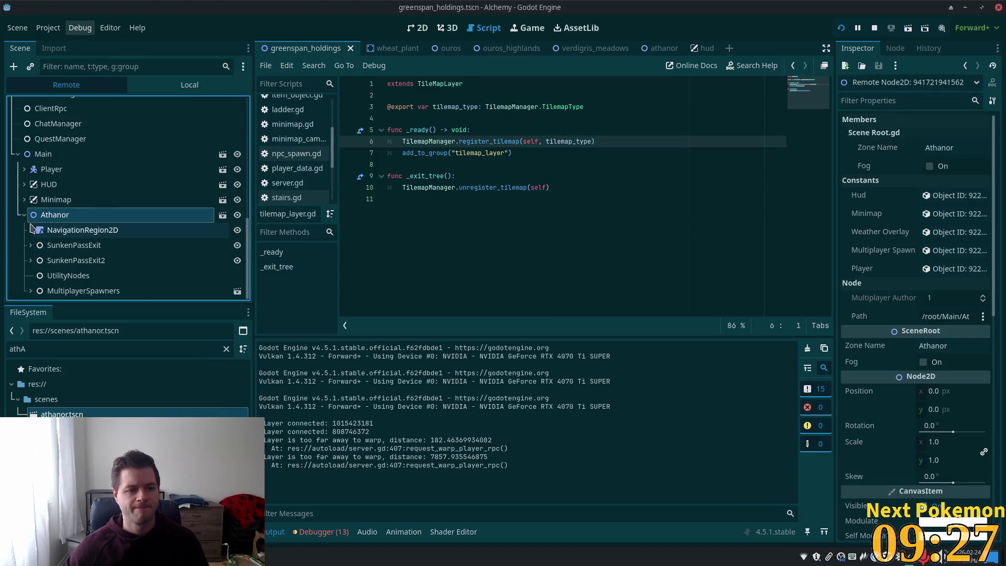
scroll(83, 241, down, 5)
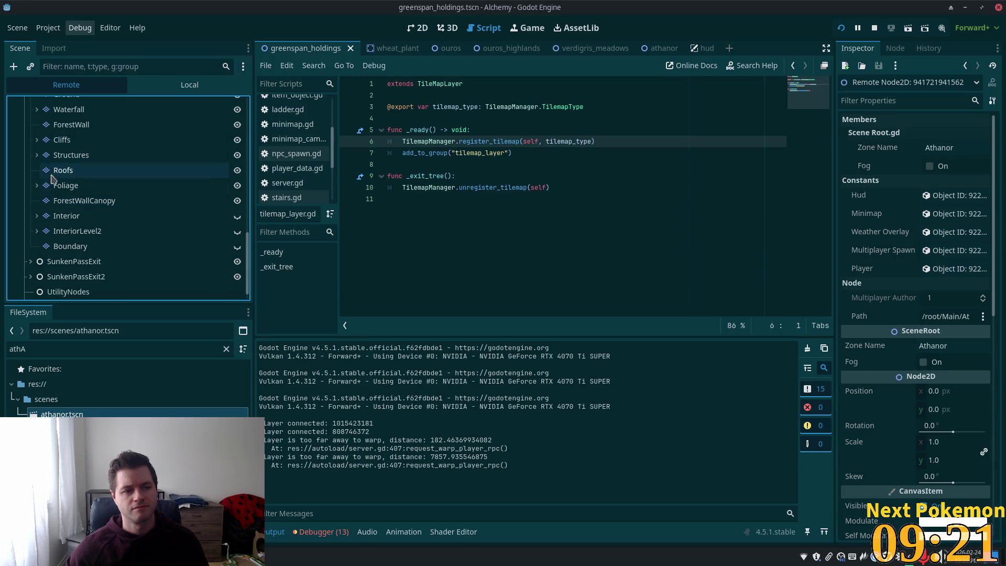
click(44, 217)
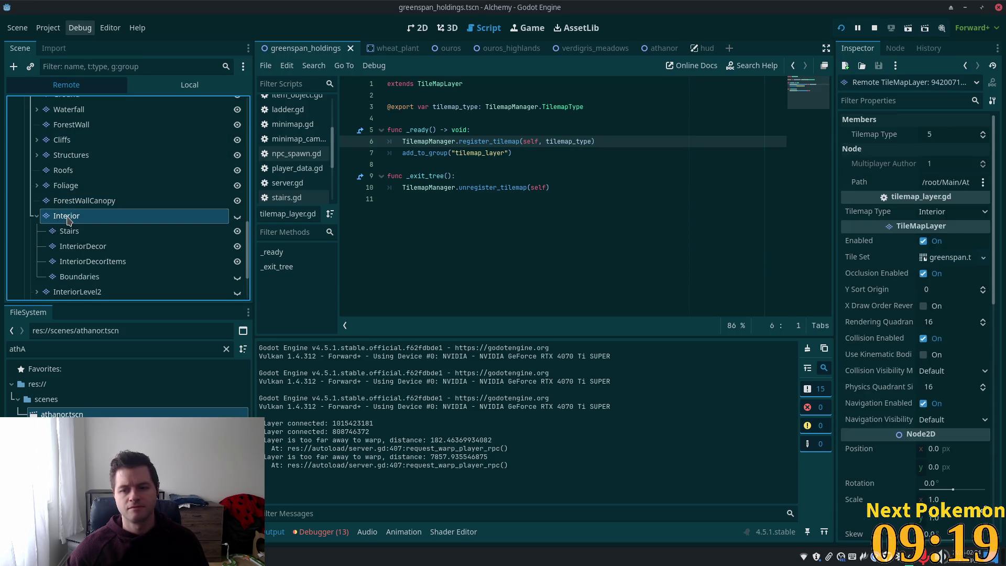
click(35, 217)
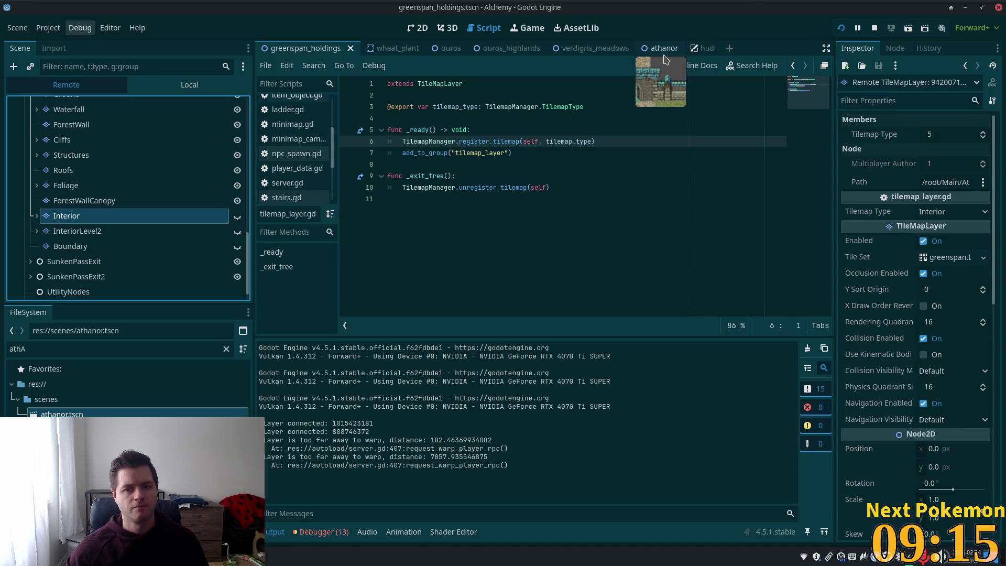
Walk the player south out of the castle and down Greenspan Holdings' dirt path.
key(alt+Tab)
key(Down)
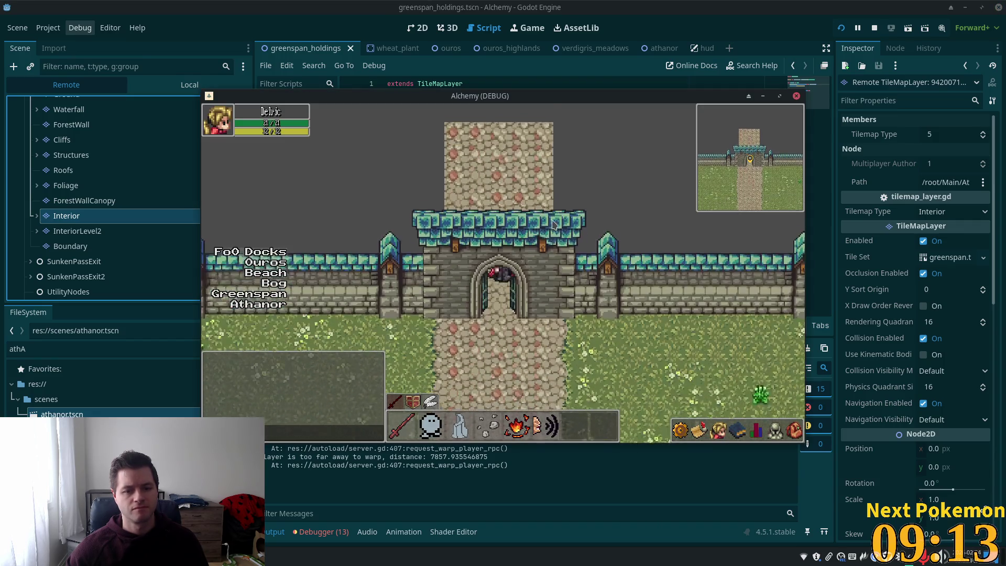
key(Down)
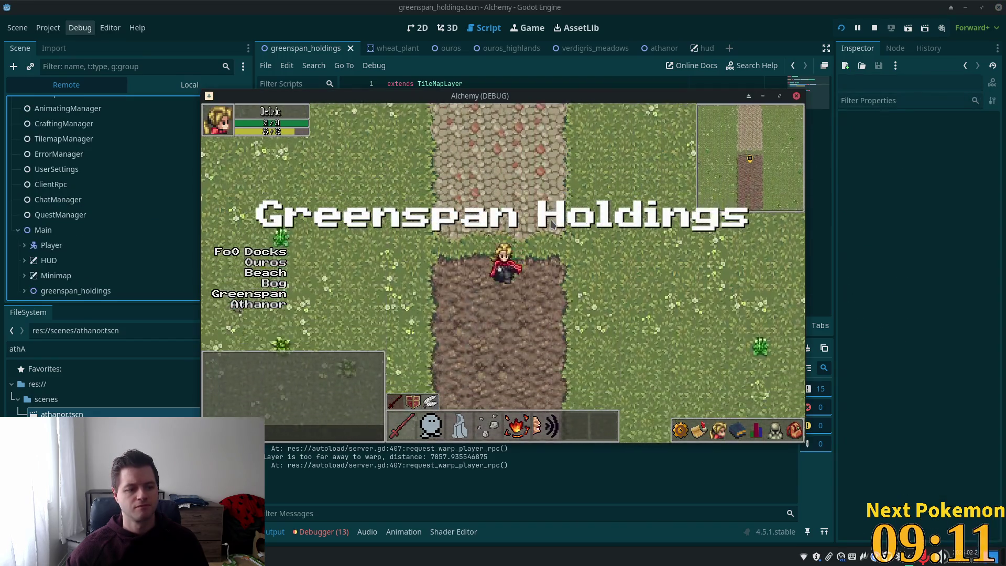
key(Down)
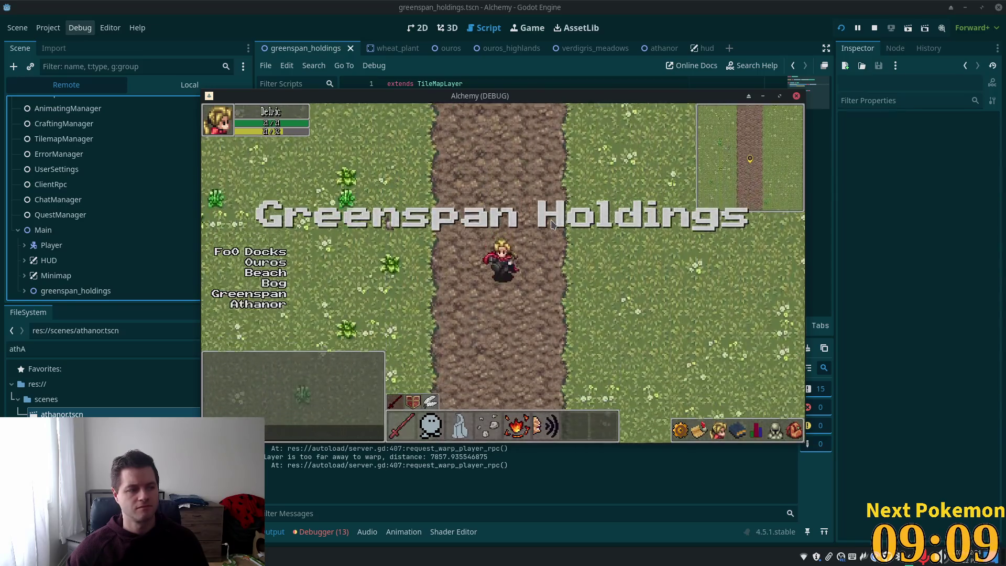
key(Up)
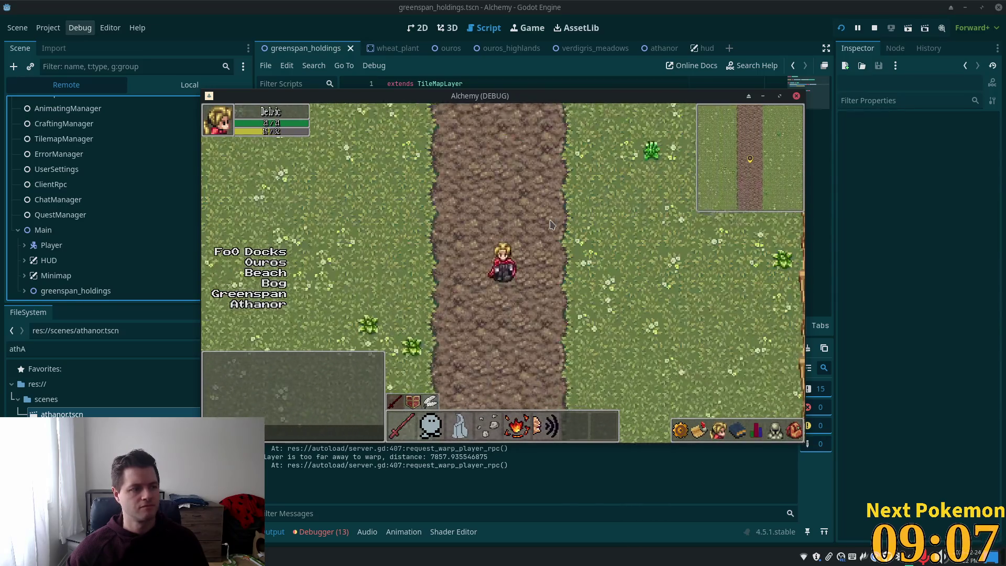
key(Down)
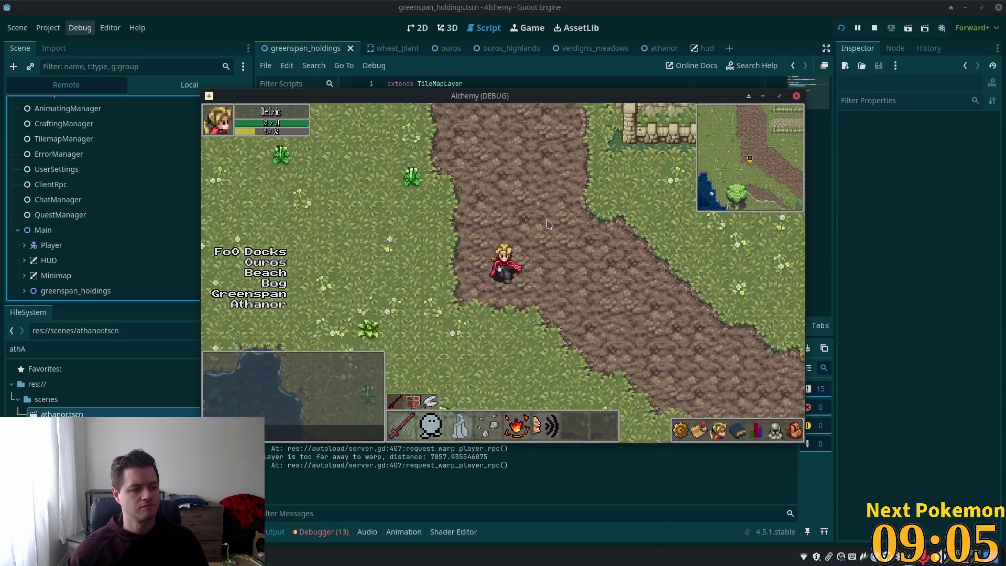
key(Down)
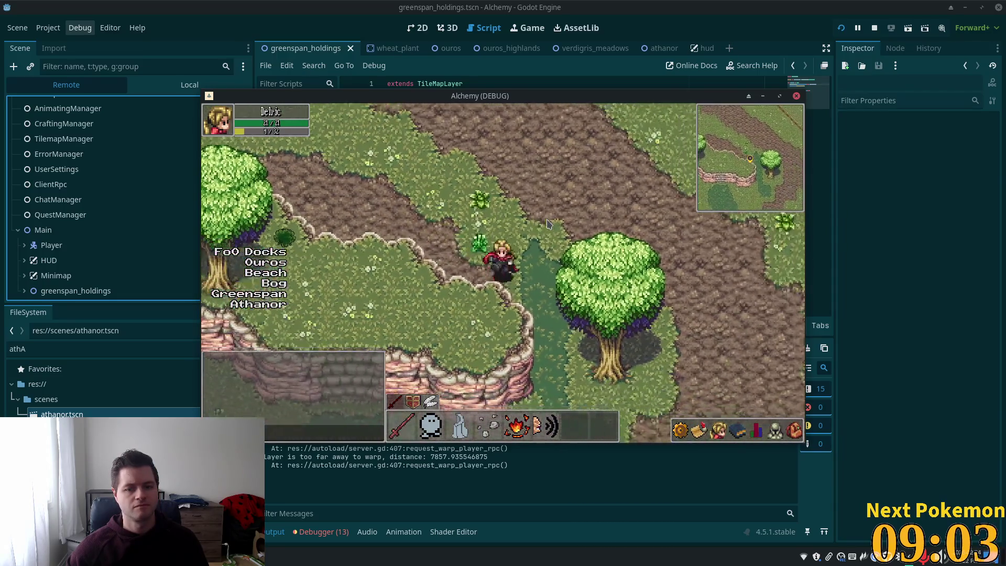
key(Down)
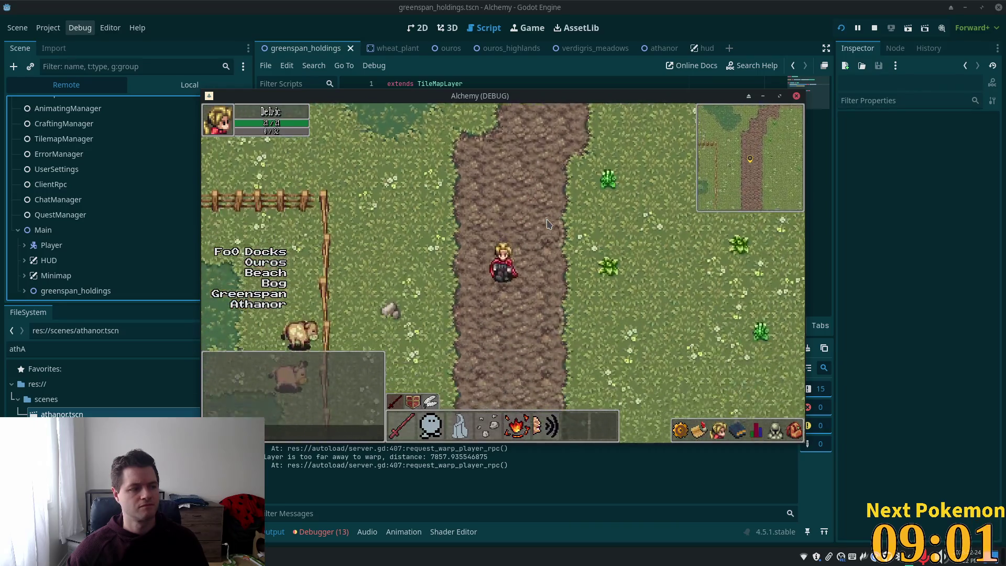
key(Down)
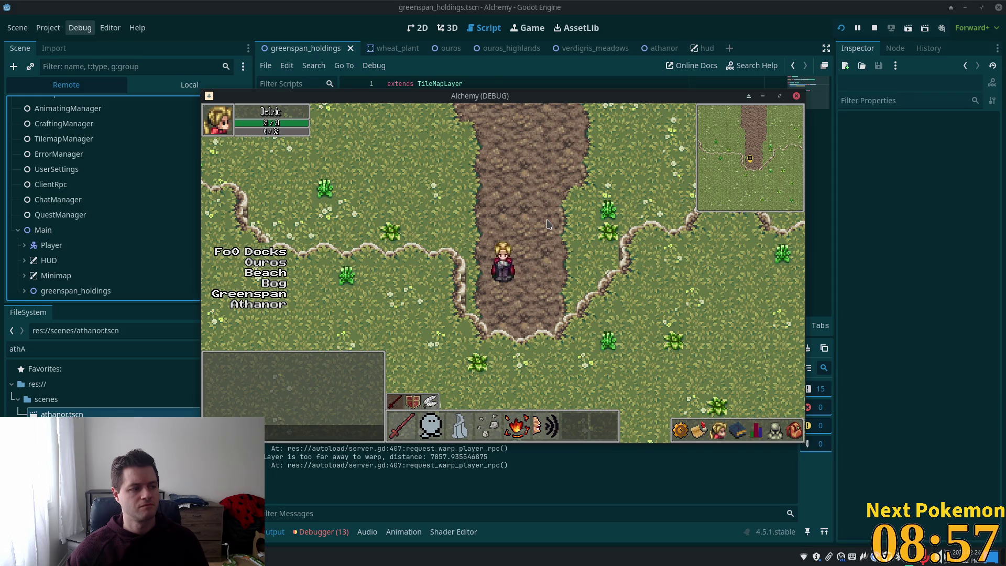
Walk south into Sunken Pass and expand SunkenPass > NavigationRegion2D in the Remote tree.
key(Down)
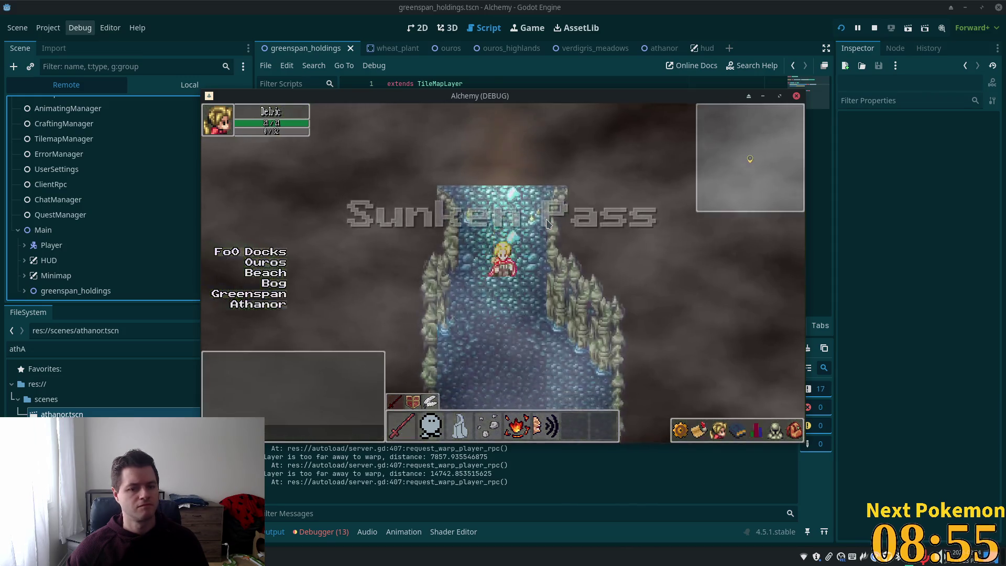
key(Down)
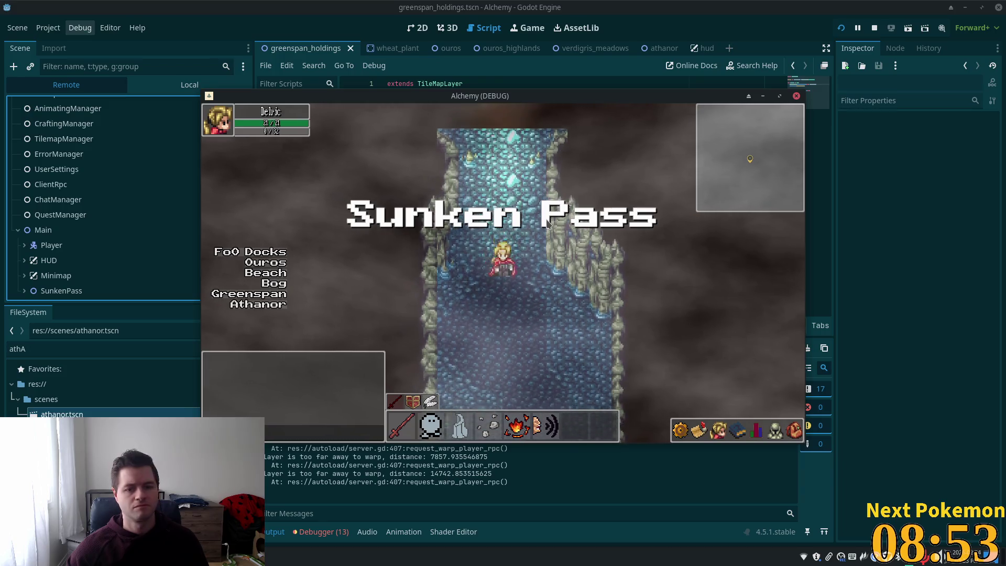
click(24, 291)
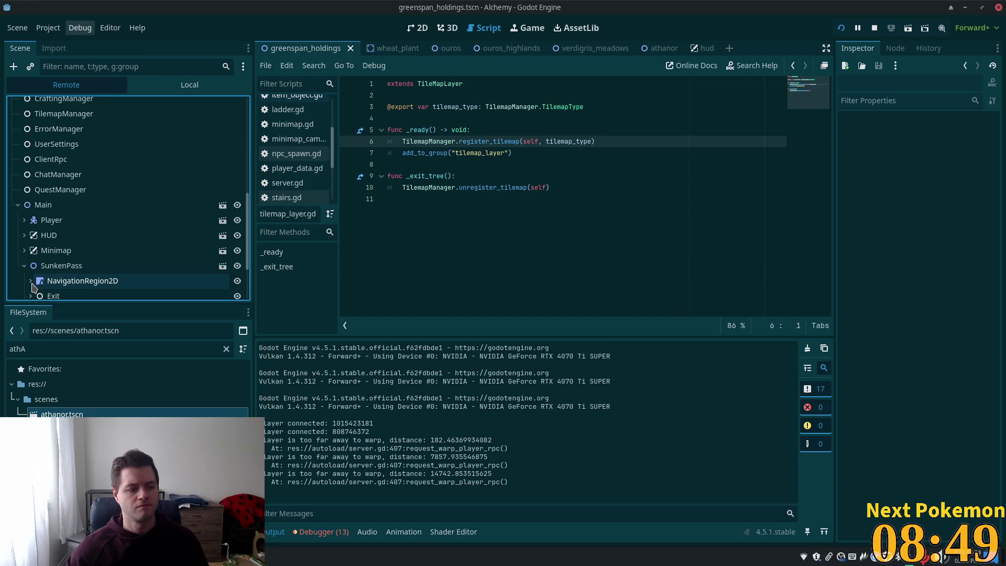
click(30, 281)
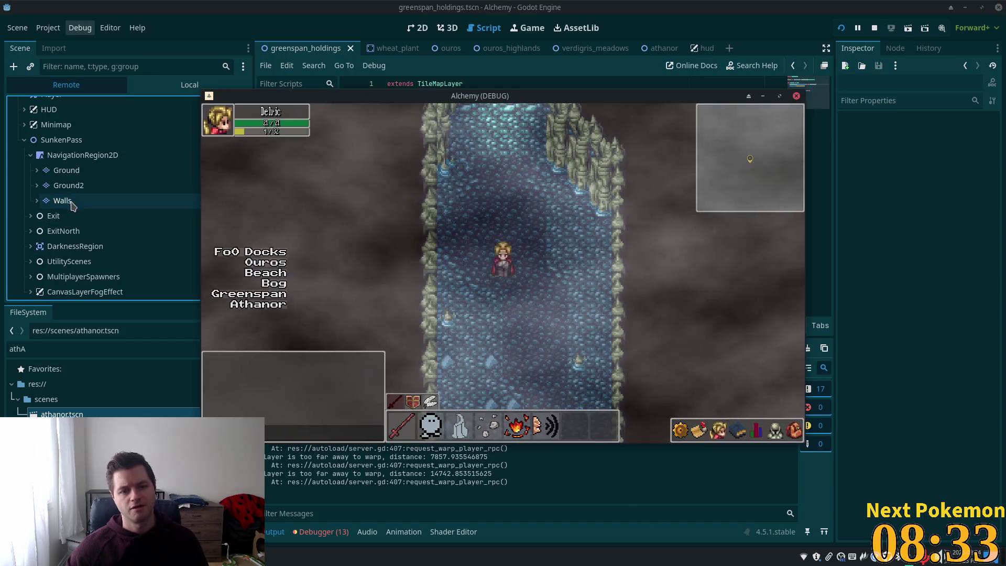
Walk north through the cave back out to Greenspan Holdings.
key(alt+Tab)
key(s)
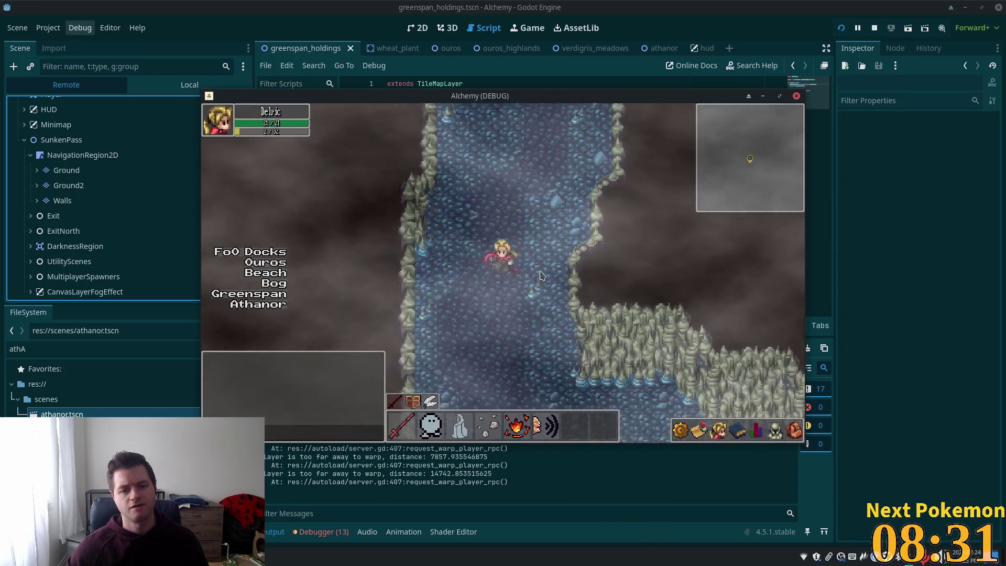
key(w)
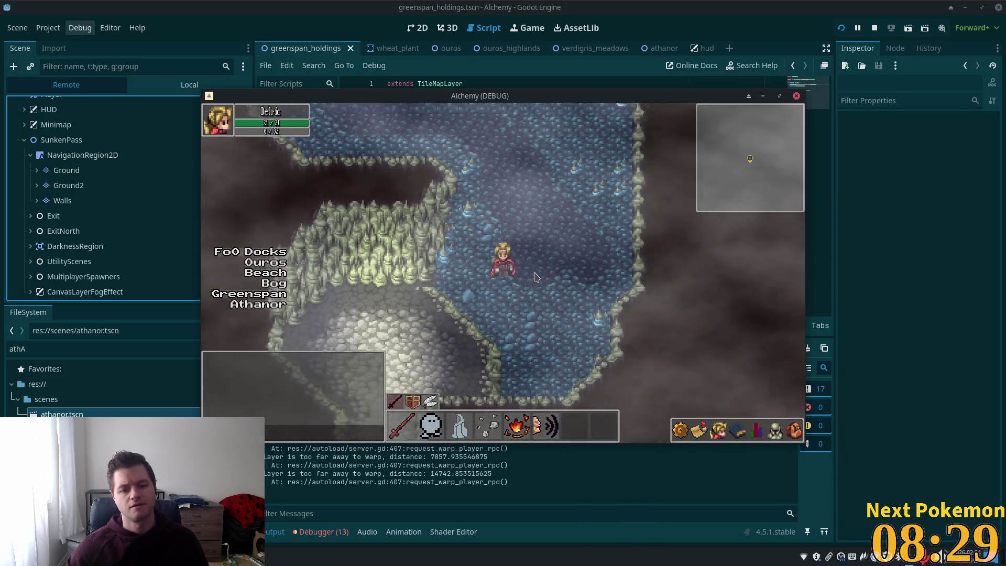
key(w)
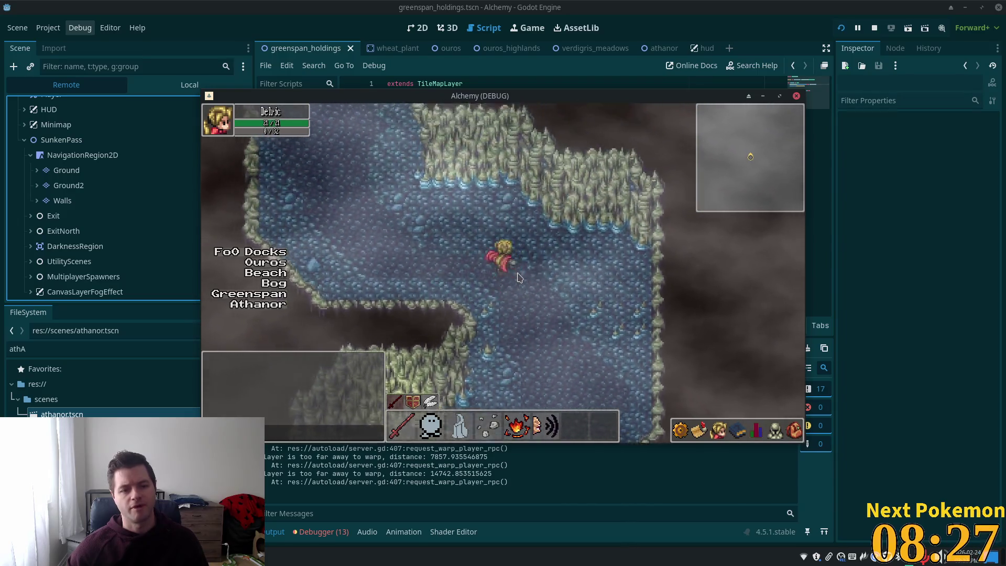
key(w)
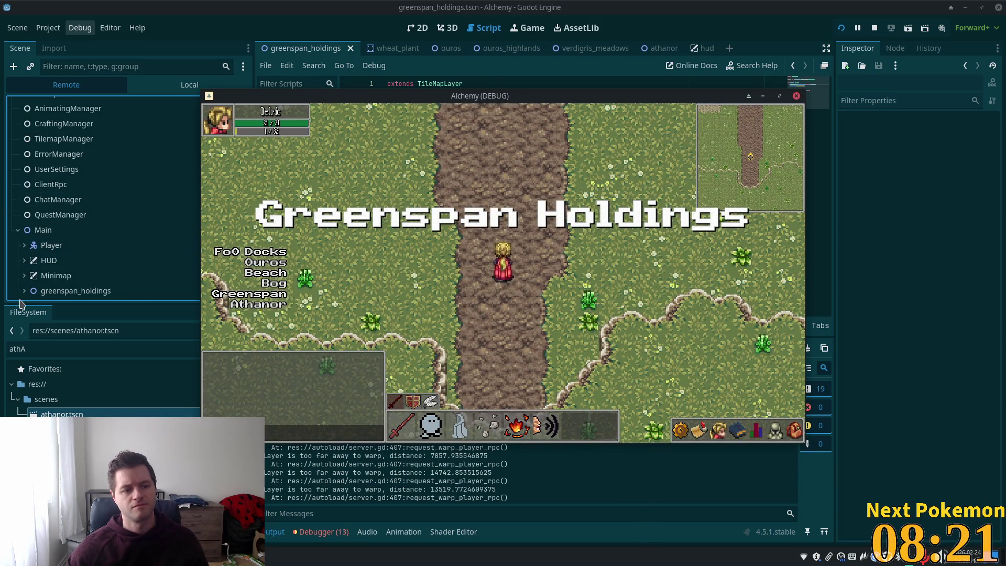
Expand greenspan_holdings > NavigationRegion2D, inspect its Interior layer, then return to tilemap_manager.gd in Cursor.
click(24, 291)
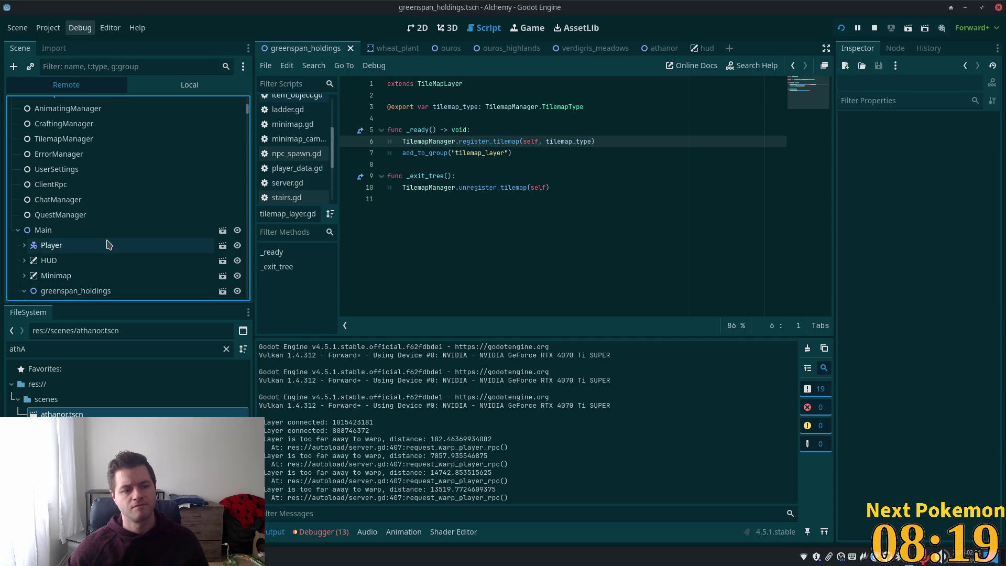
scroll(36, 246, down, 3)
click(30, 155)
scroll(63, 231, down, 2)
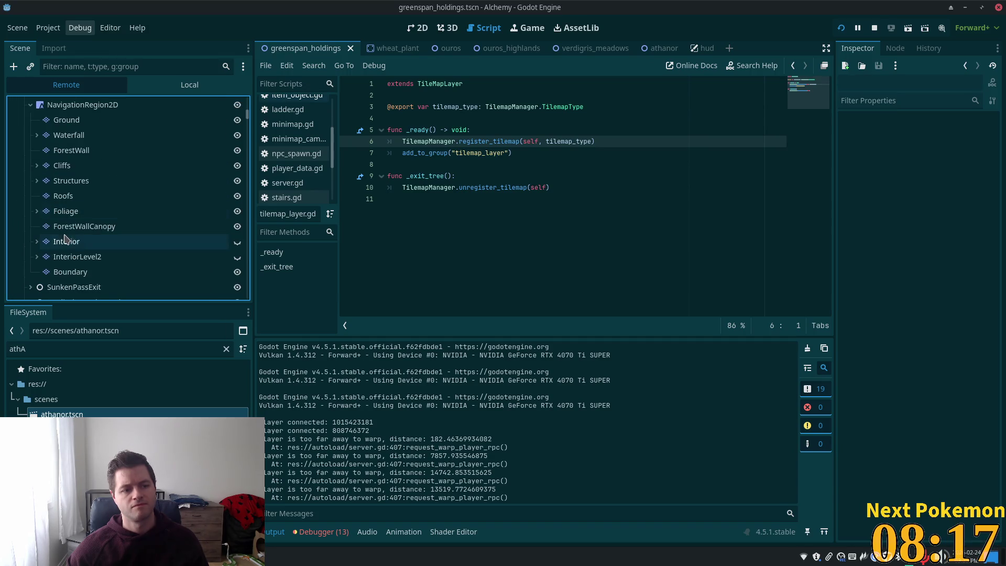
click(78, 242)
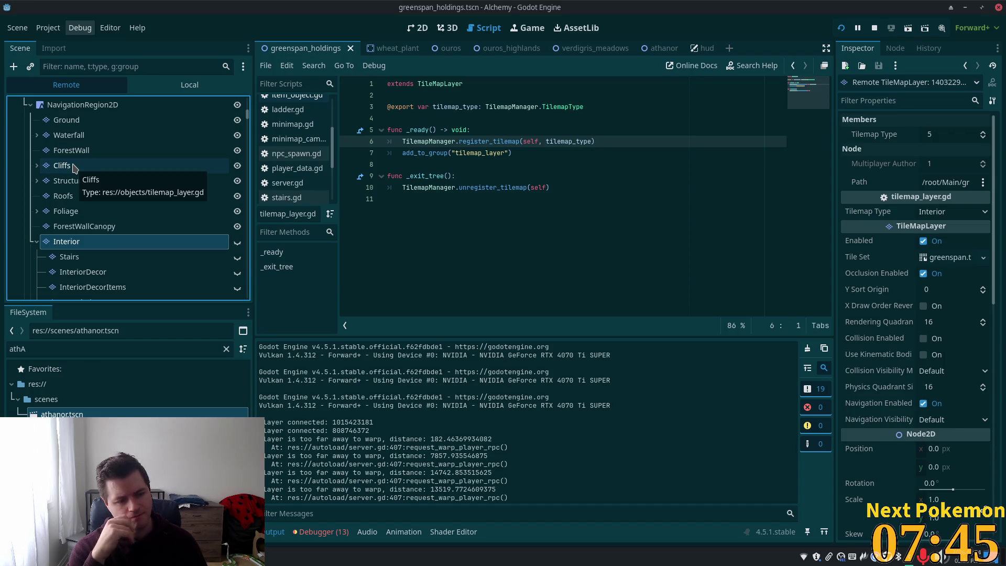
key(alt+Tab)
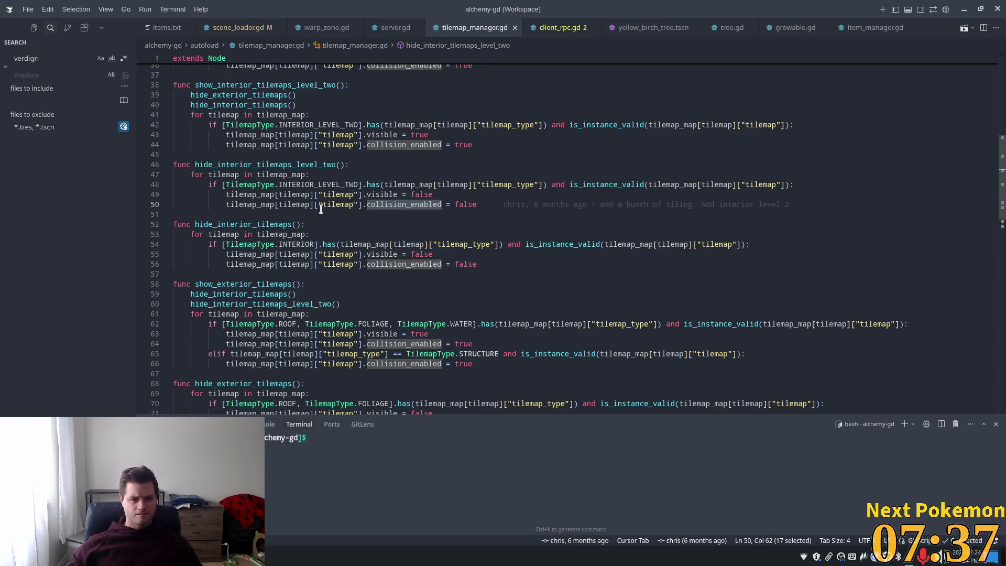
Add a print of the function's name as the first line of hide_interior_tilemaps_level_two.
click(356, 165)
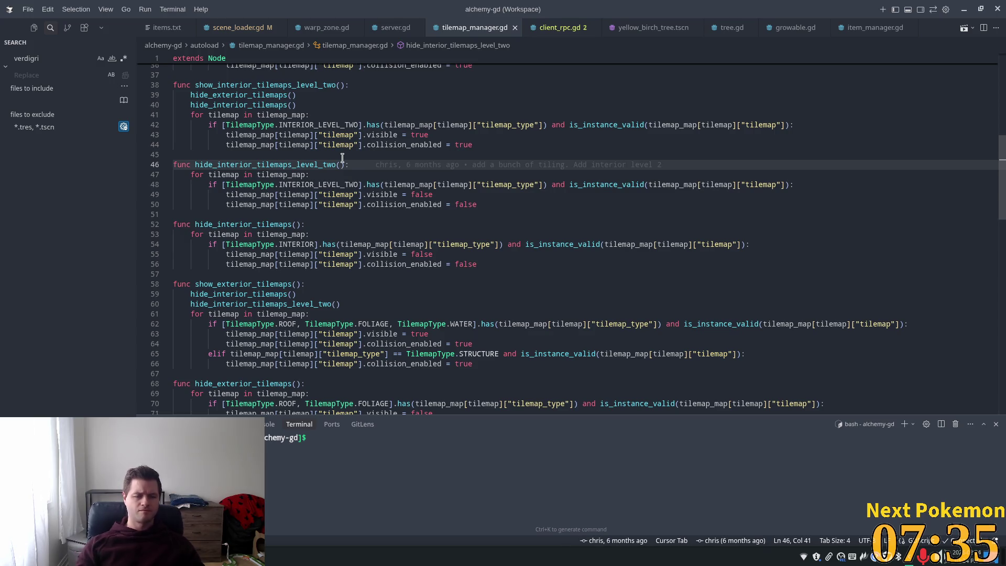
key(Return)
text(c)
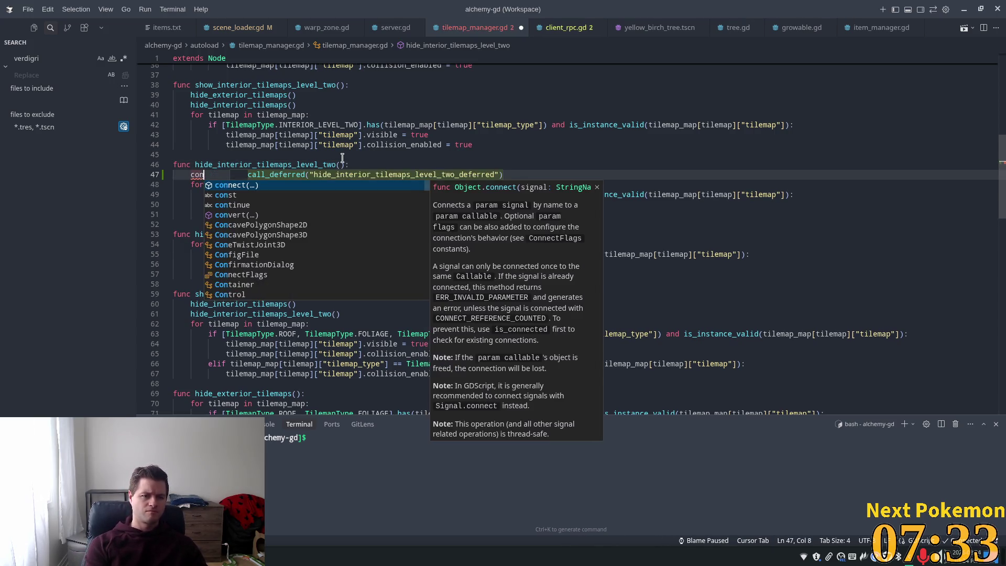
key(BackSpace)
text(print("hide_interior_tilemaps_level_two)
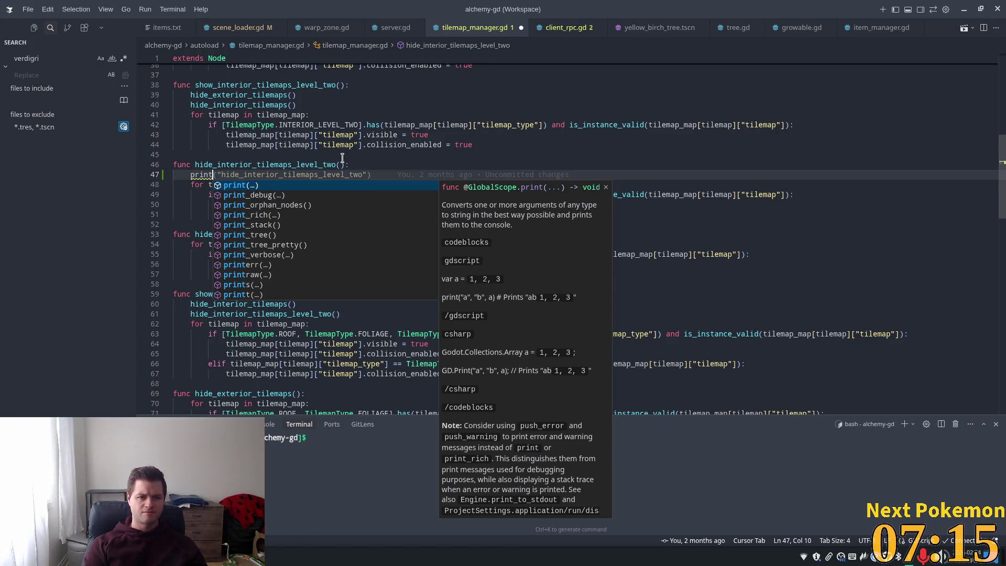
key(Tab)
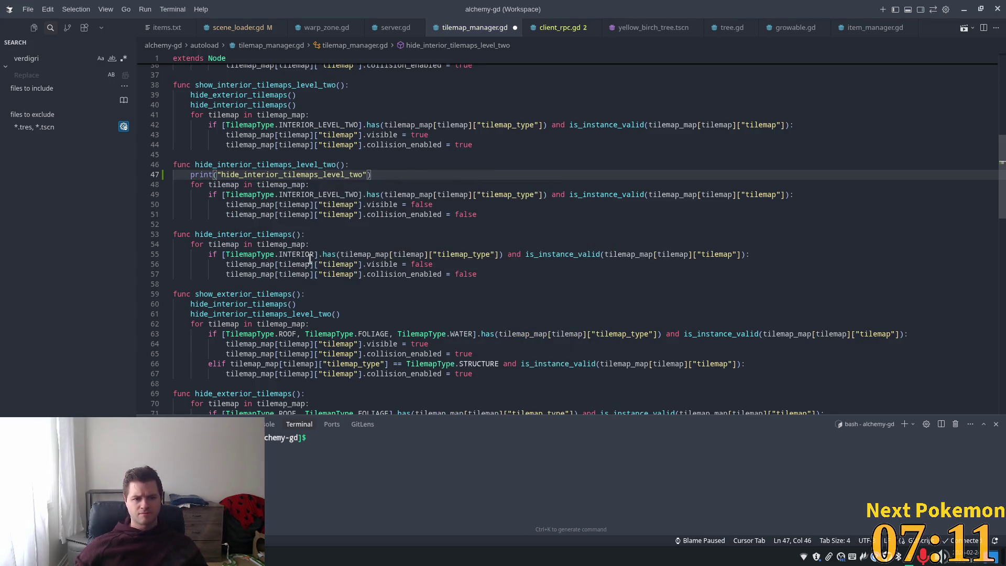
Add name prints to hide_interior_tilemaps, show_exterior_tilemaps, show_interior_tilemaps_level_two and show_interior_tilemaps.
click(302, 234)
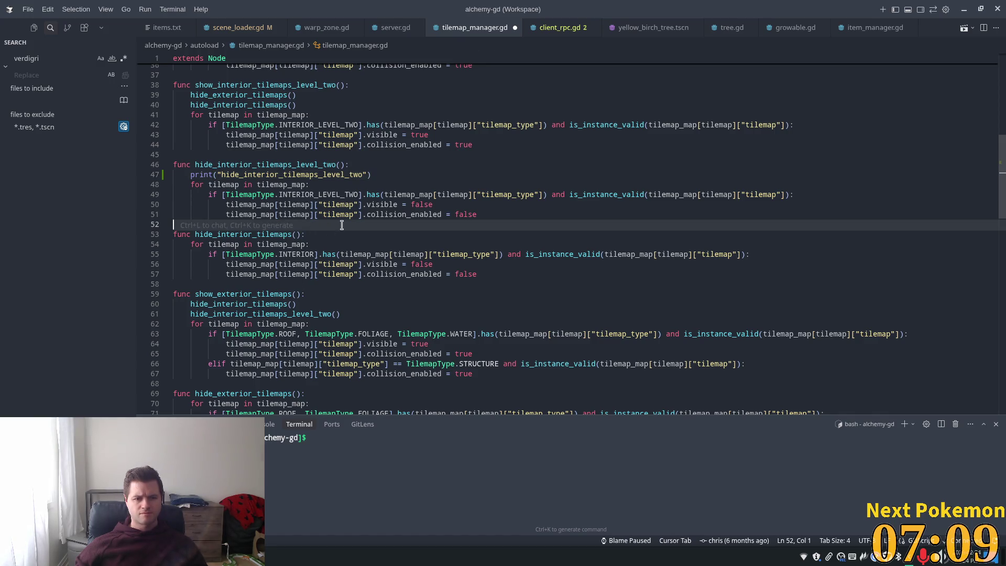
key(Tab)
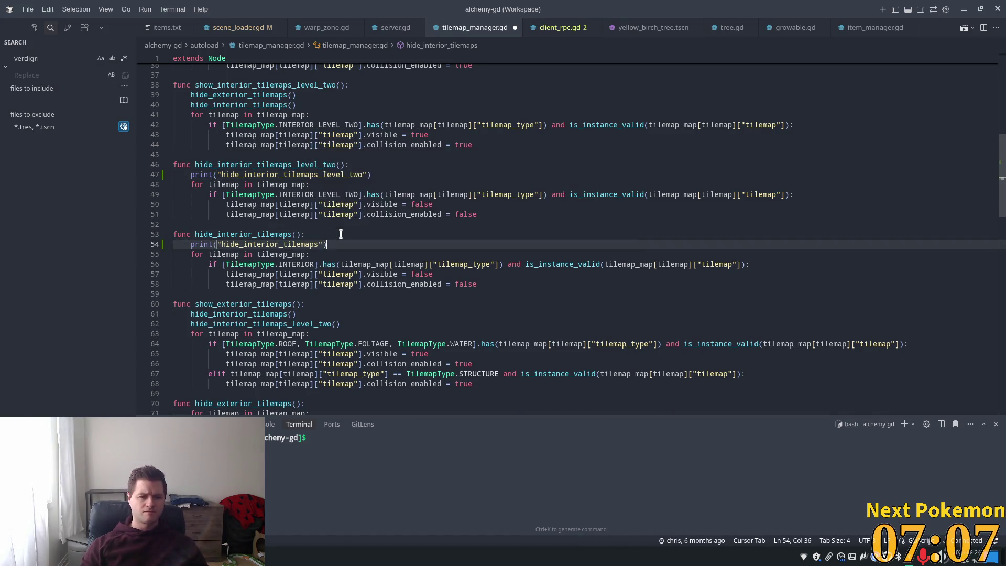
click(323, 305)
key(Tab)
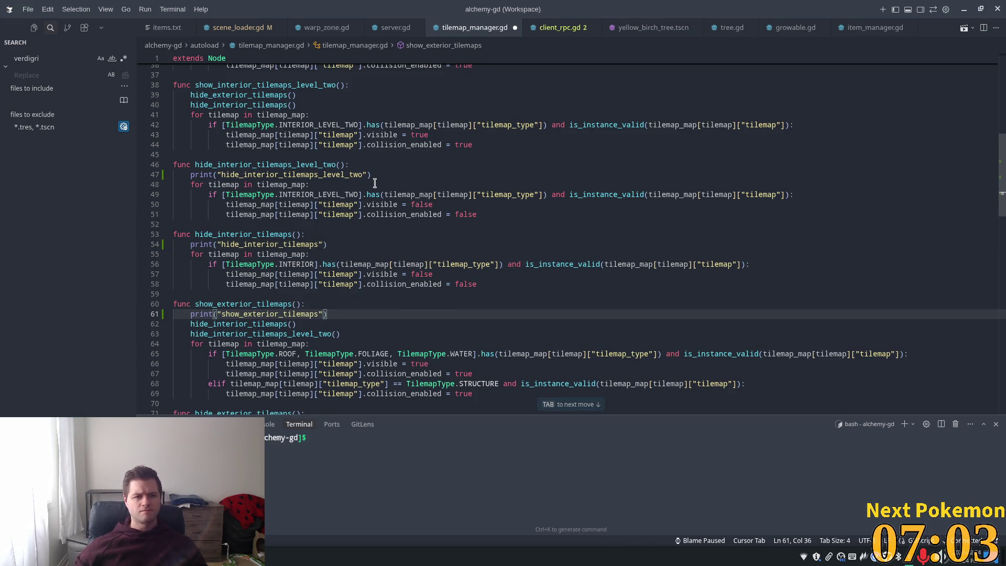
click(356, 93)
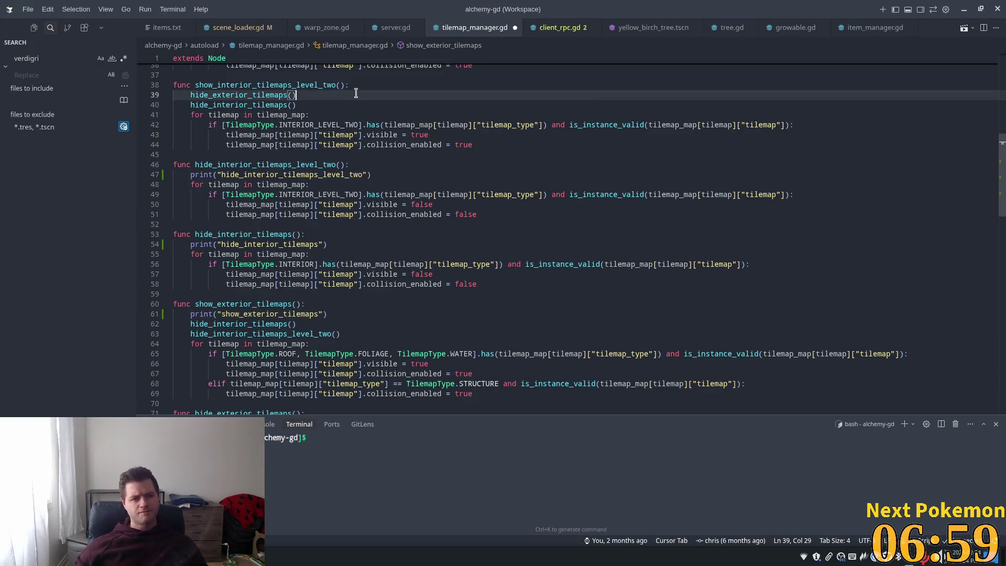
key(Tab)
scroll(384, 101, up, 3)
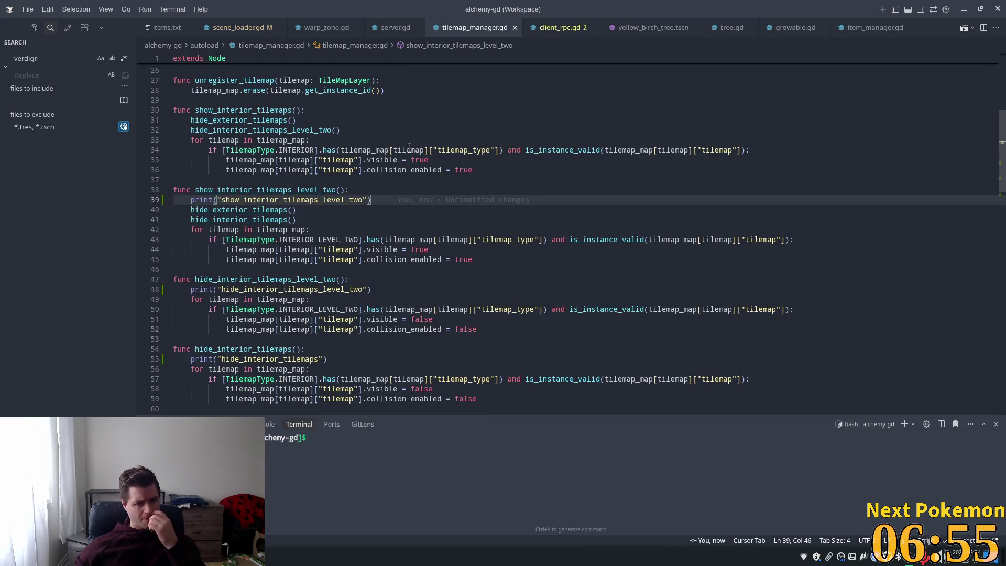
scroll(418, 146, down, 3)
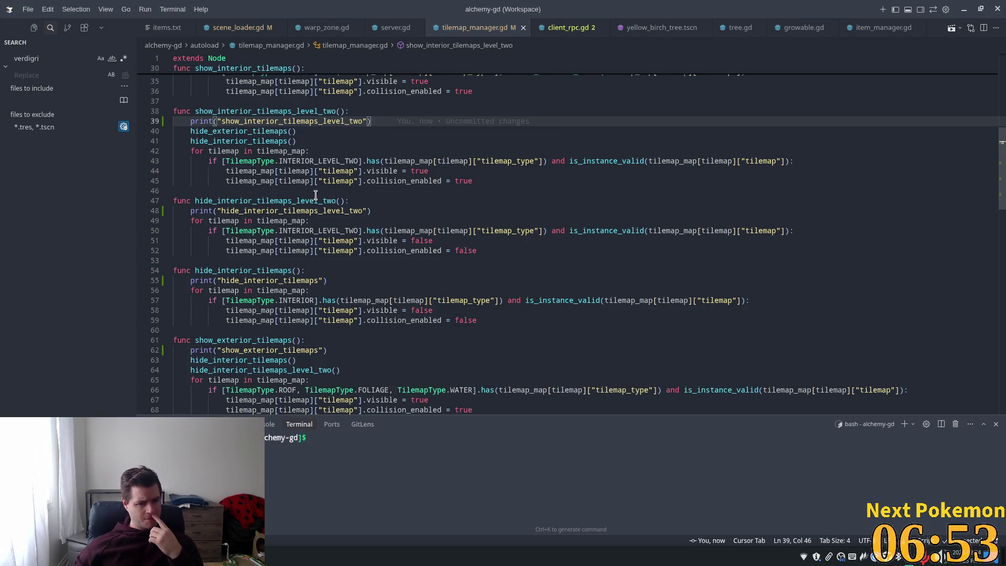
scroll(353, 157, up, 3)
click(302, 110)
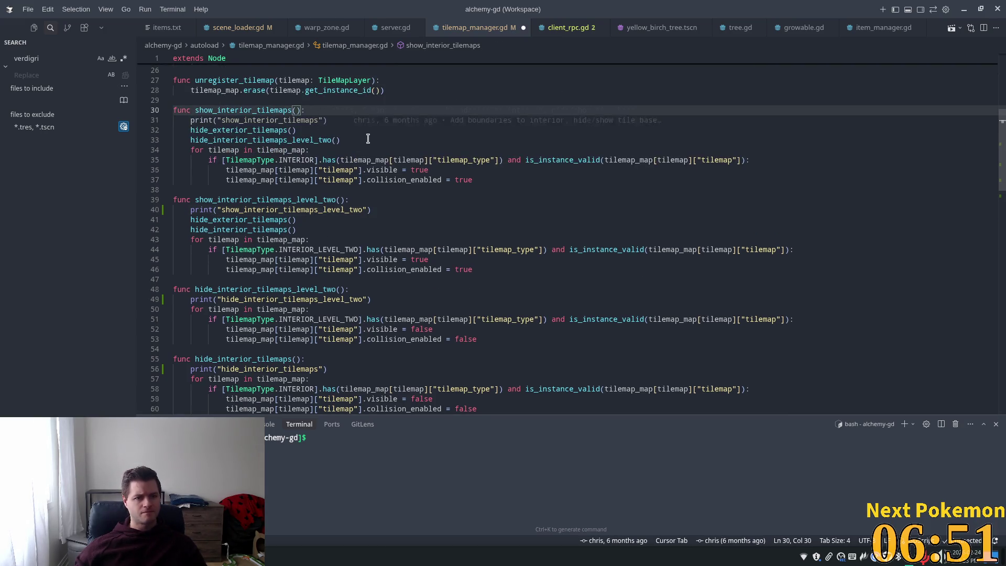
scroll(371, 165, down, 4)
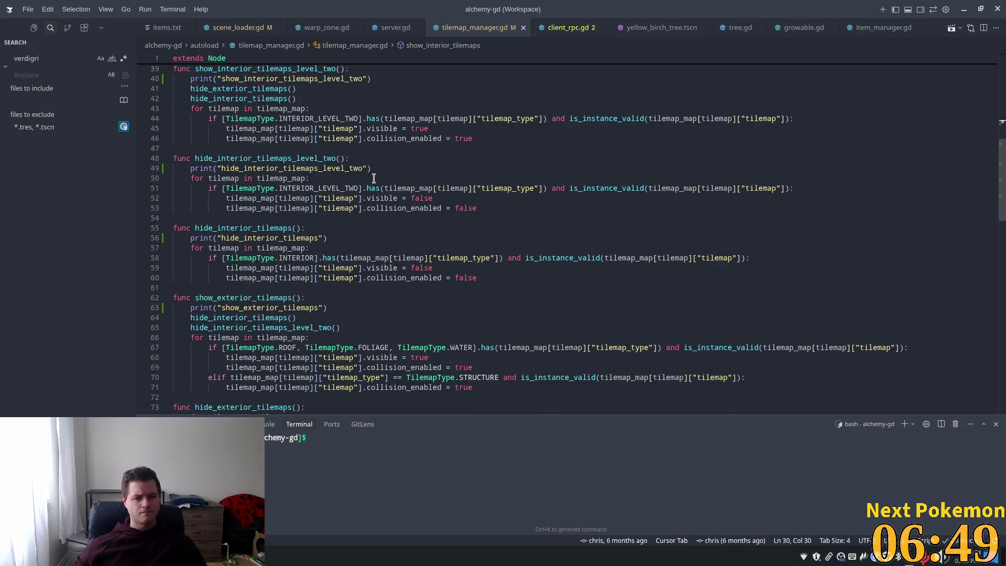
key(alt+Tab)
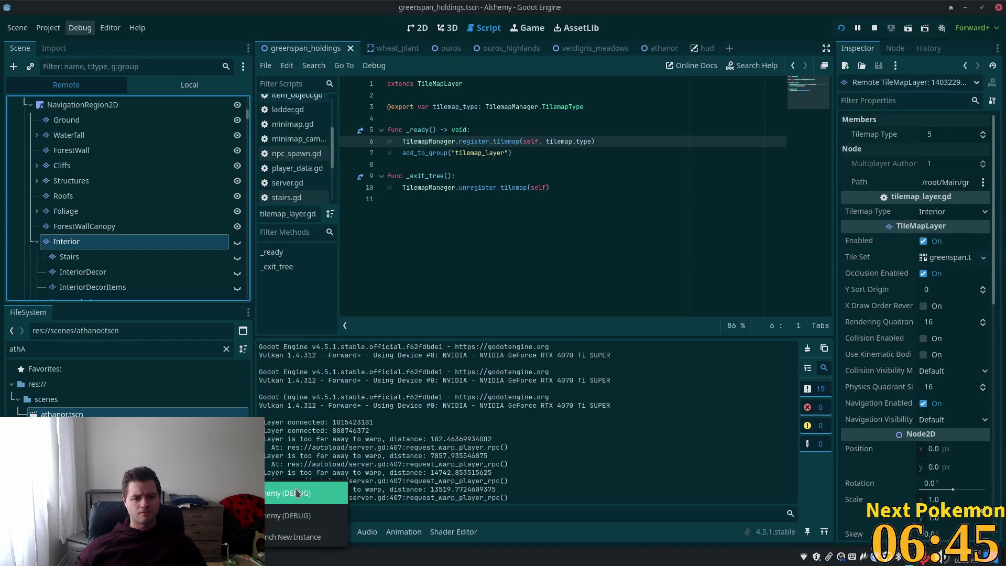
Walk the character south into the Sunken Pass cave, checking the output for the new prints.
key(alt+Tab)
key(Down)
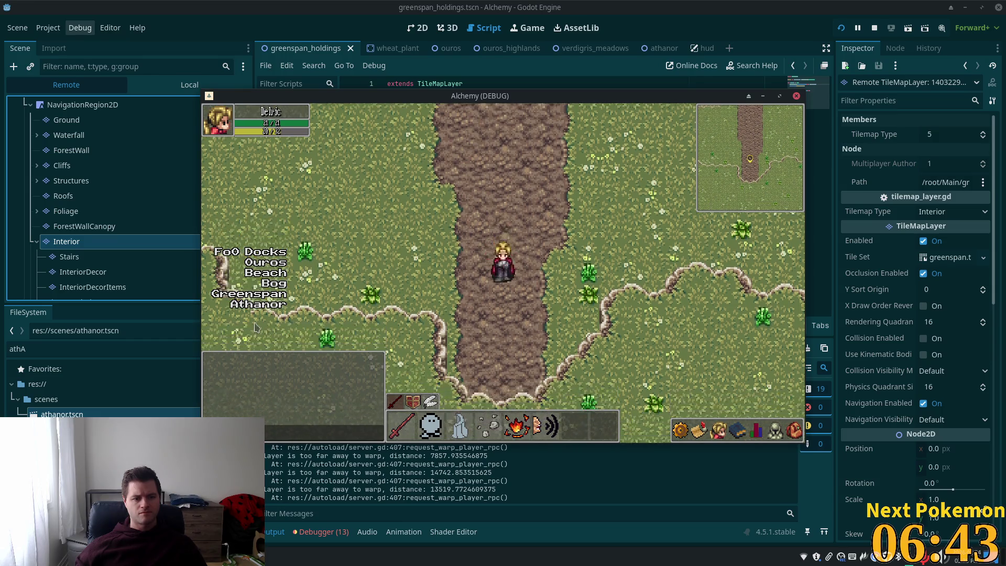
click(369, 475)
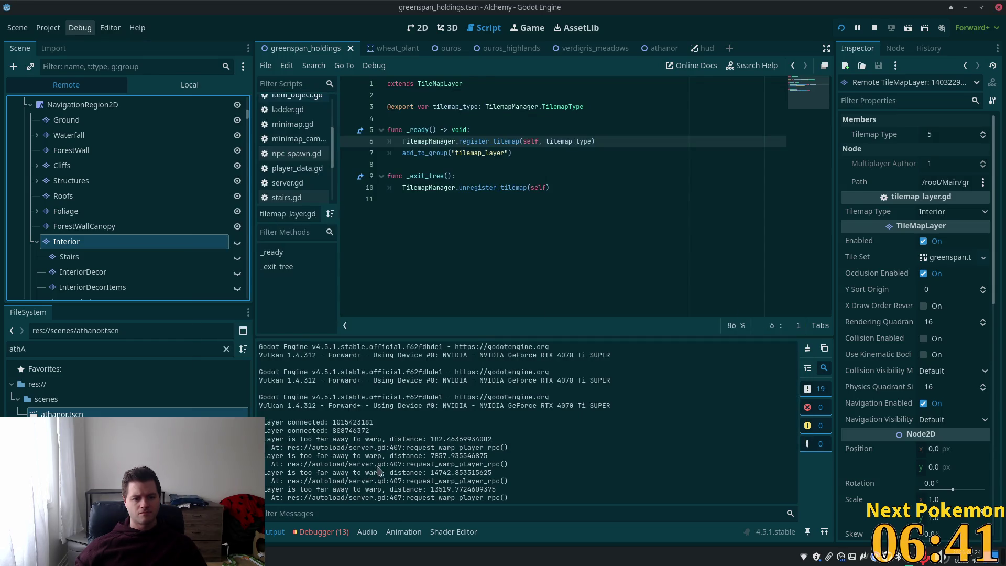
key(alt+Tab)
key(Down)
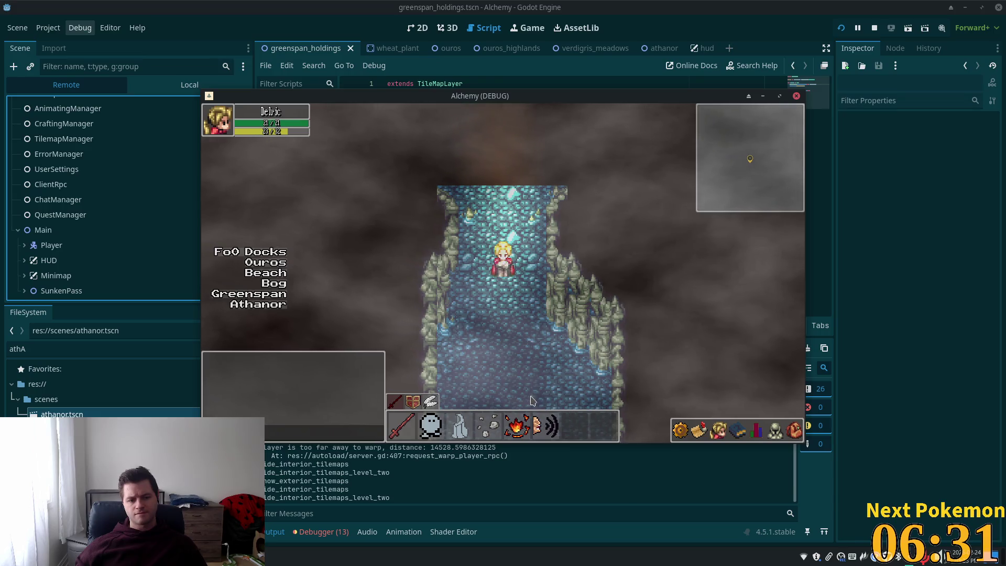
Walk back north after the warp, check the output, then clear the log.
key(Up)
key(Up)
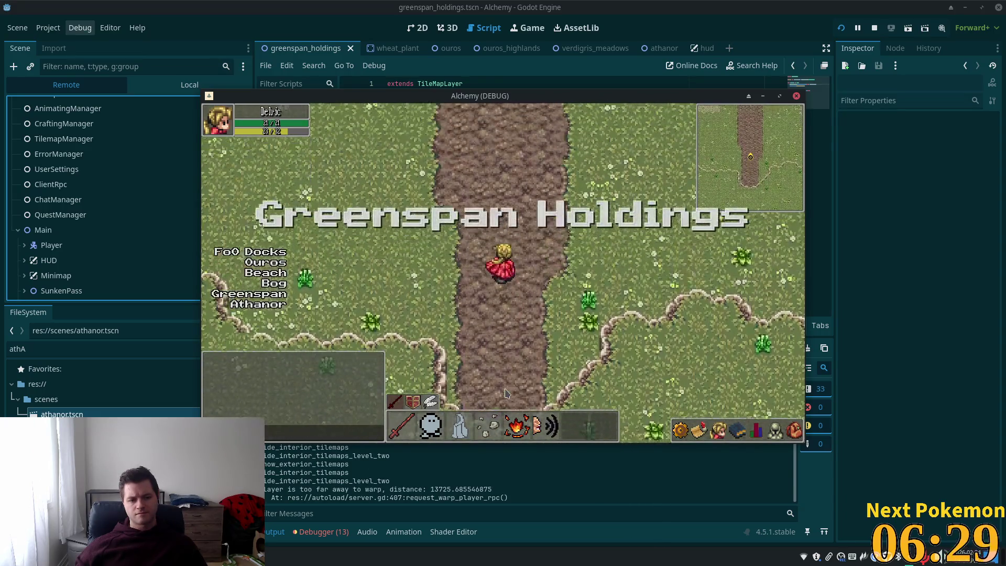
click(369, 483)
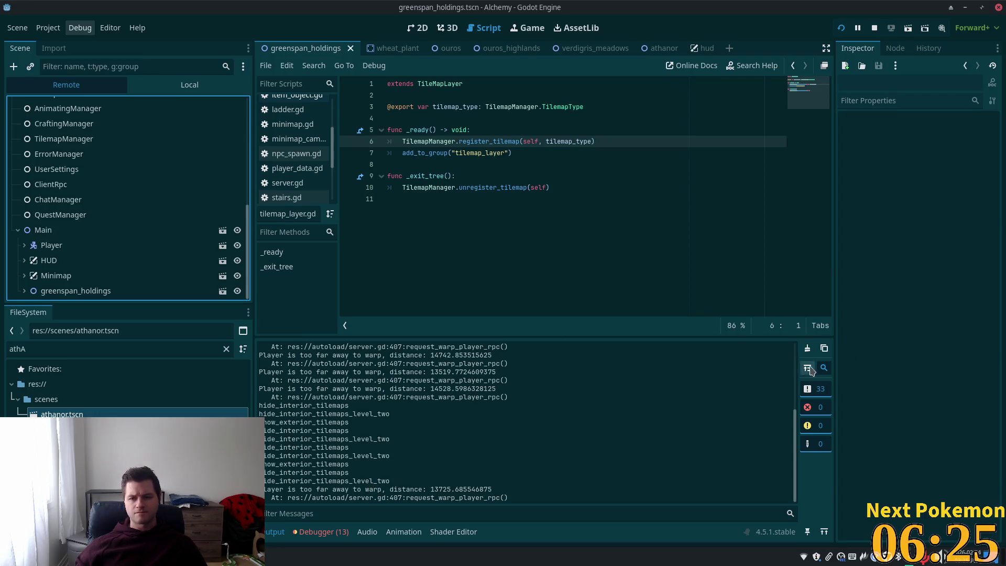
key(alt+Tab)
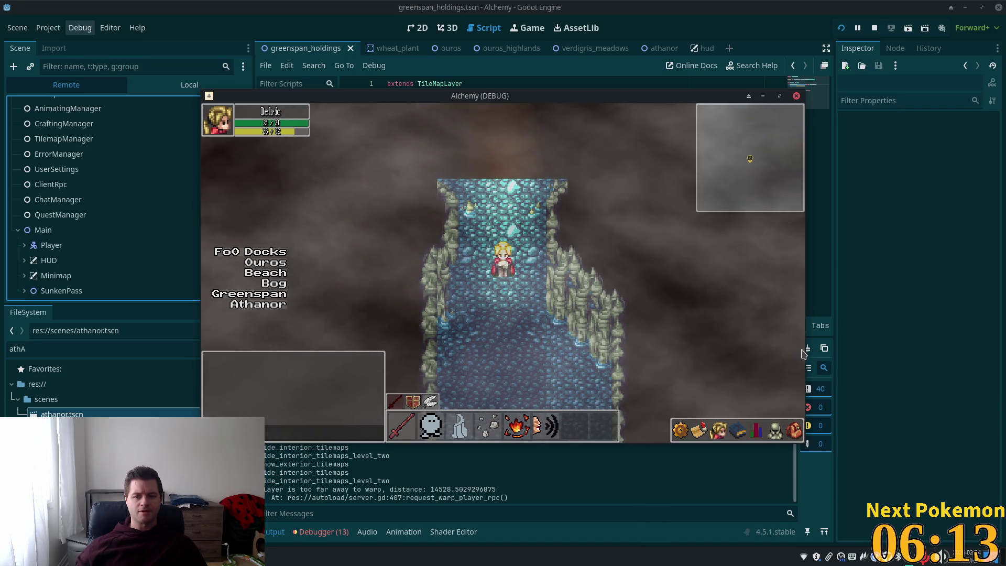
click(810, 358)
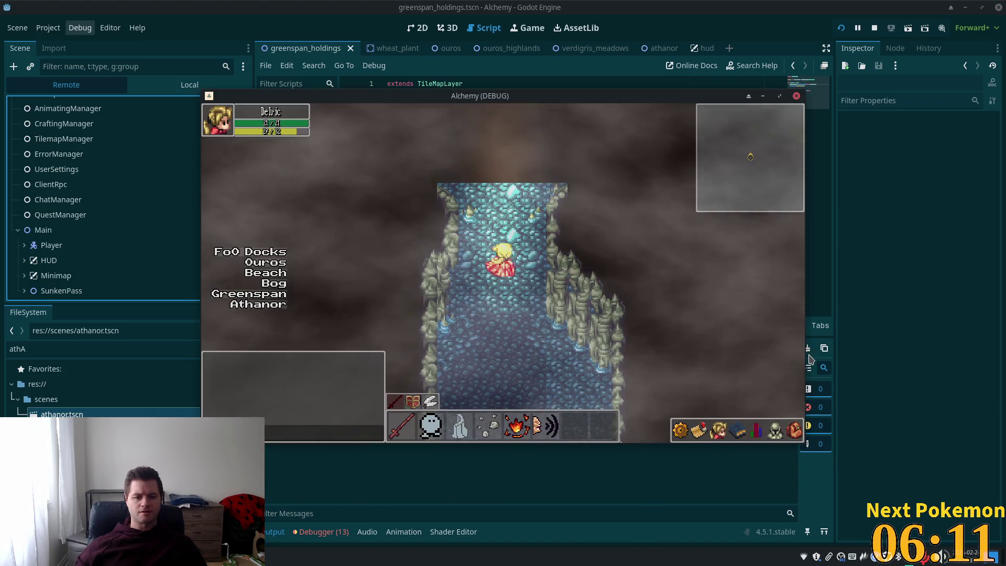
Walk down into Greenspan Holdings and move the game window right to uncover the script.
key(Down)
key(1)
click(390, 465)
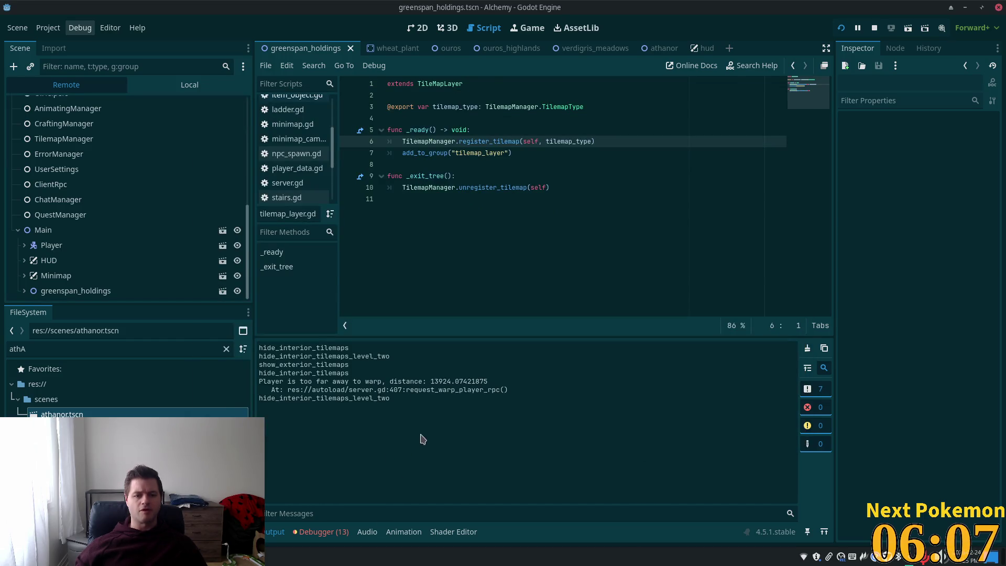
key(alt+Tab)
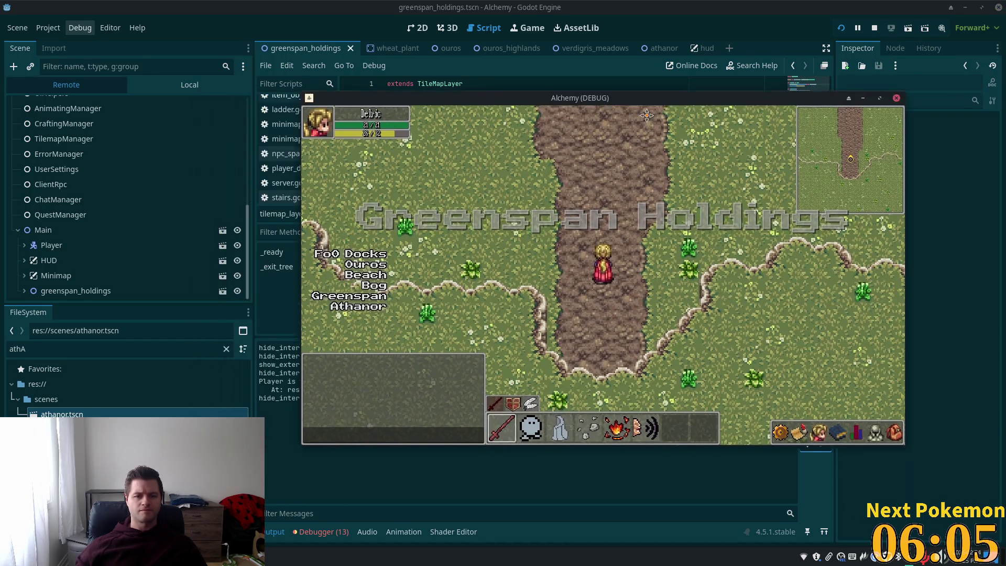
drag(647, 115, 874, 168)
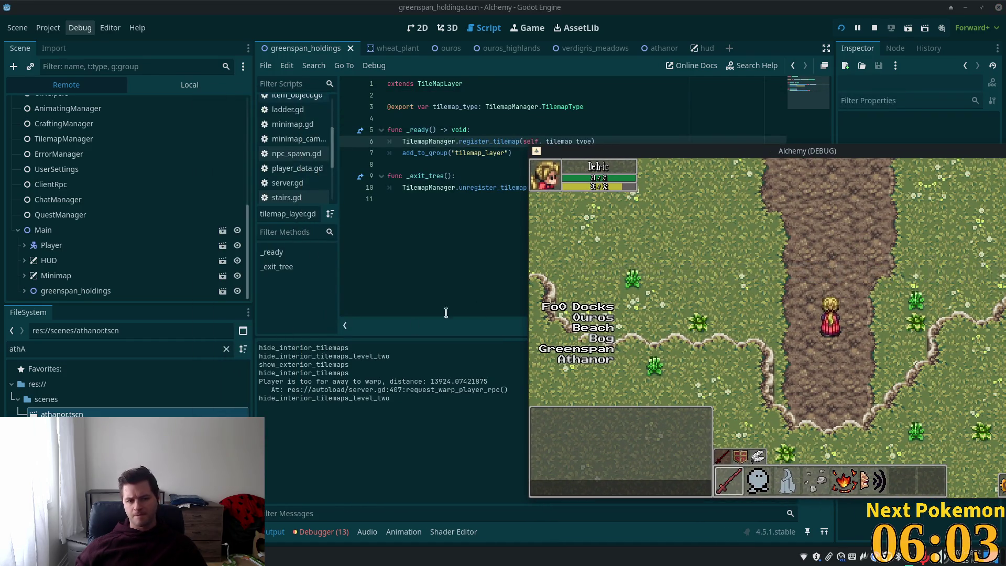
Walk north up the dirt path toward the clearing and clear the output log.
key(w)
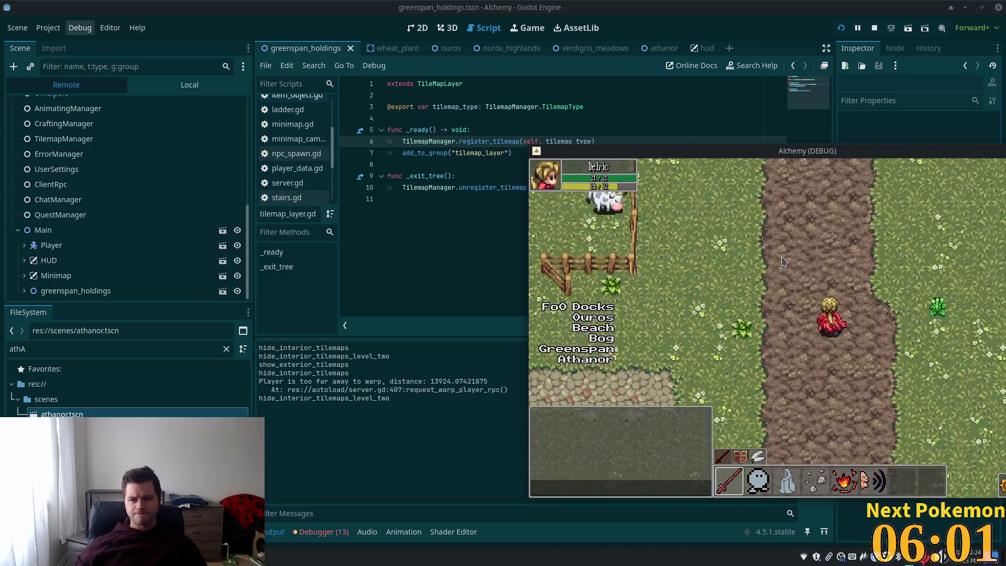
key(w)
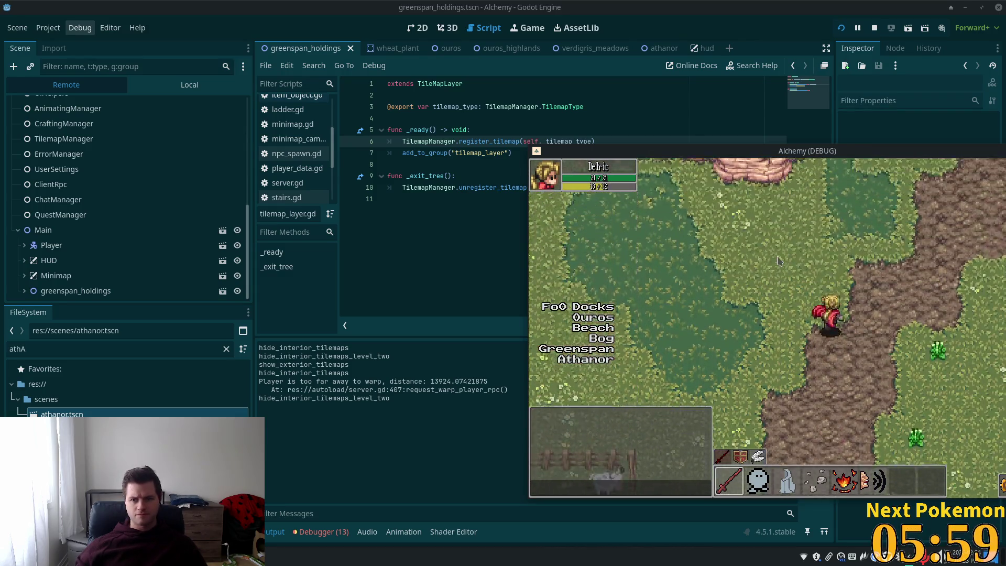
click(488, 416)
click(807, 348)
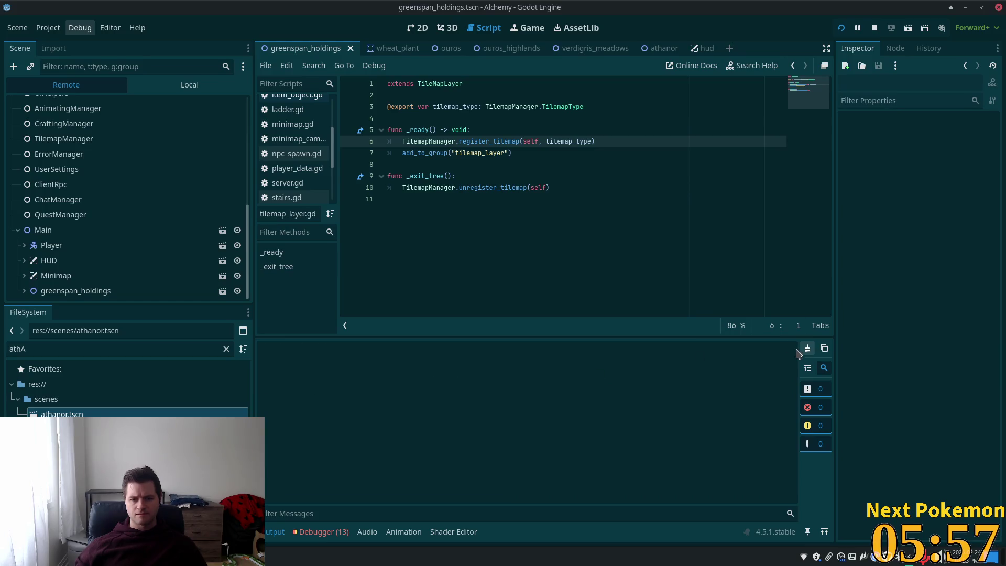
key(alt+Tab)
Walk up-left and north along the path onto the cobblestone road into Athanor, checking the output.
key(w)
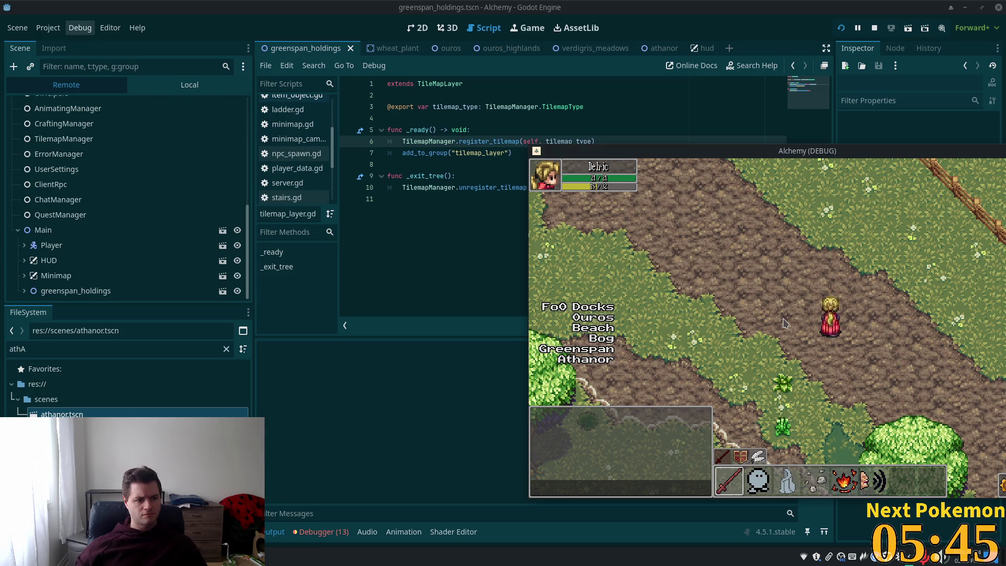
key(w)
key(a)
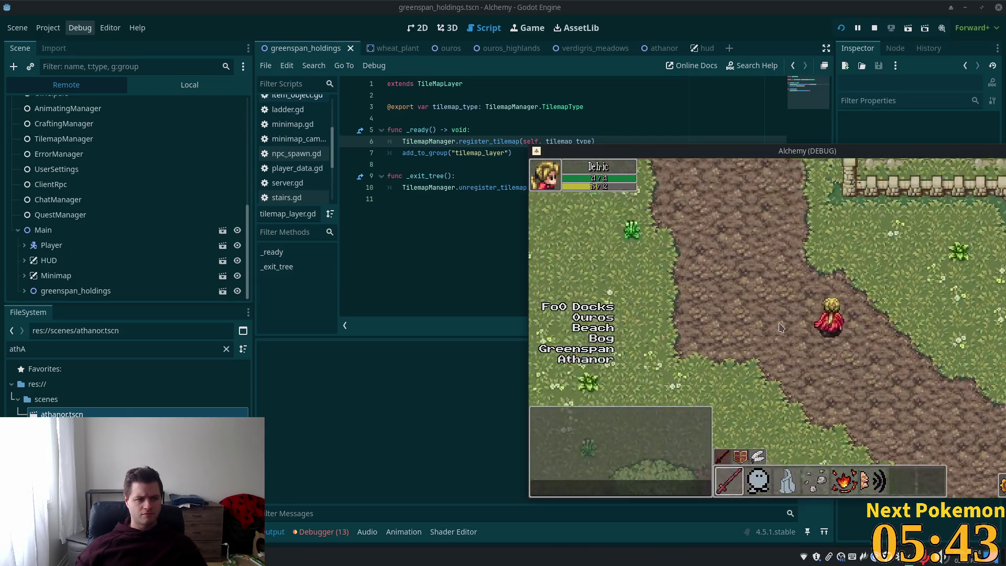
key(w)
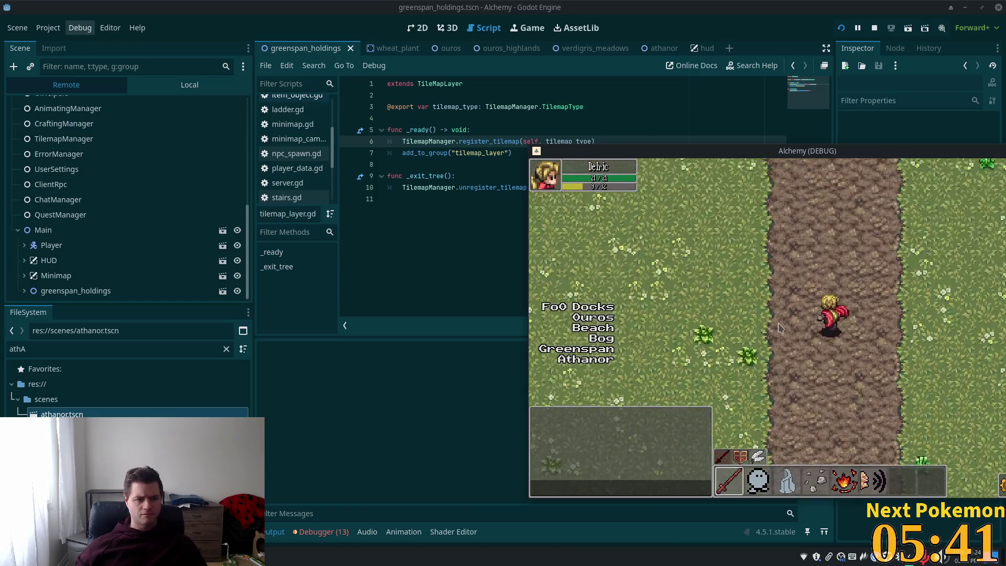
key(w)
key(w)
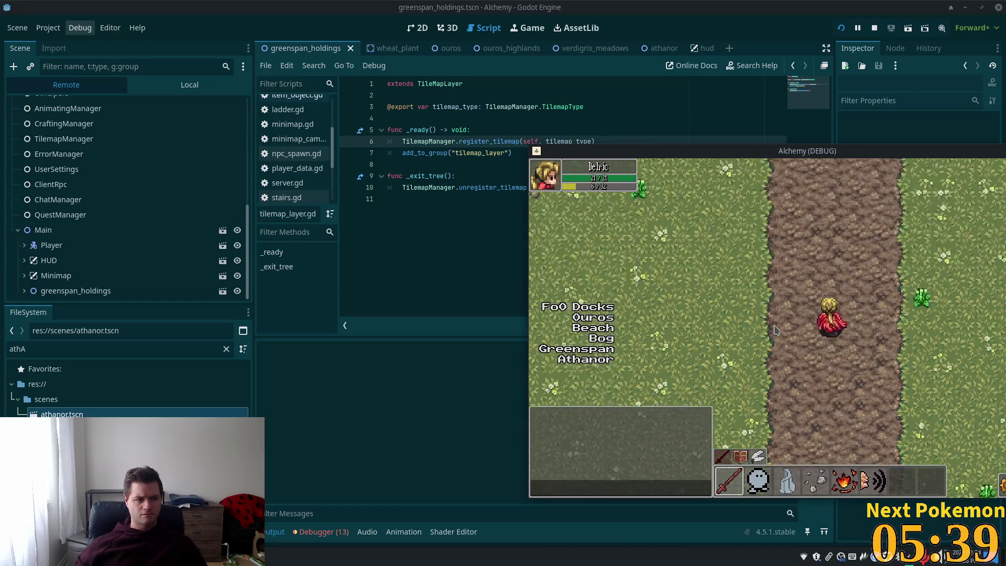
key(w)
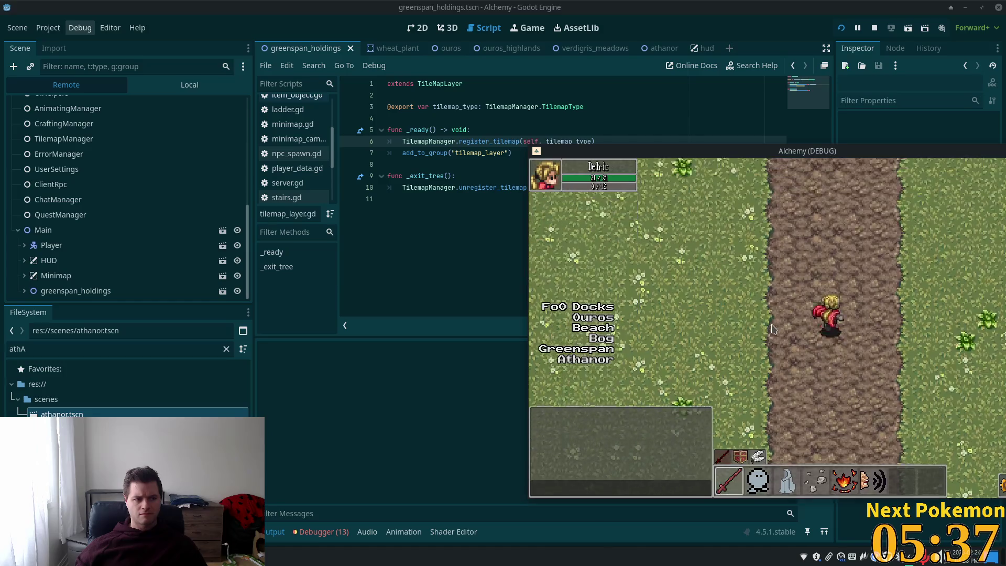
key(w)
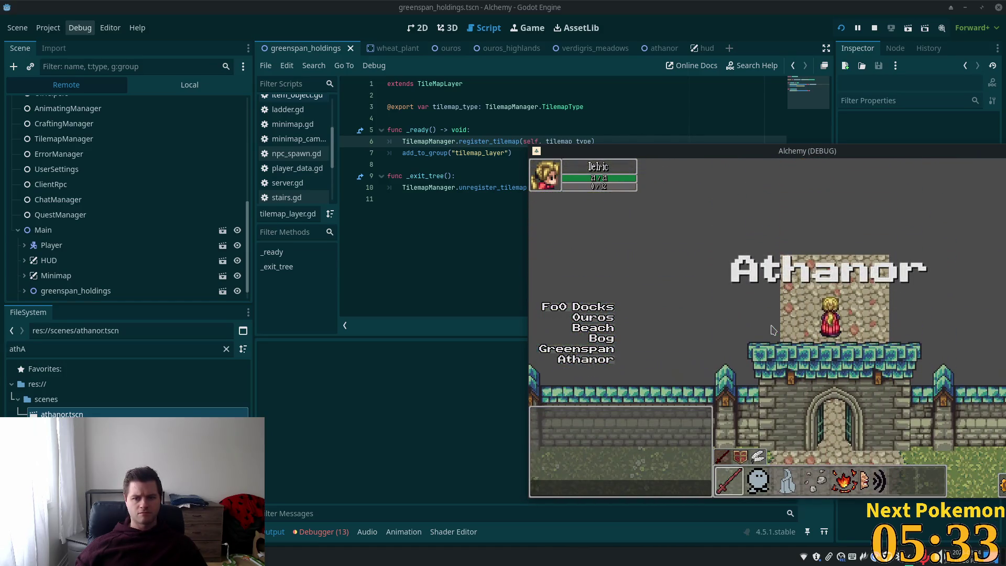
click(317, 418)
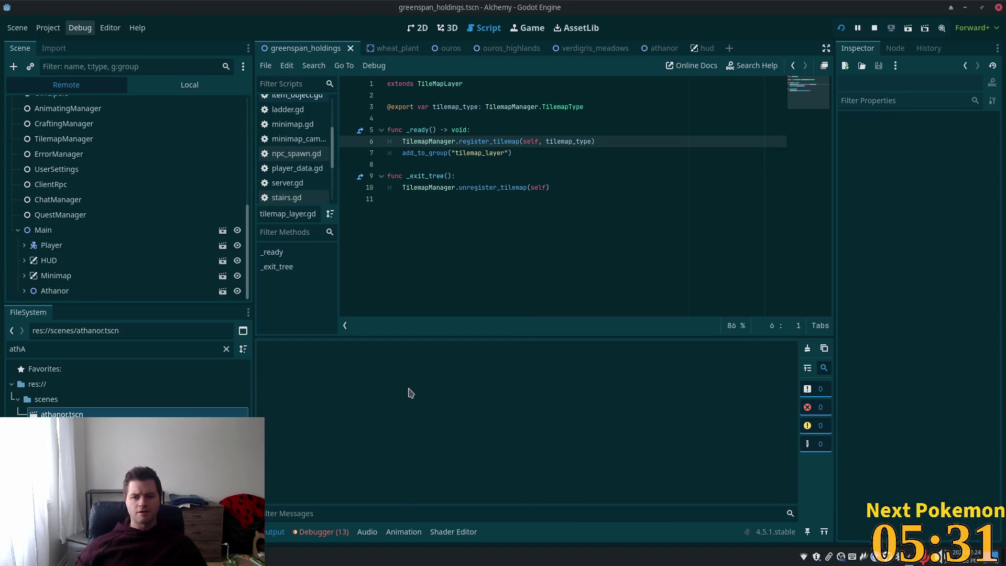
key(alt+Tab)
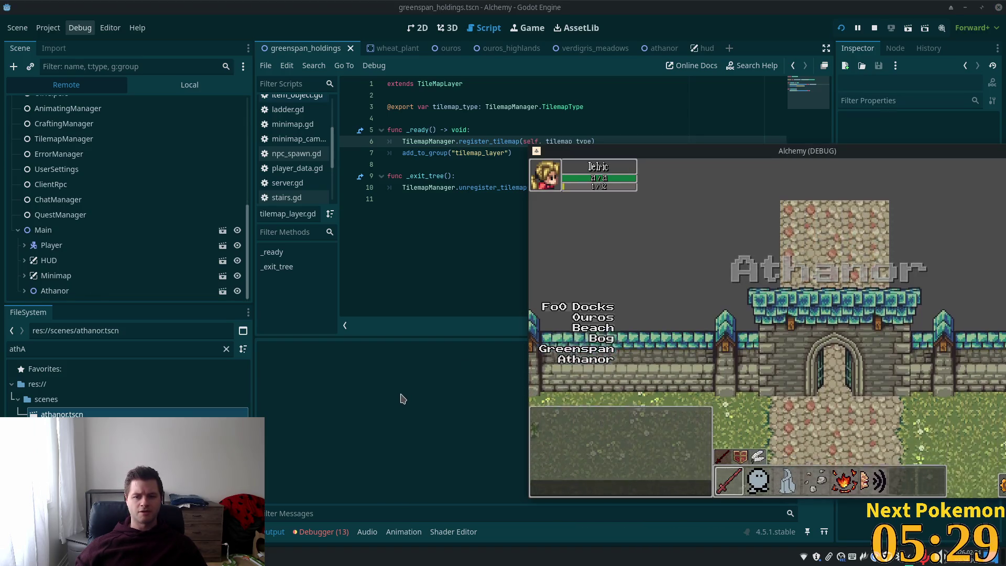
Walk out of Athanor's gate down through Greenspan Holdings, then warp to Sunken Pass.
key(Down)
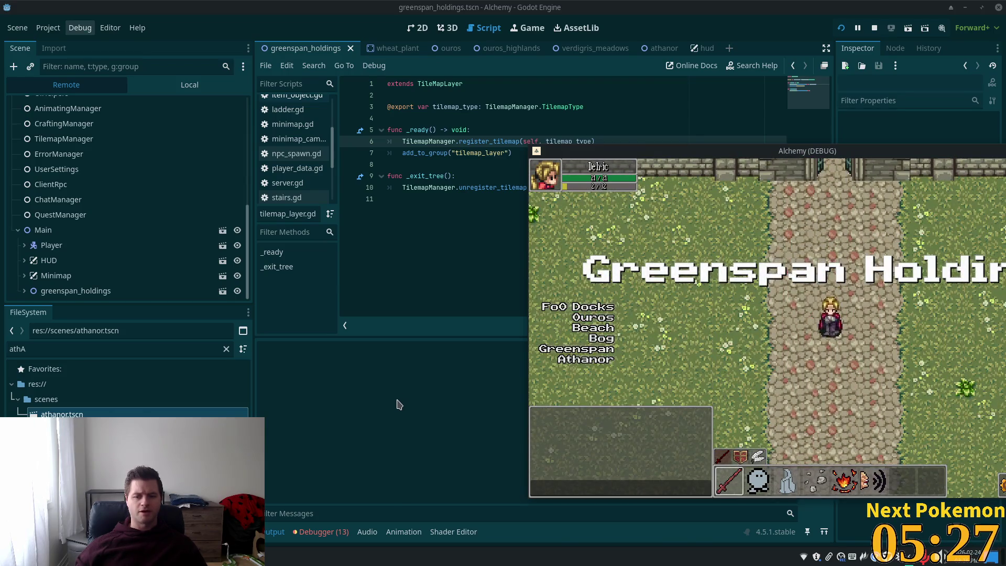
key(Down)
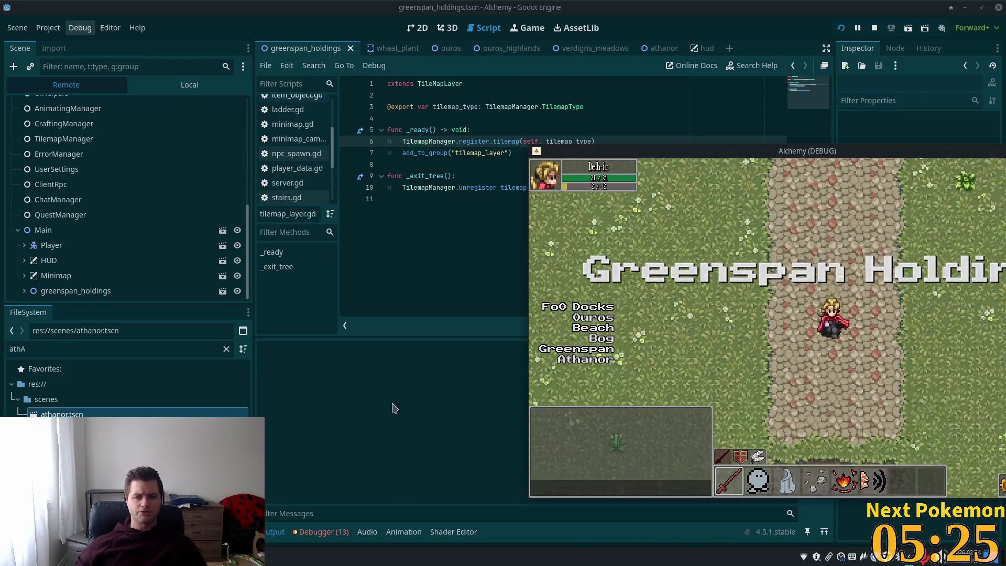
key(Down)
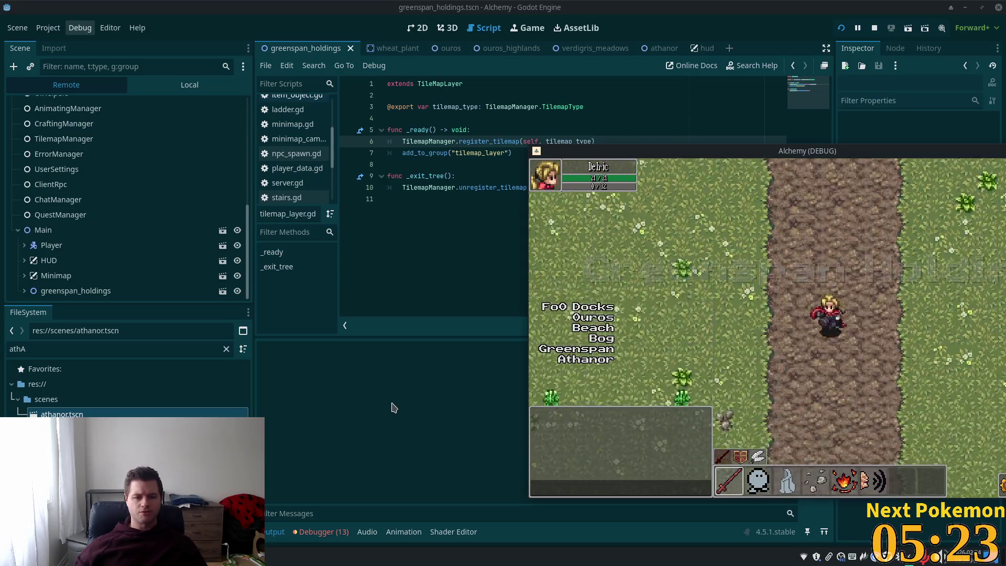
key(Down)
key(Right)
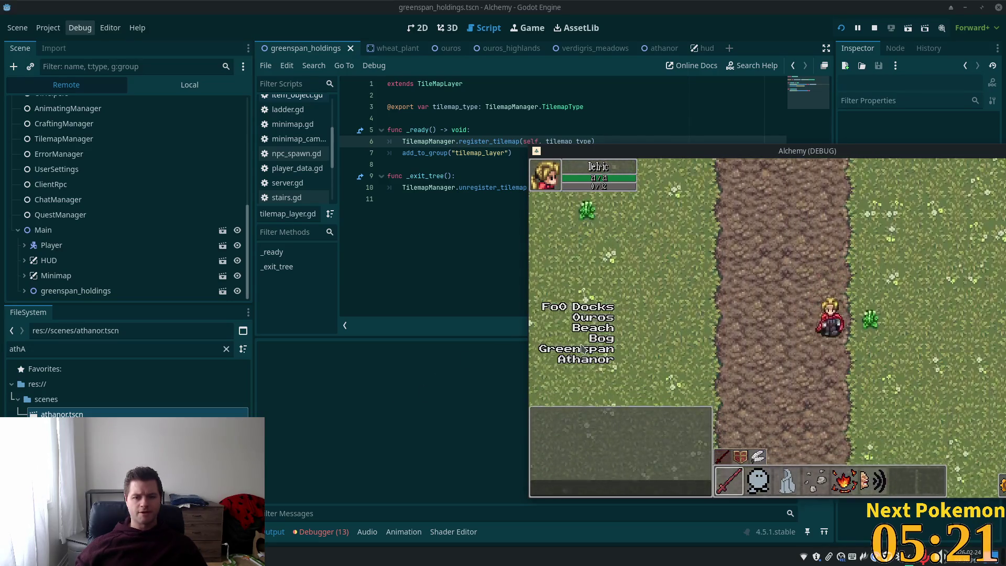
key(Down)
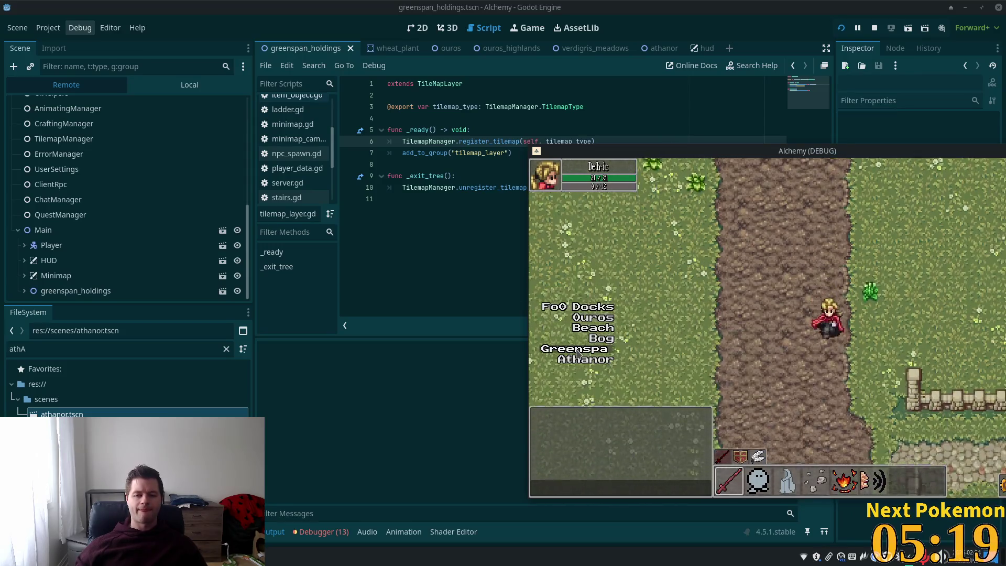
key(Down)
key(Down)
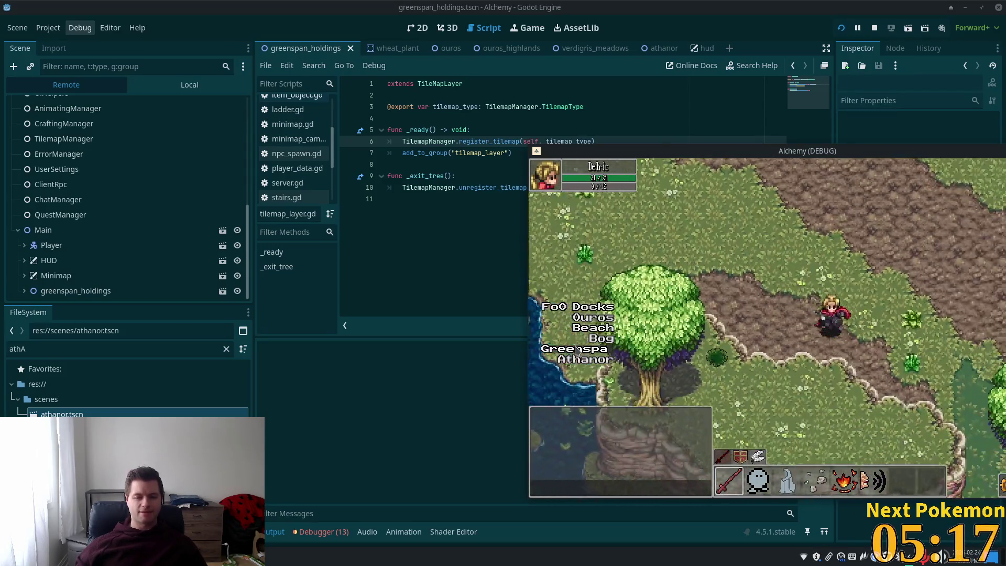
key(Down)
key(Right)
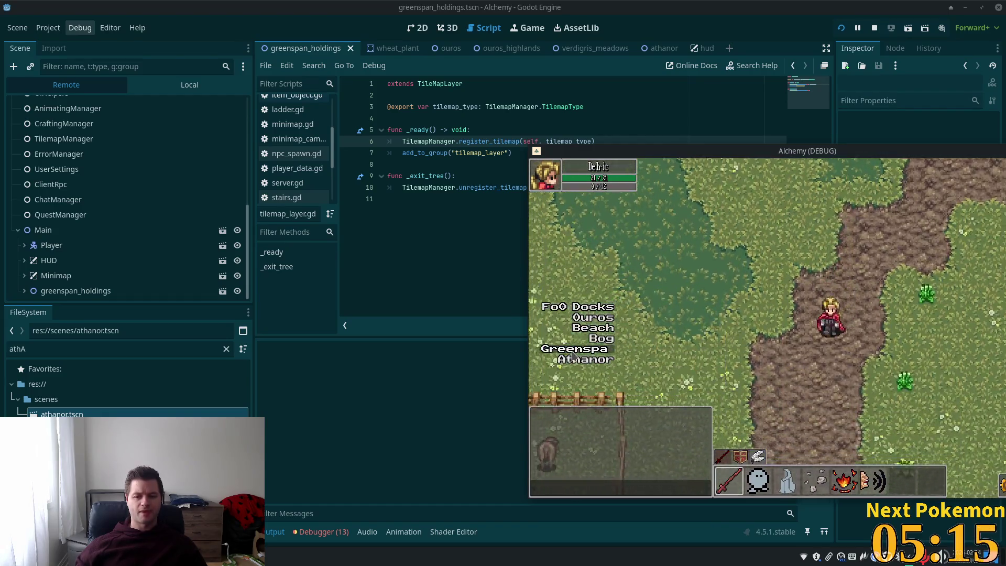
key(Down)
key(Down)
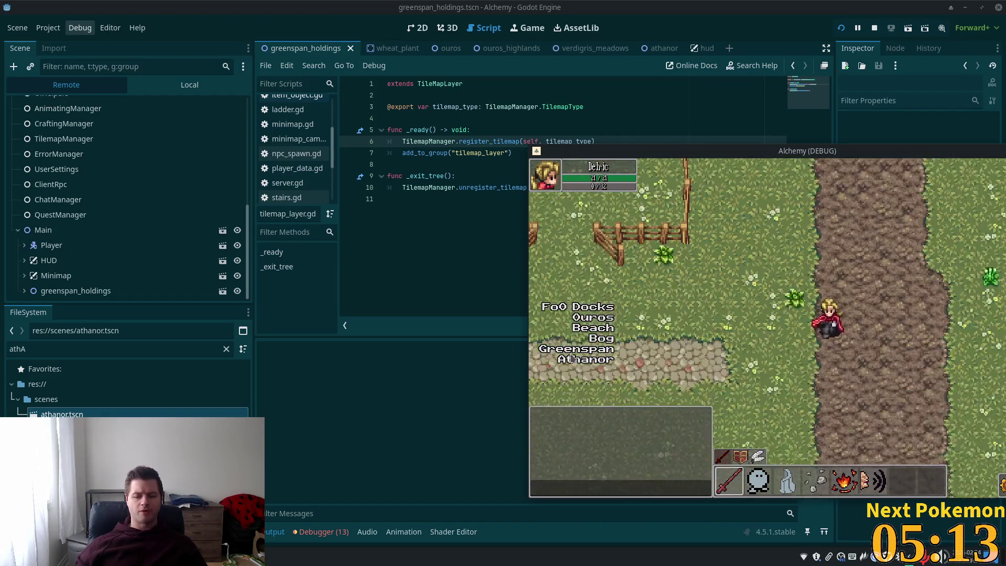
click(571, 360)
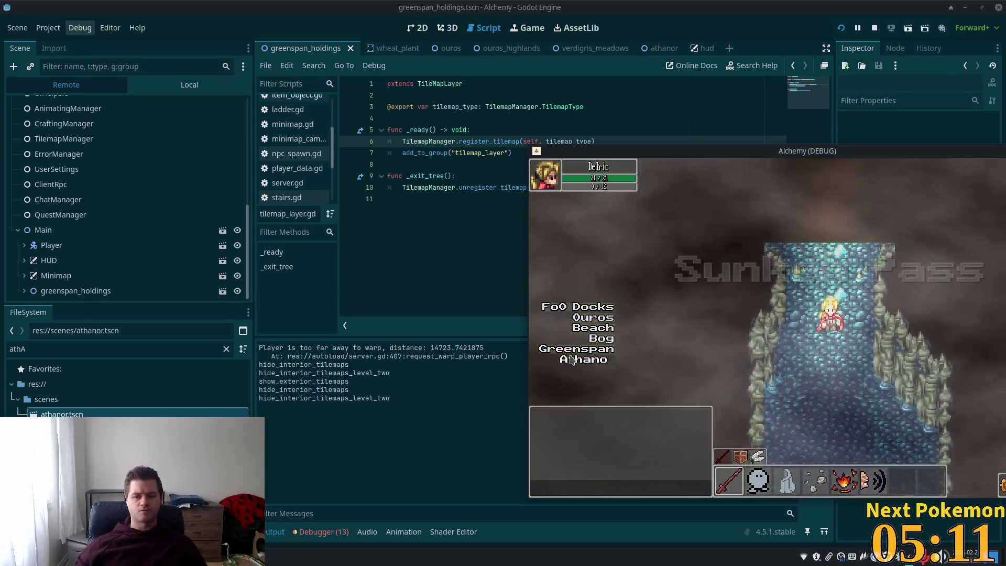
Read the warp and tilemap messages in Output, then walk right off the stairs into the courtyard.
click(471, 408)
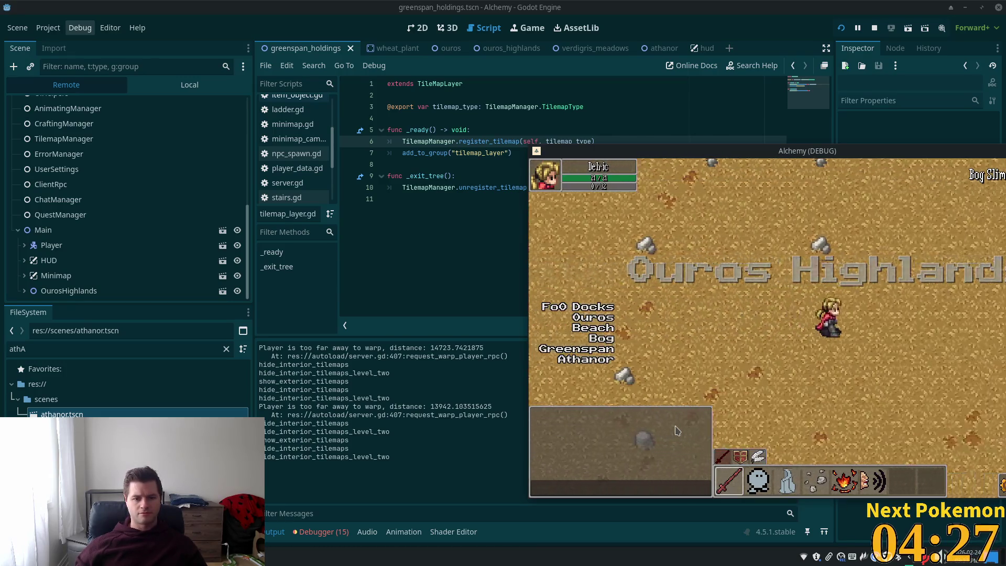
key(Right)
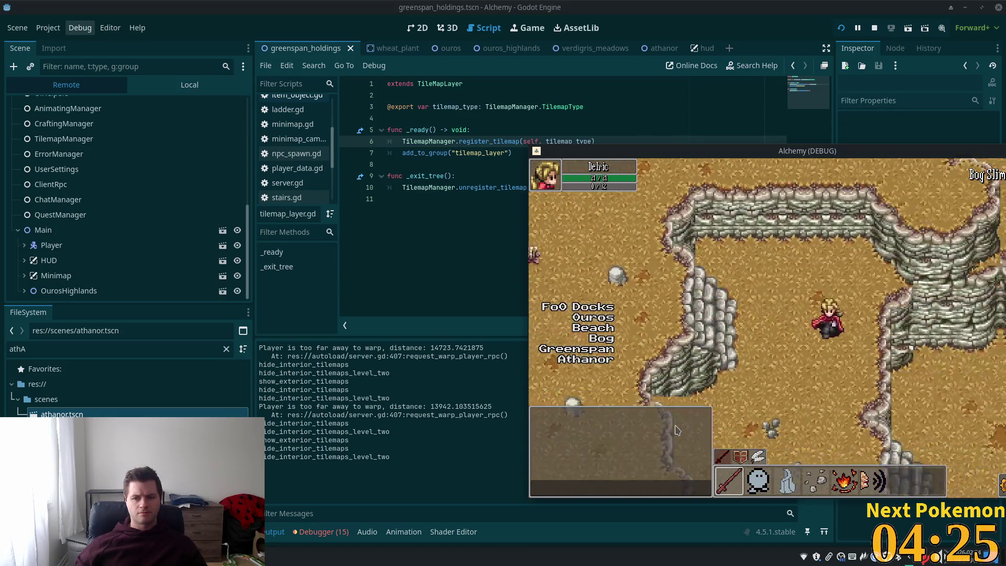
Walk the player across the ledge and stone bridge into Ouros, past the well toward a house door.
key(Down)
key(Right)
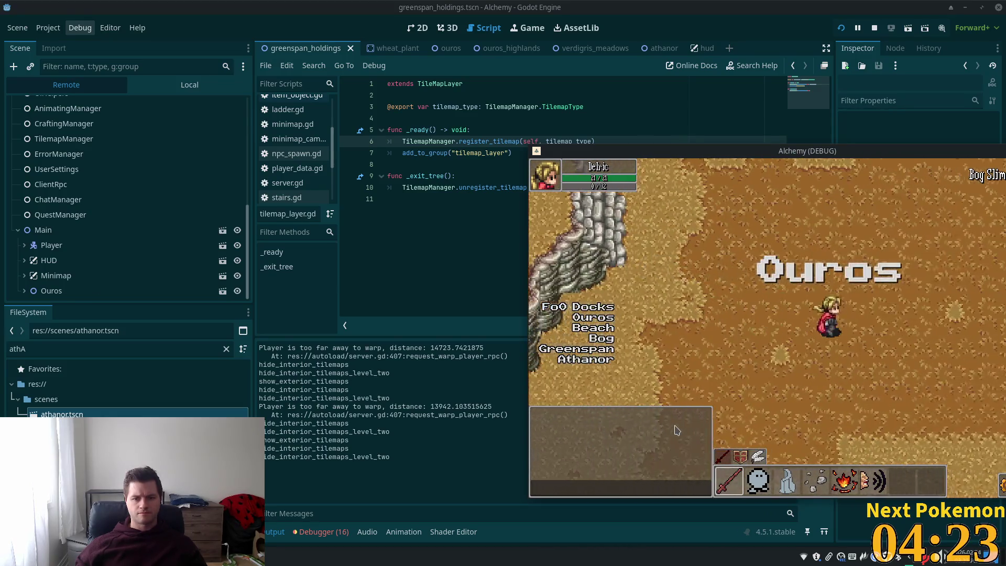
key(Right)
key(Down)
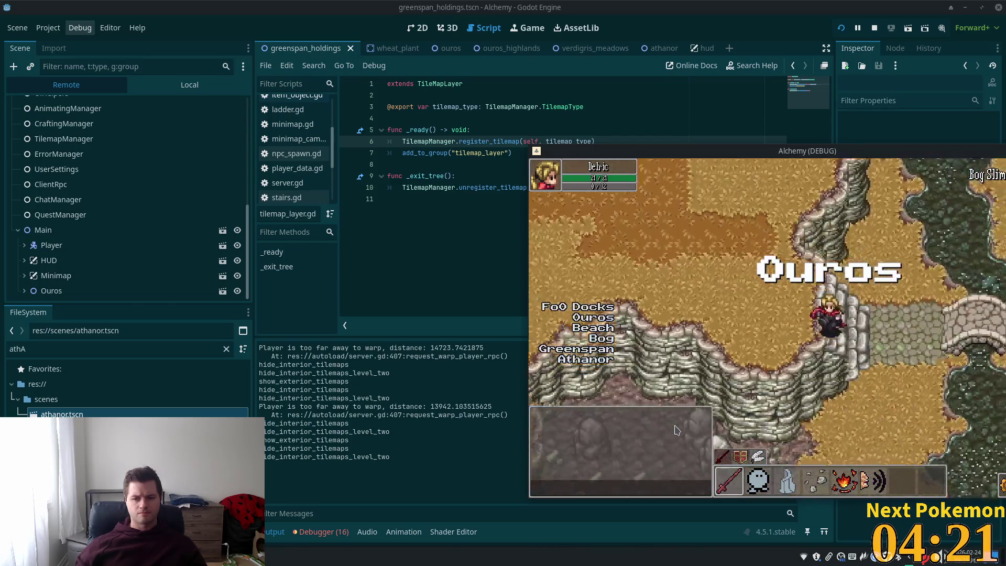
key(Right)
key(Right)
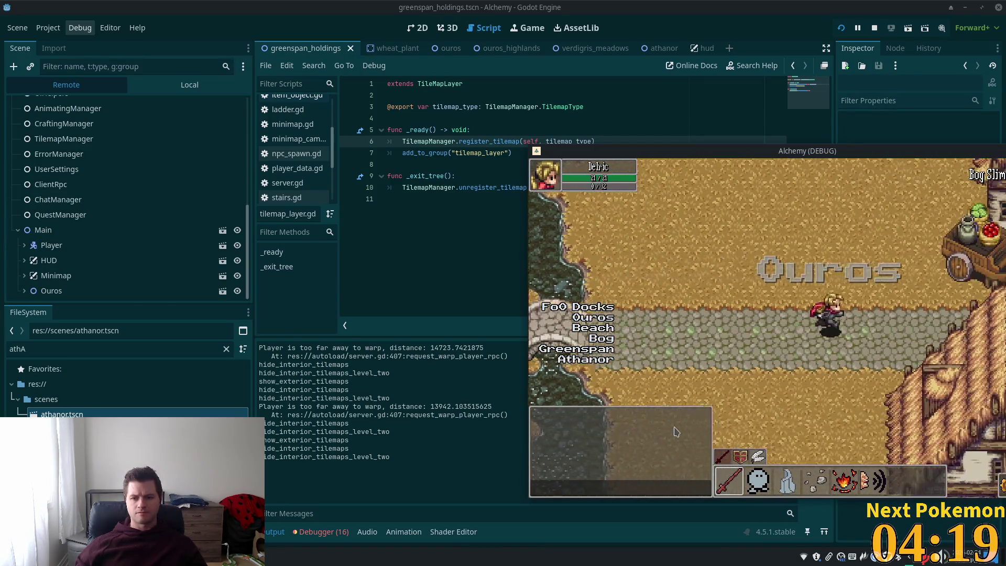
key(Right)
key(Down)
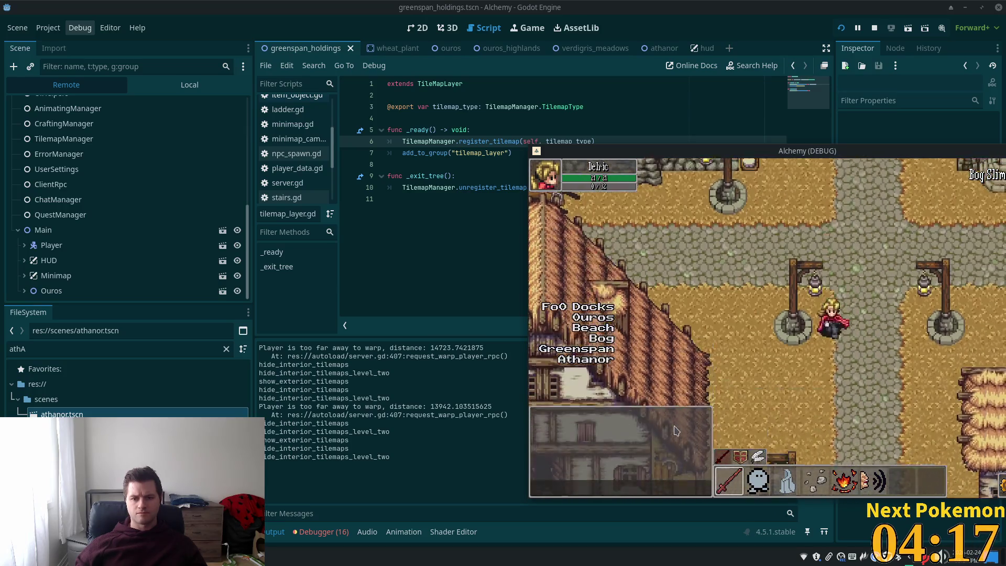
key(Left)
key(Left)
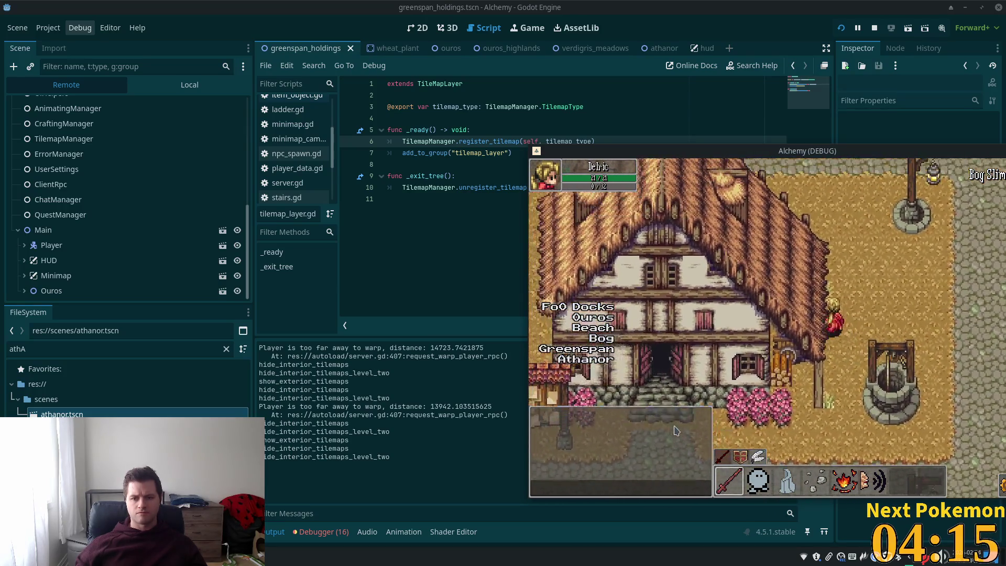
key(Down)
Walk along the cobblestone path past the pond and north up the stone path, then warp to Athanor.
key(Right)
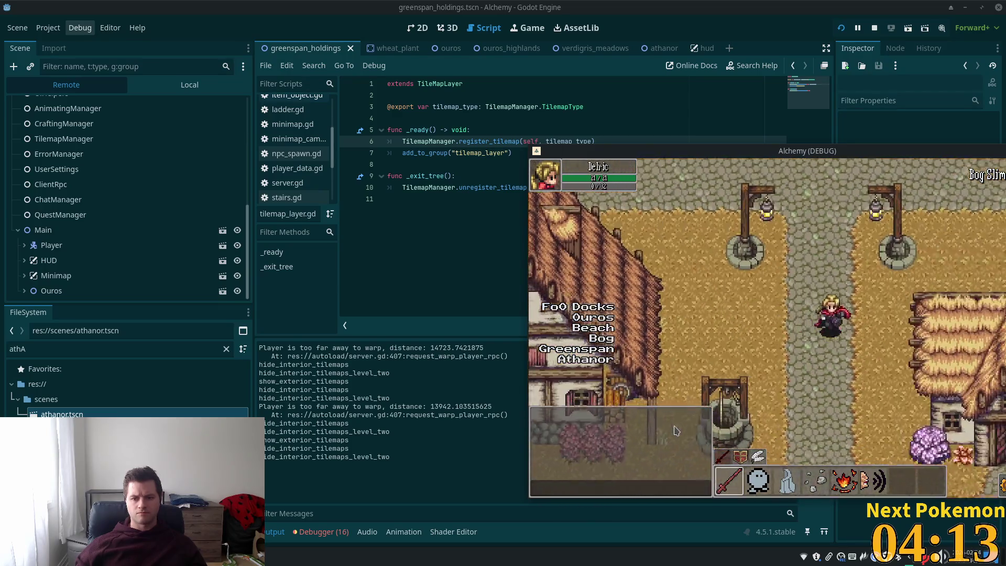
key(Left)
key(Up)
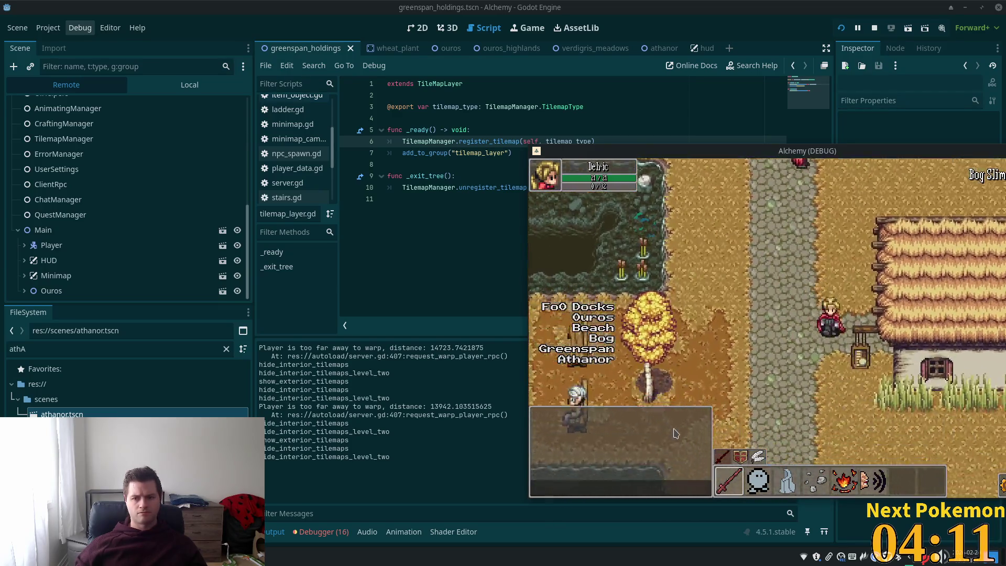
key(Down)
key(Left)
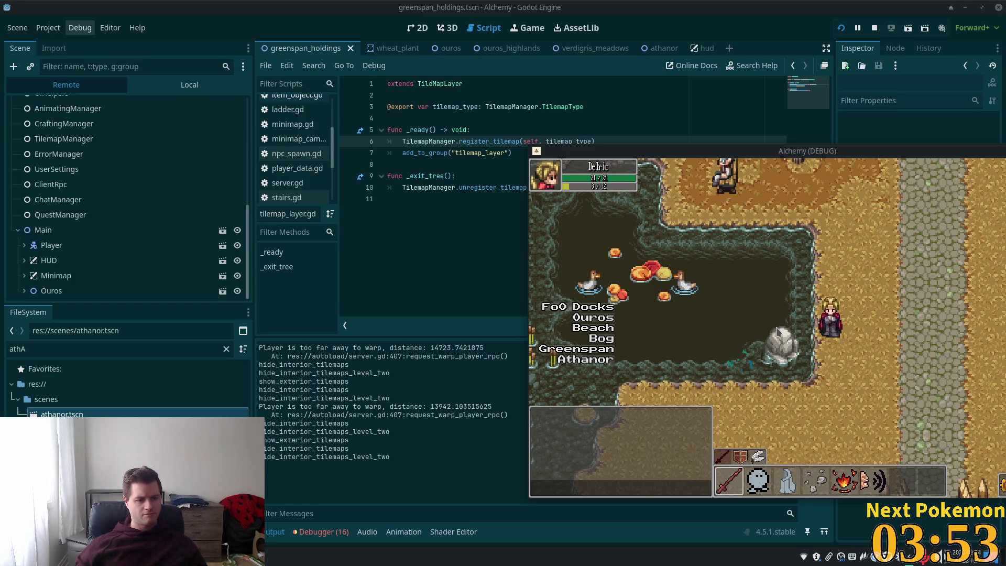
key(s)
key(s)
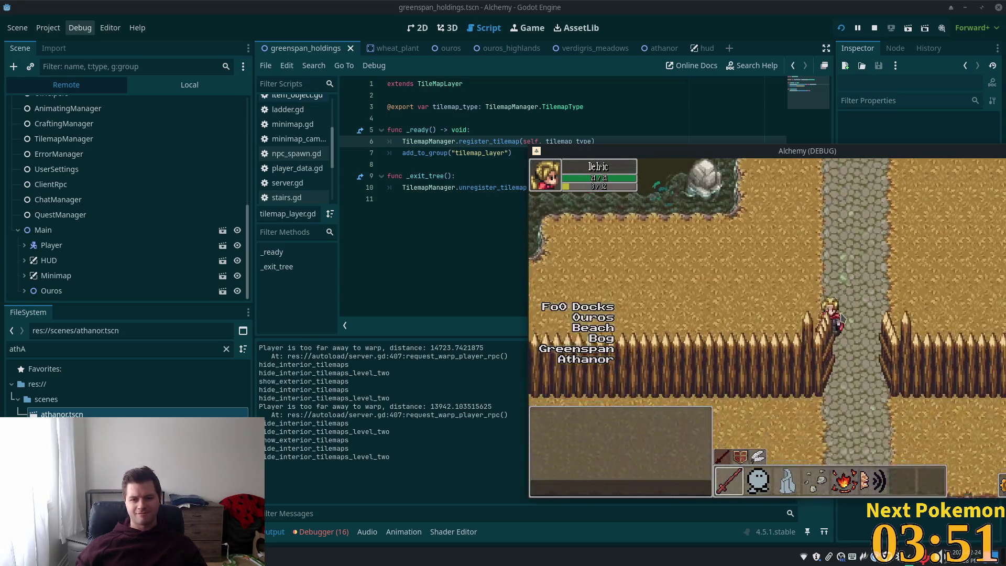
key(w)
key(w)
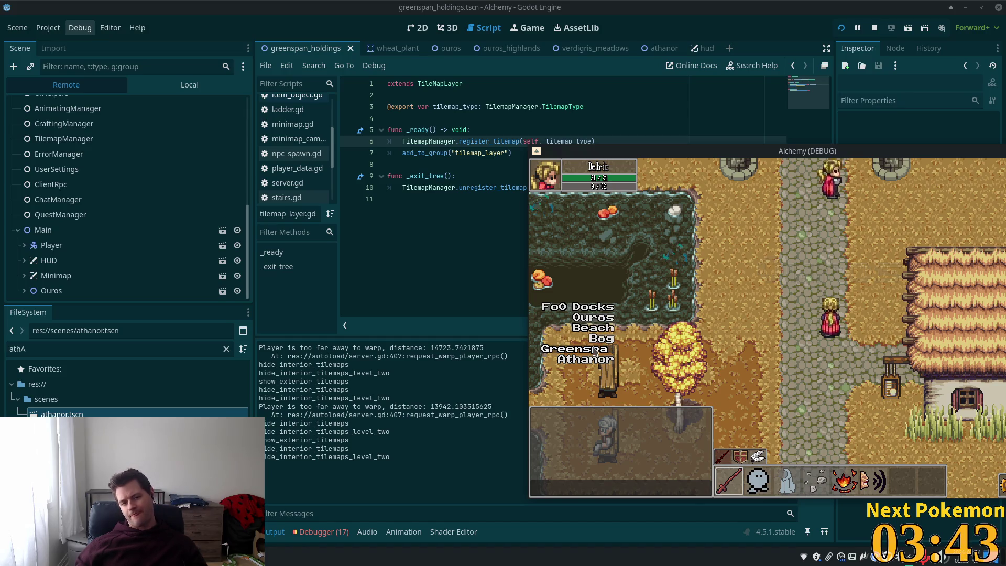
click(583, 364)
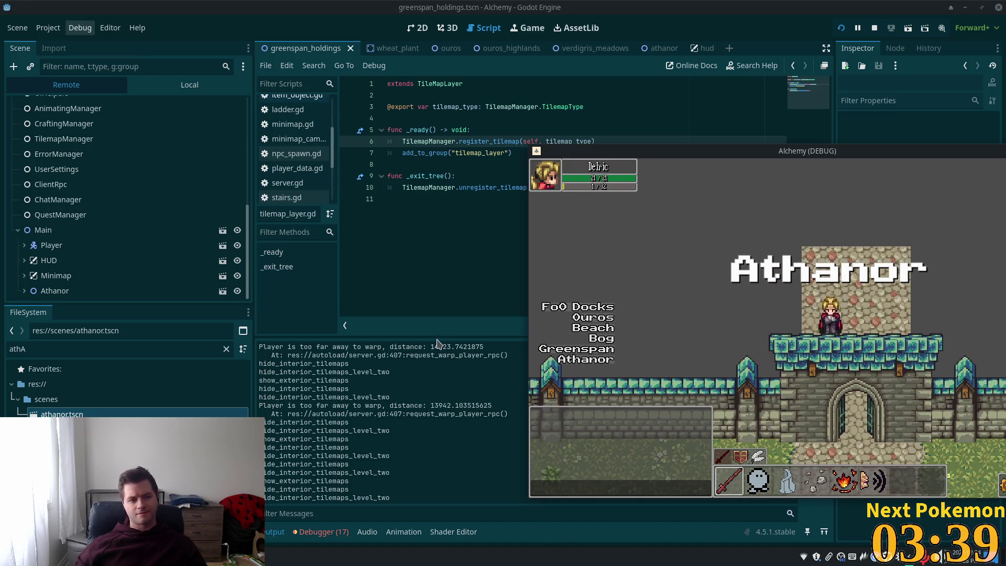
click(447, 391)
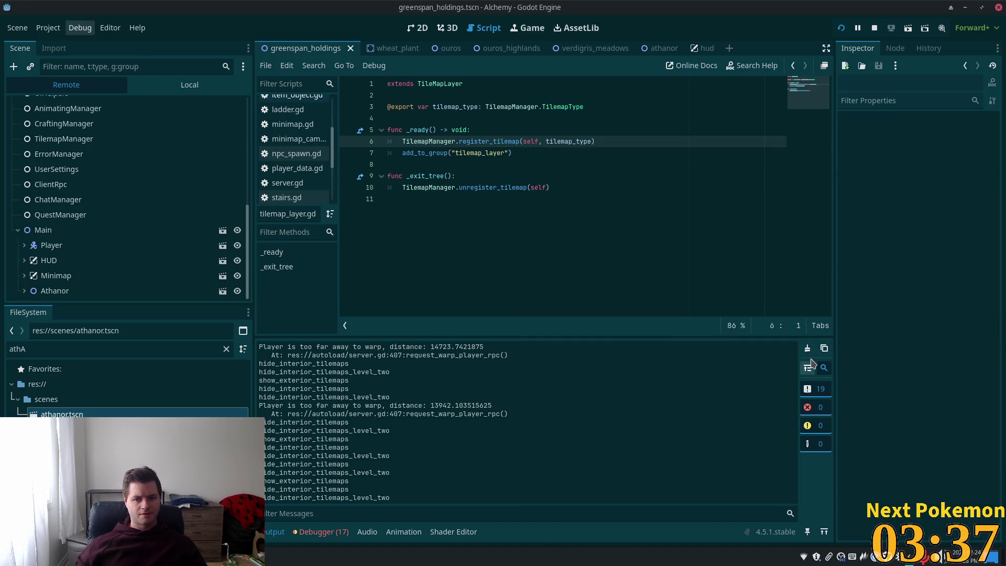
Empty Godot's output log, then bring up tilemap_manager.gd in Cursor.
click(808, 347)
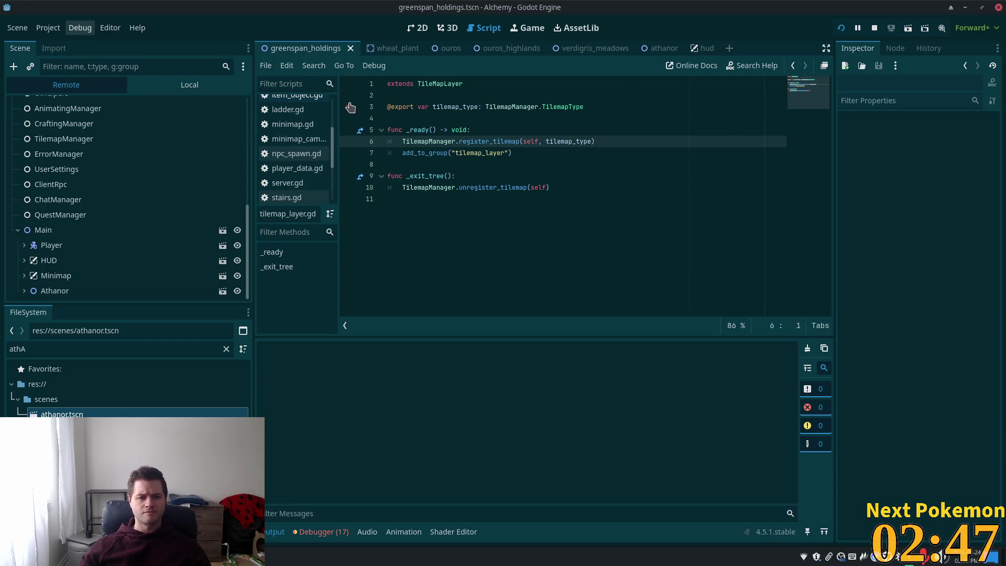
key(alt+Tab)
scroll(226, 157, up, 3)
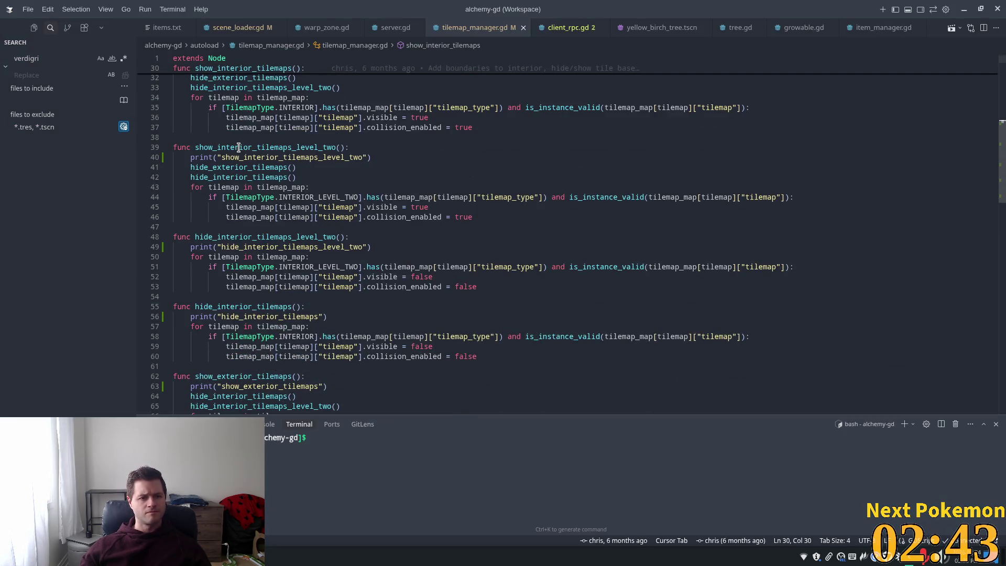
Search tilemap_manager.gd for show_interior_tilemaps_level_two and jump to where it is called.
double_click(267, 148)
mouse_move(323, 199)
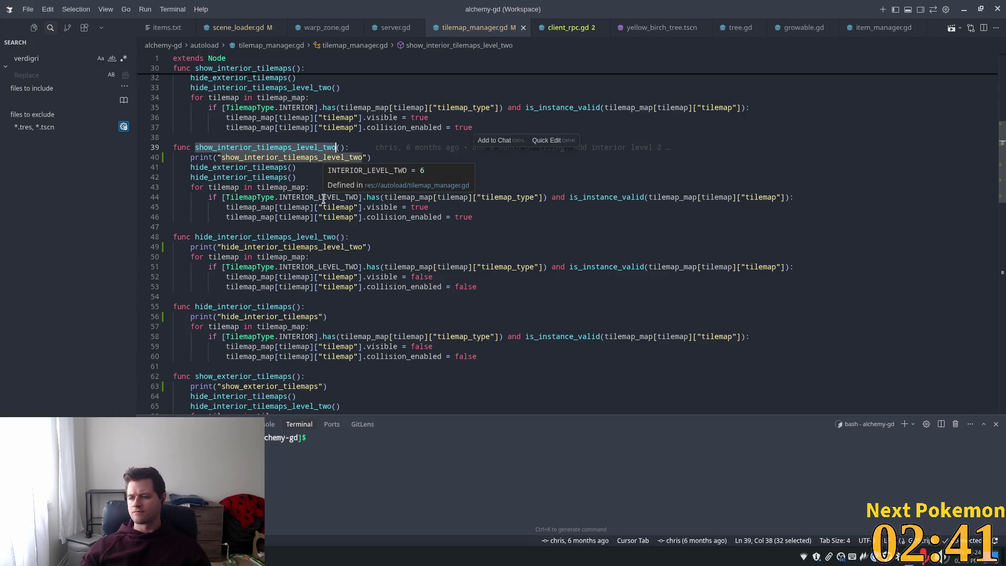
scroll(309, 219, up, 3)
key(ctrl+f)
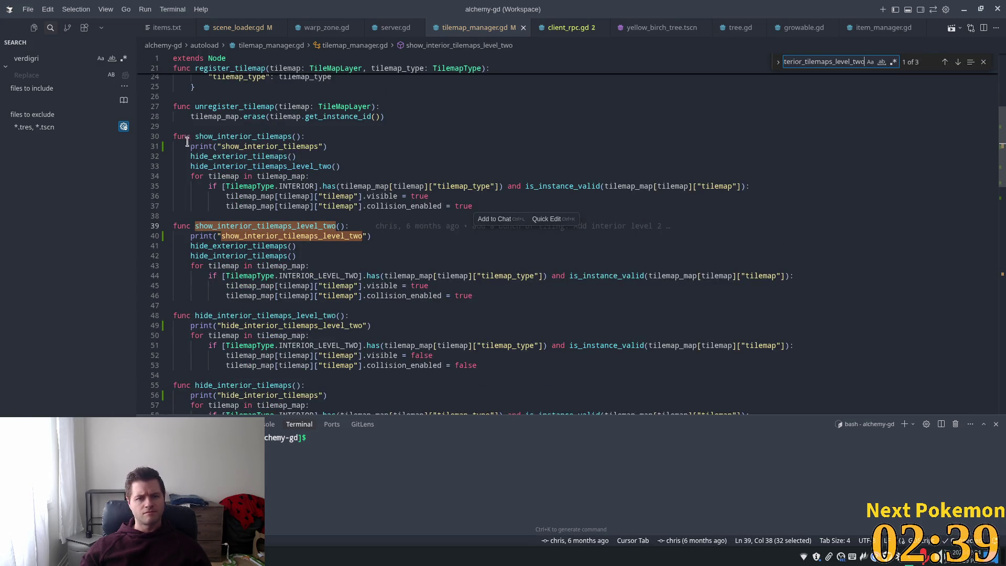
key(Return)
key(Return)
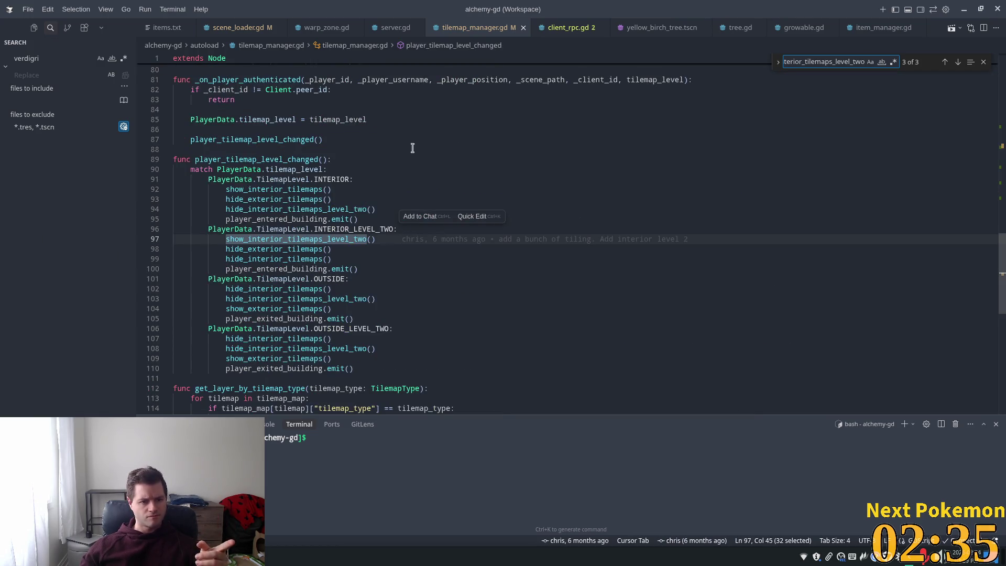
mouse_move(264, 160)
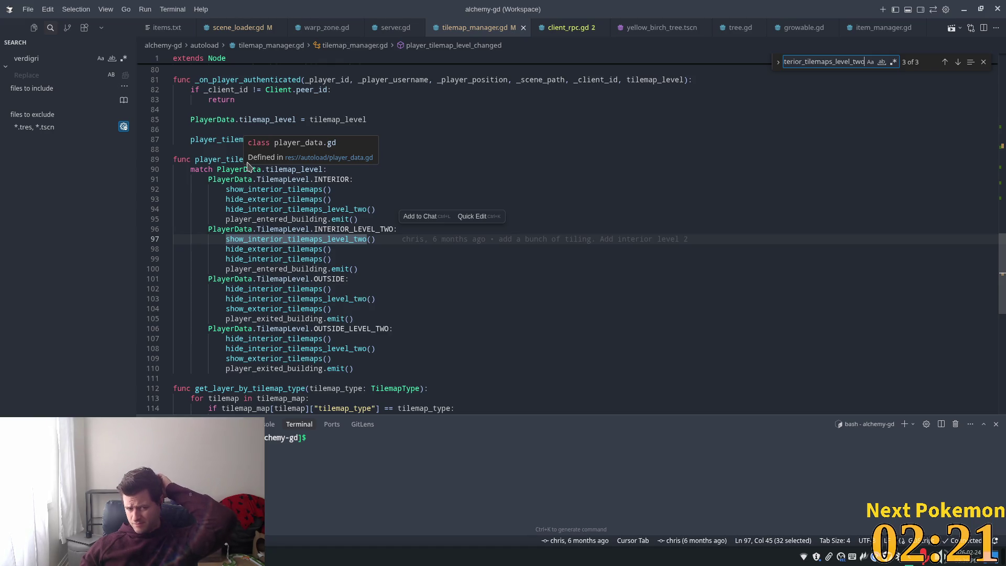
Make player_tilemap_level_changed print its name and PlayerData.tilemap_level, and save the file.
click(344, 167)
click(346, 160)
key(Return)
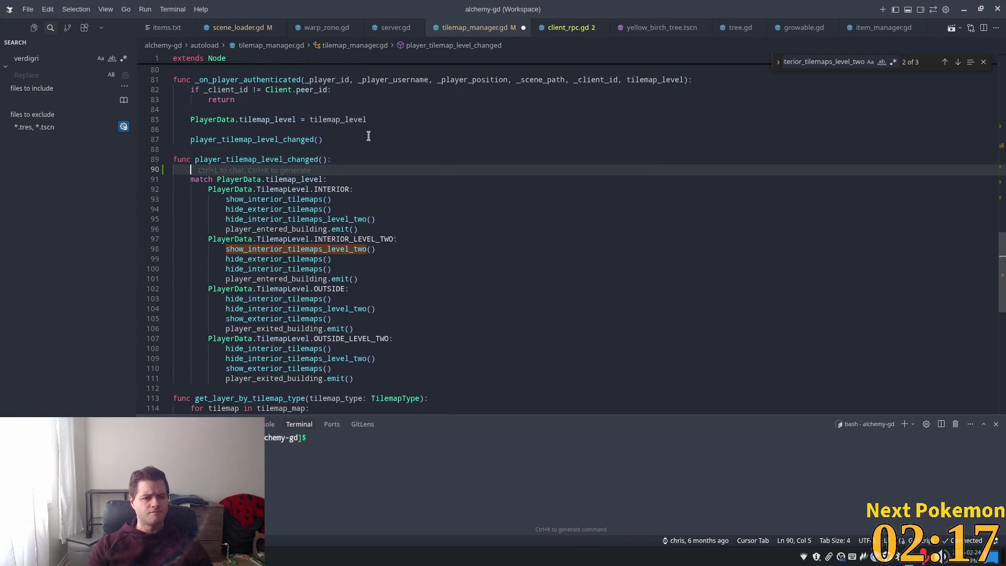
key(Tab)
key(ctrl+s)
key(alt+Tab)
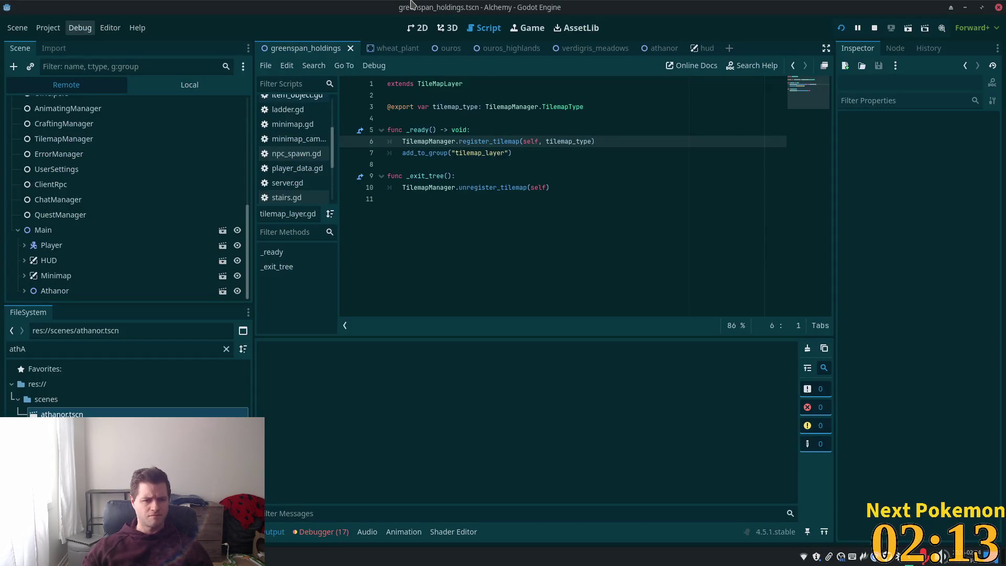
key(alt+Tab)
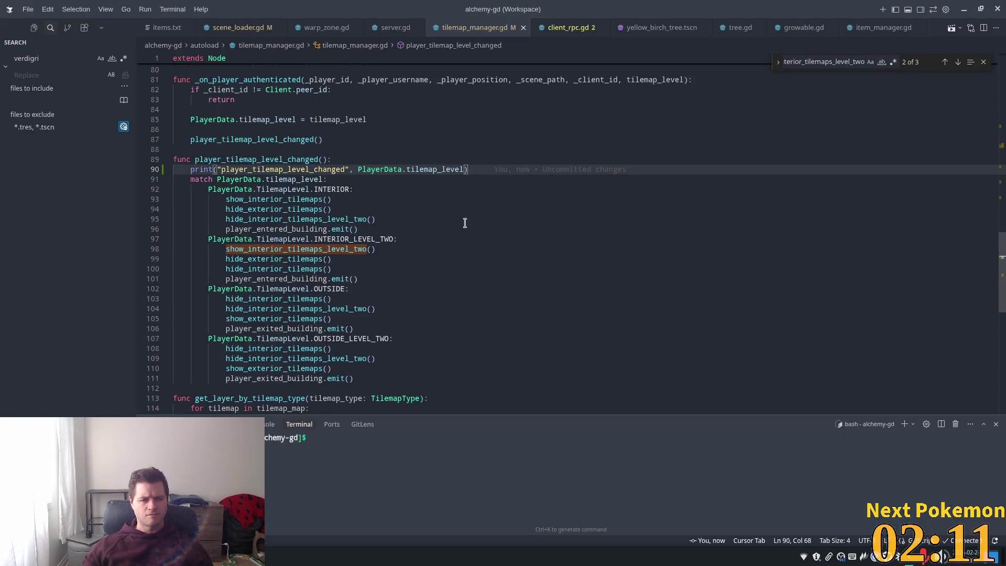
key(alt+Tab)
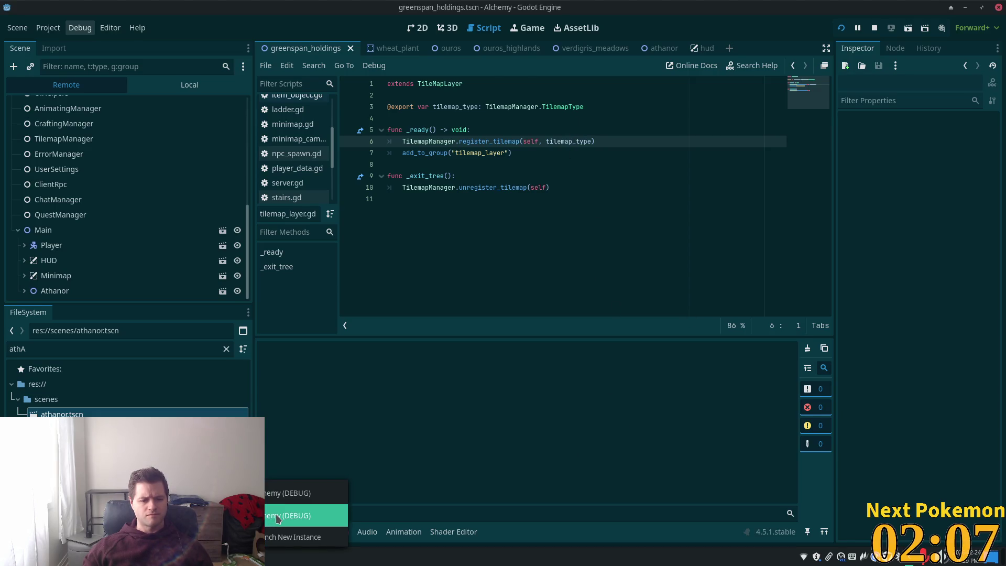
Raise and reposition the Alchemy (DEBUG) window, then walk the player down through Athanor's gate into Greenspan Holdings.
click(293, 505)
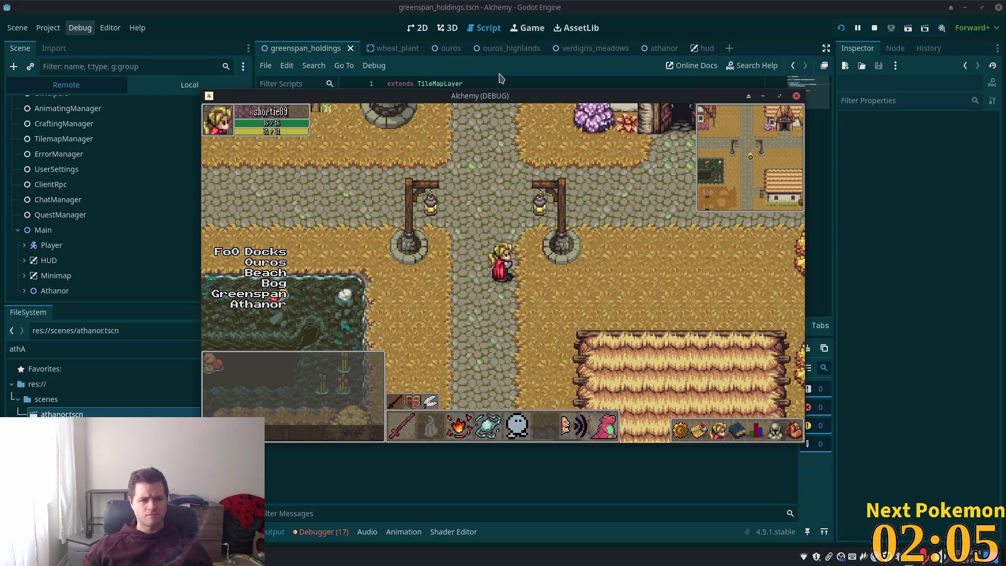
mouse_move(497, 100)
mouse_down()
mouse_move(762, 149)
mouse_move(776, 142)
mouse_up()
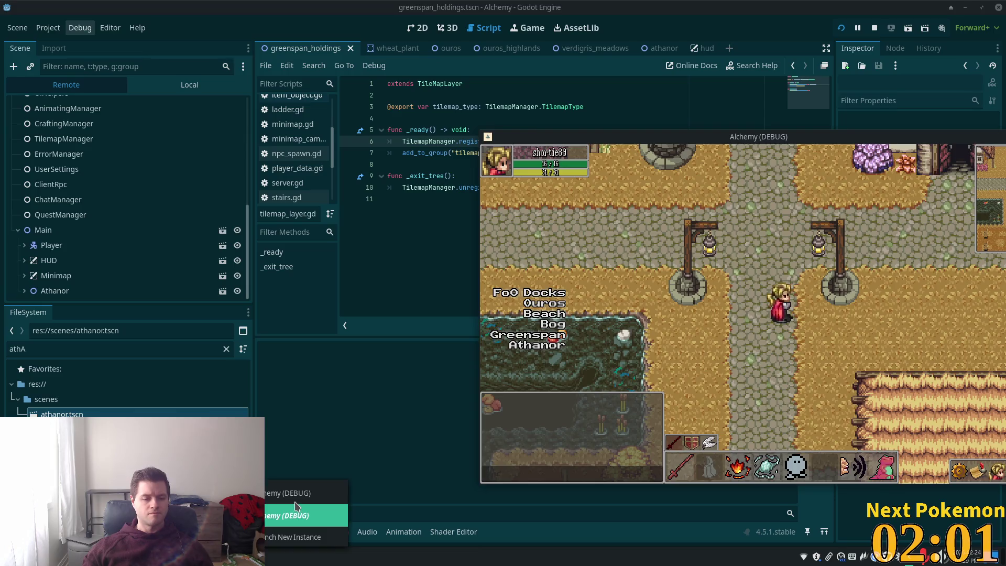
click(296, 511)
click(294, 490)
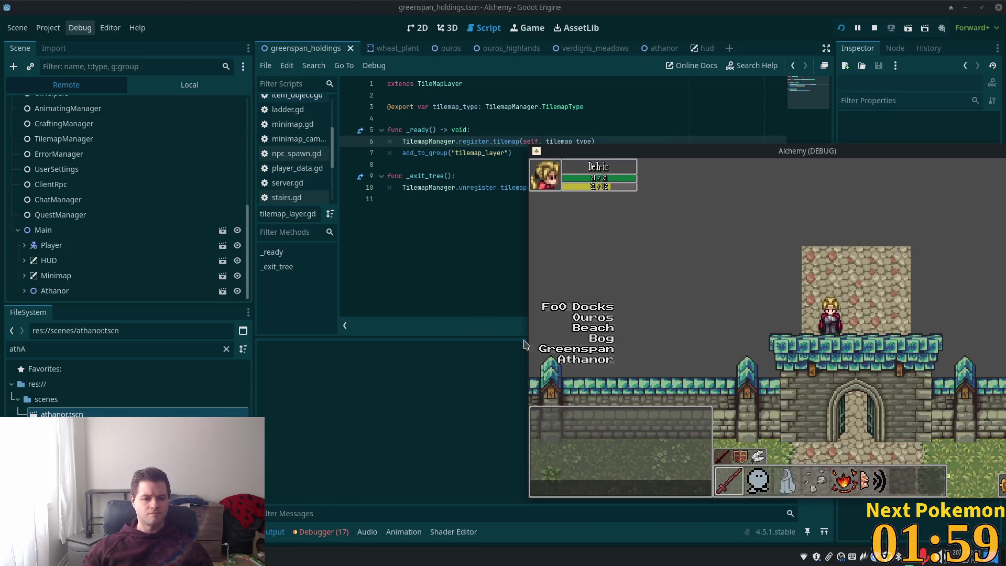
key(Down)
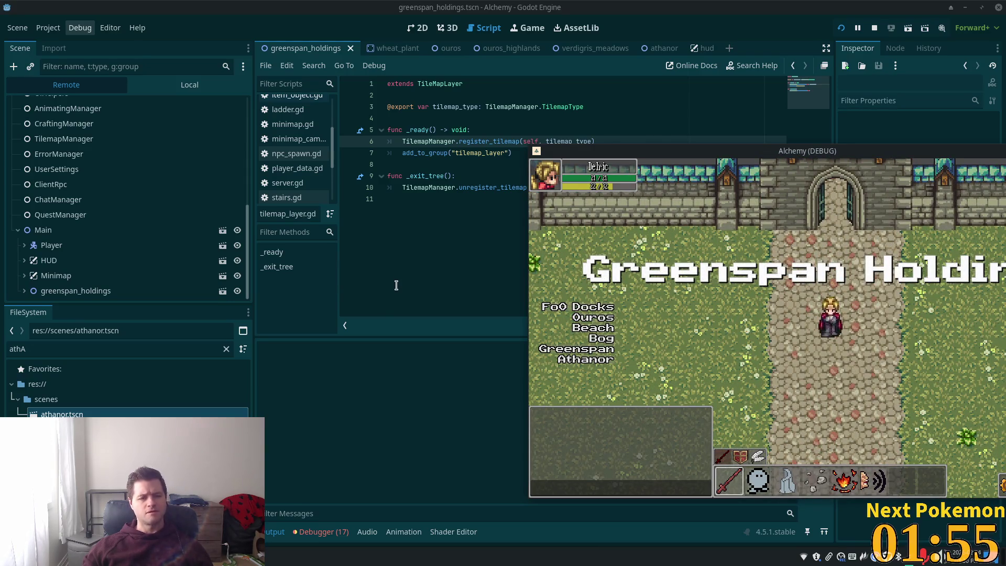
key(alt+Tab)
double_click(314, 159)
key(ctrl+c)
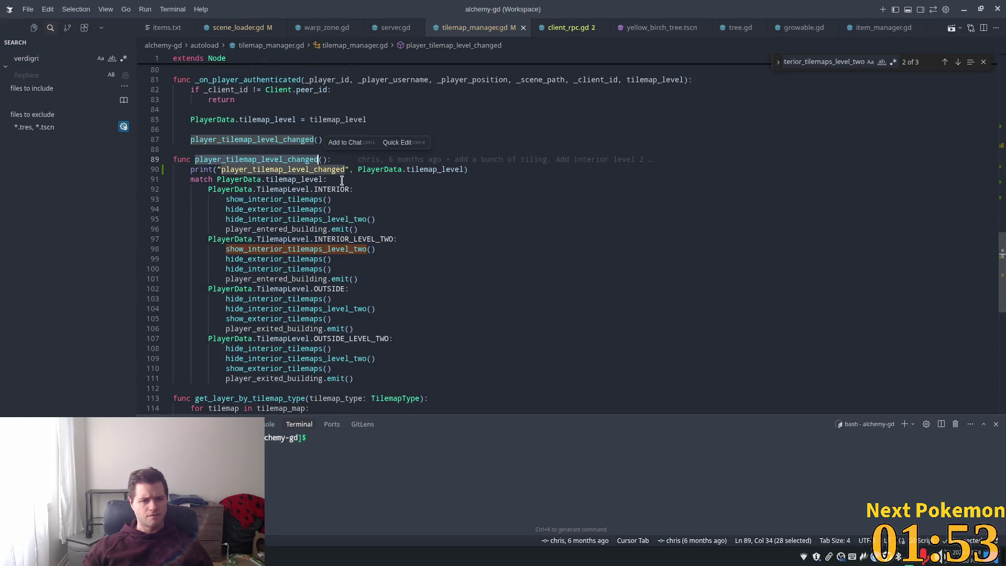
Step through player_tilemap_level_changed matches in tilemap_manager.gd, wrapping to the call on line 87.
scroll(448, 212, up, 3)
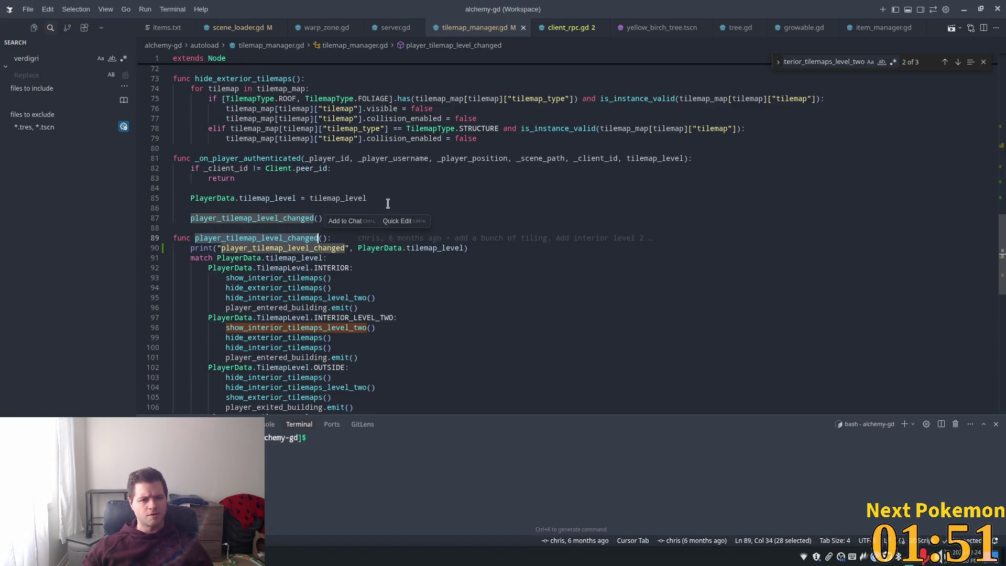
key(ctrl+f)
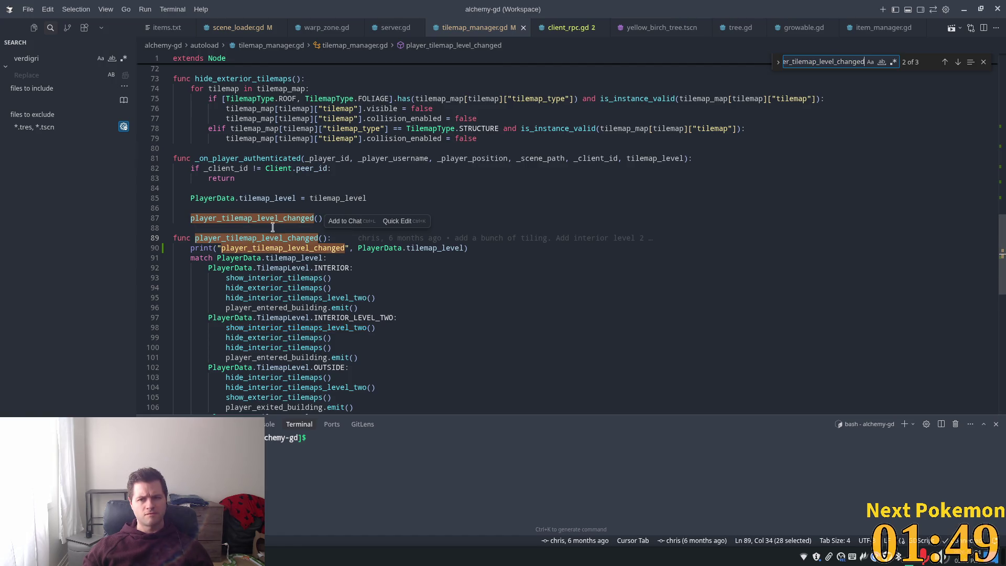
key(Return)
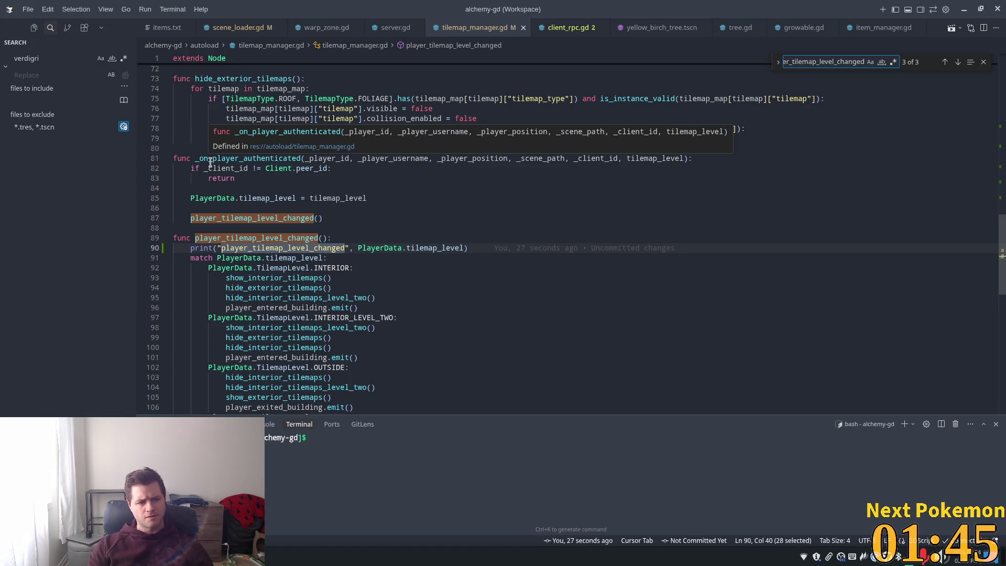
key(Return)
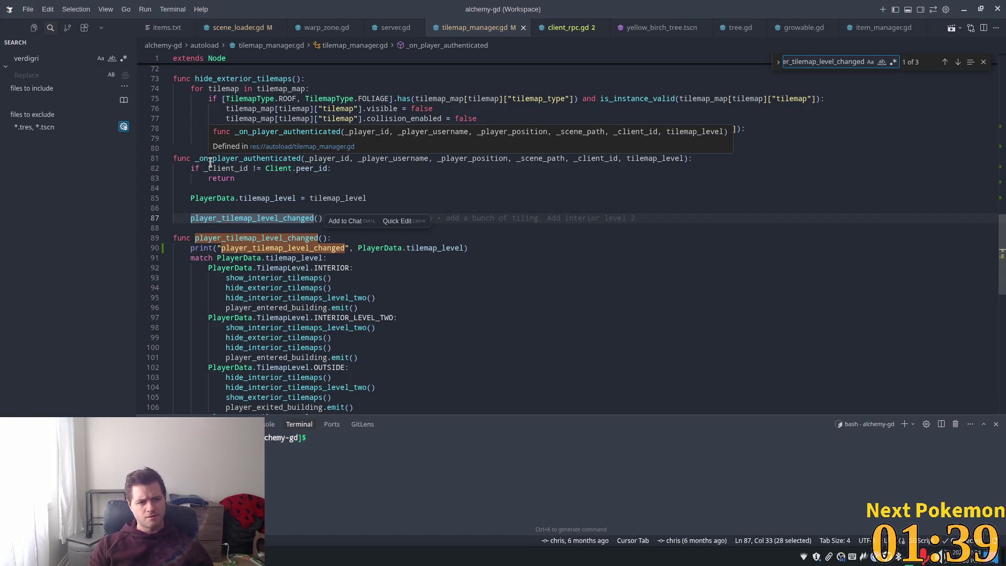
double_click(214, 158)
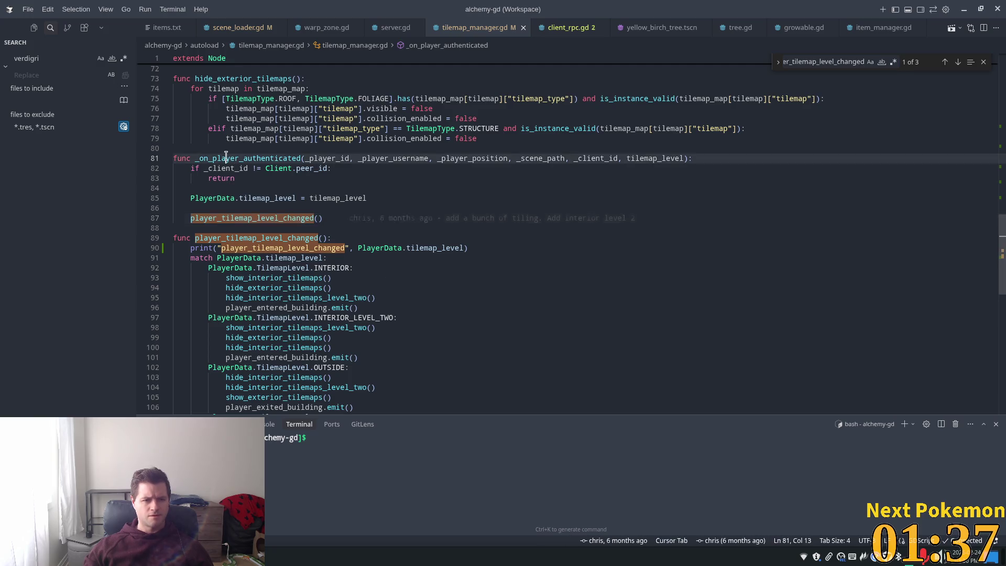
Search the whole project for player_tilemap_level_changed and open its caller in player_data.gd.
click(45, 61)
key(ctrl+a)
key(ctrl+v)
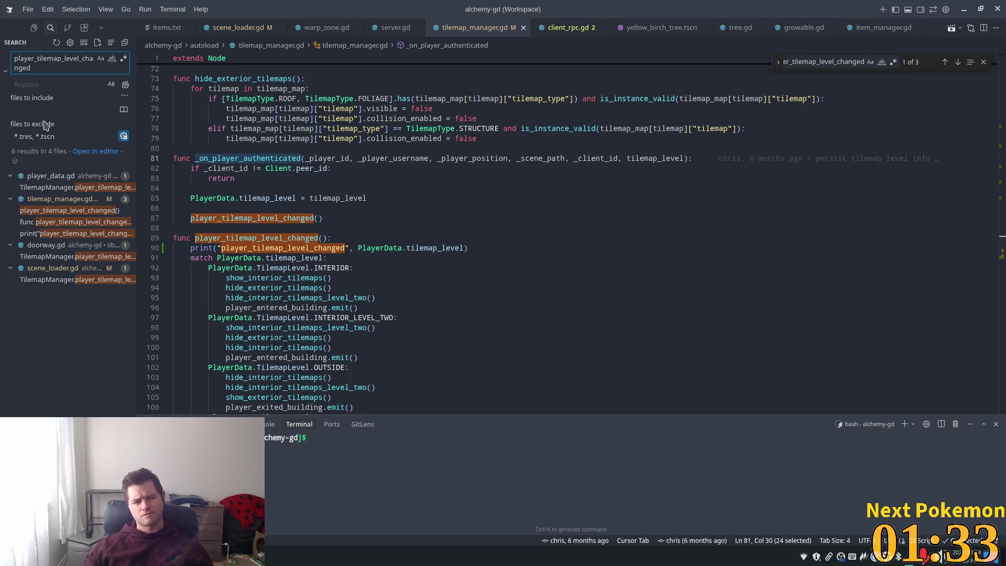
click(76, 192)
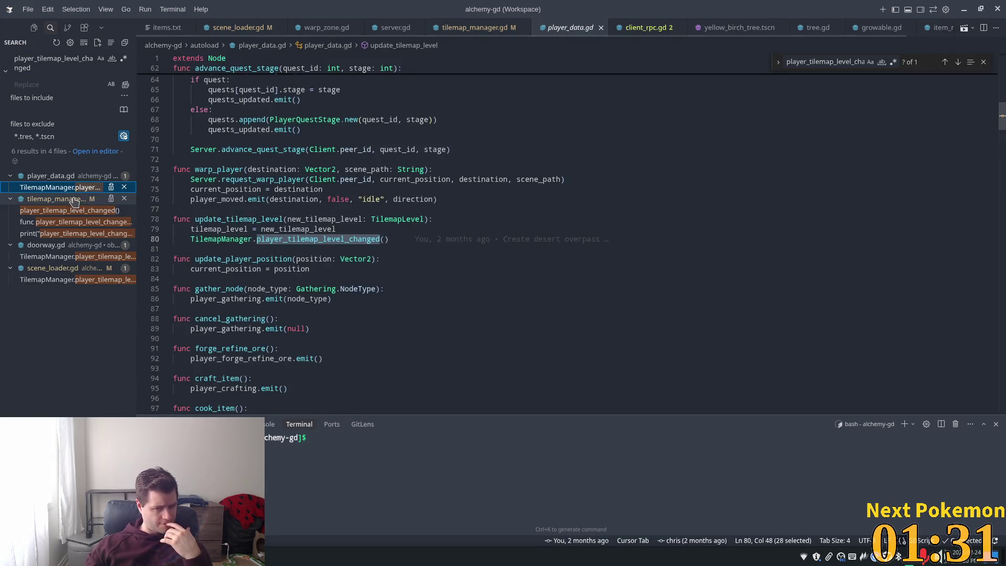